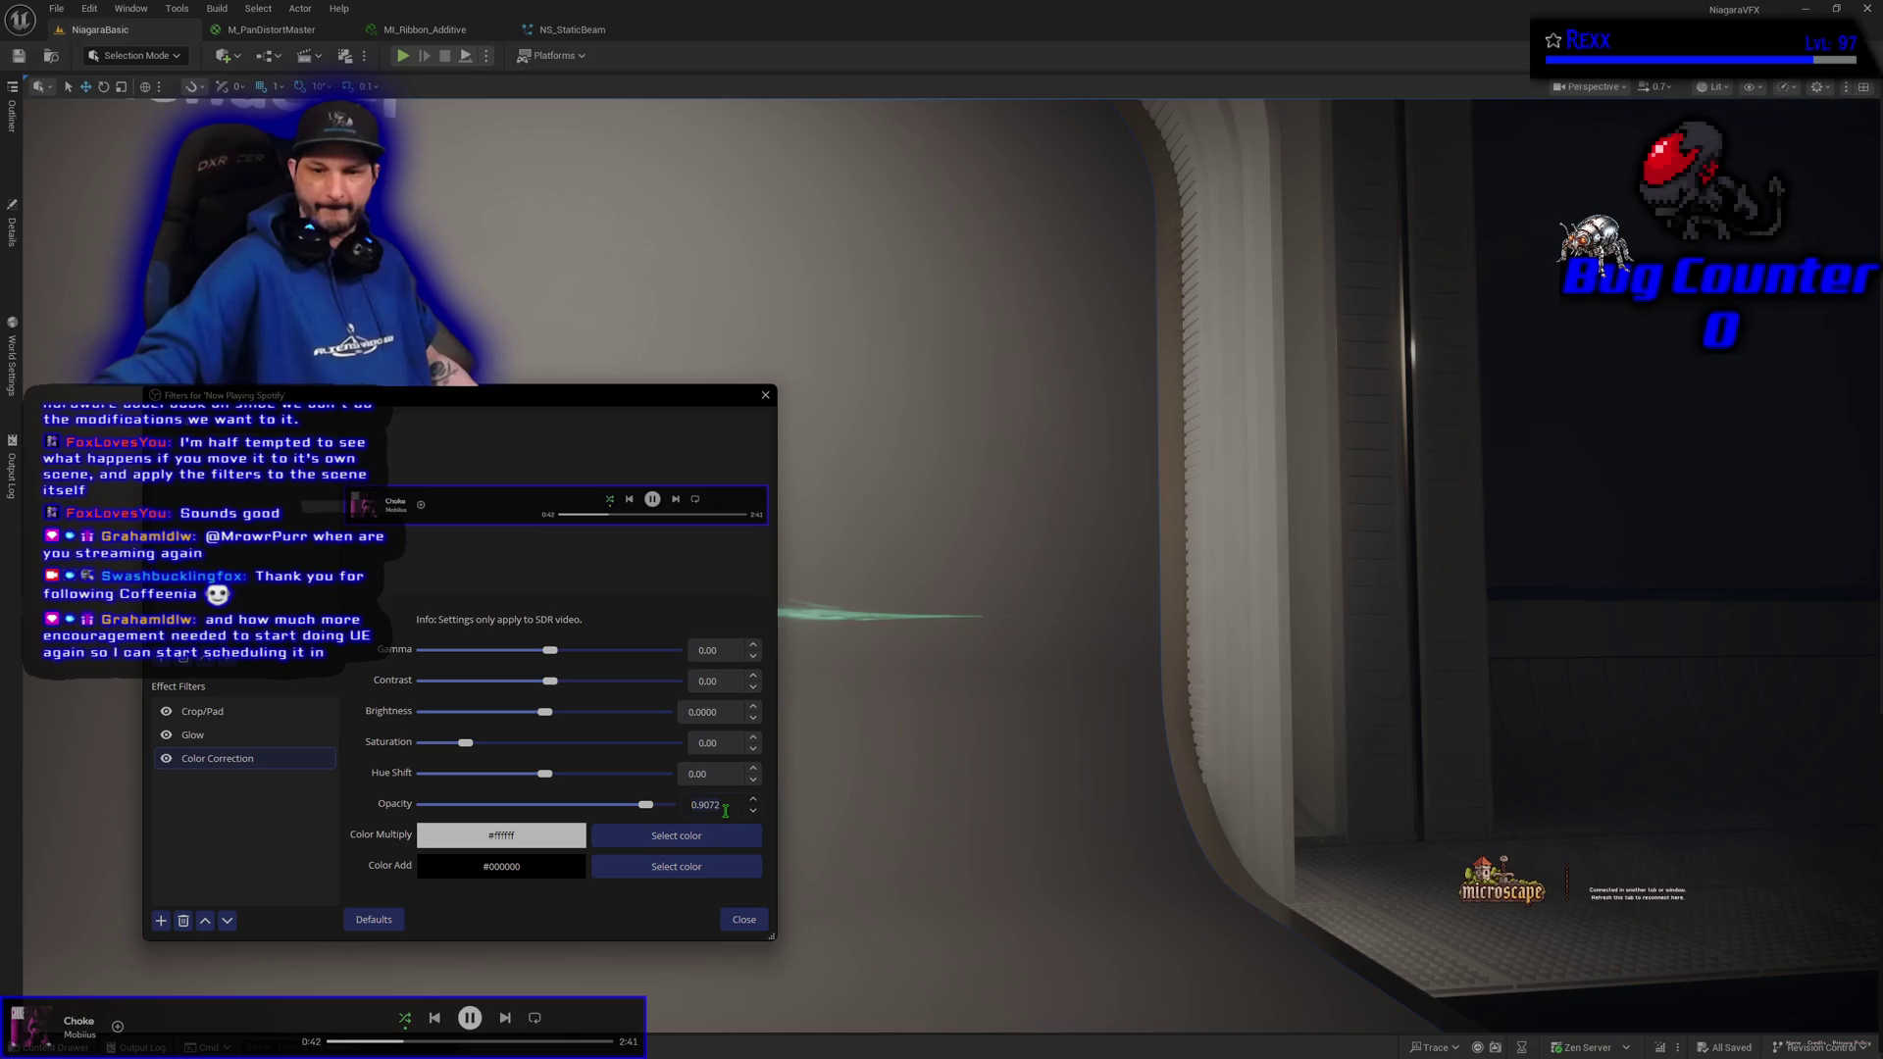
Lower the Spotify source's Color Correction opacity to about 0.9010
scroll(725, 811, down, 1)
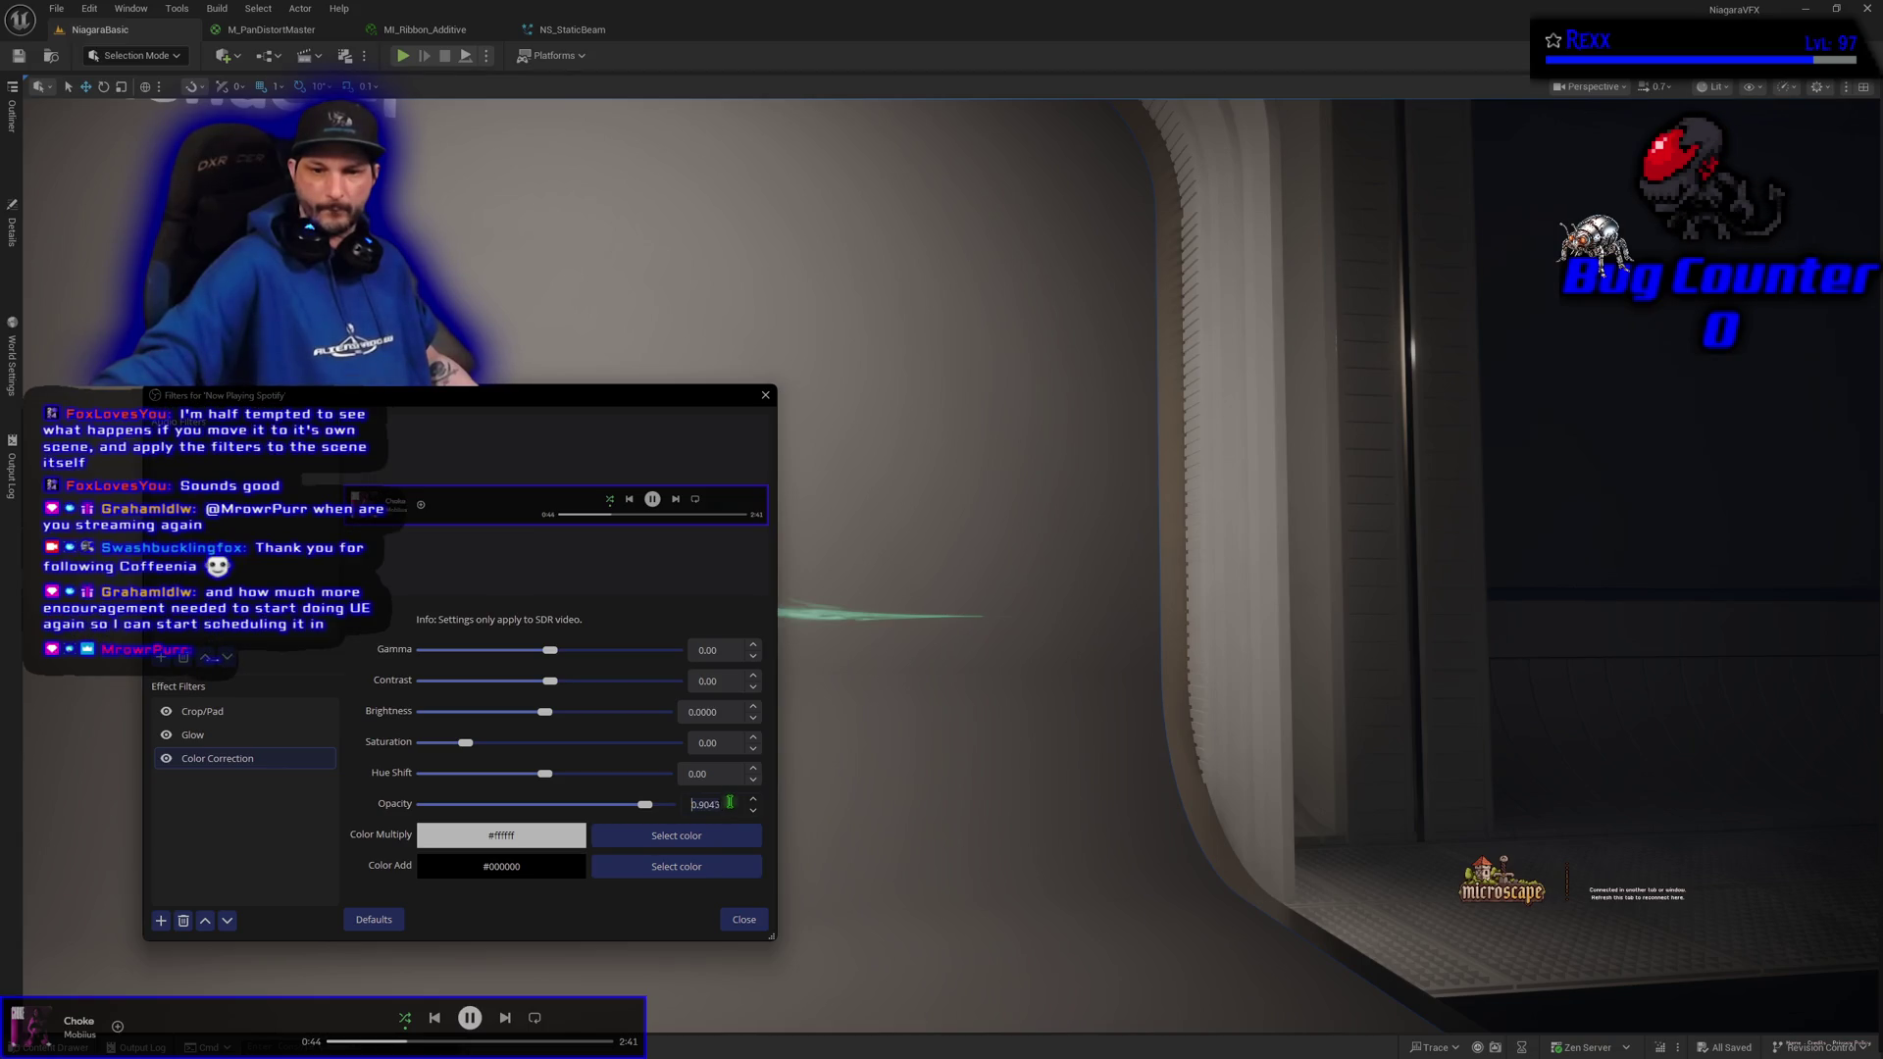
scroll(730, 803, down, 1)
scroll(730, 803, down, 1)
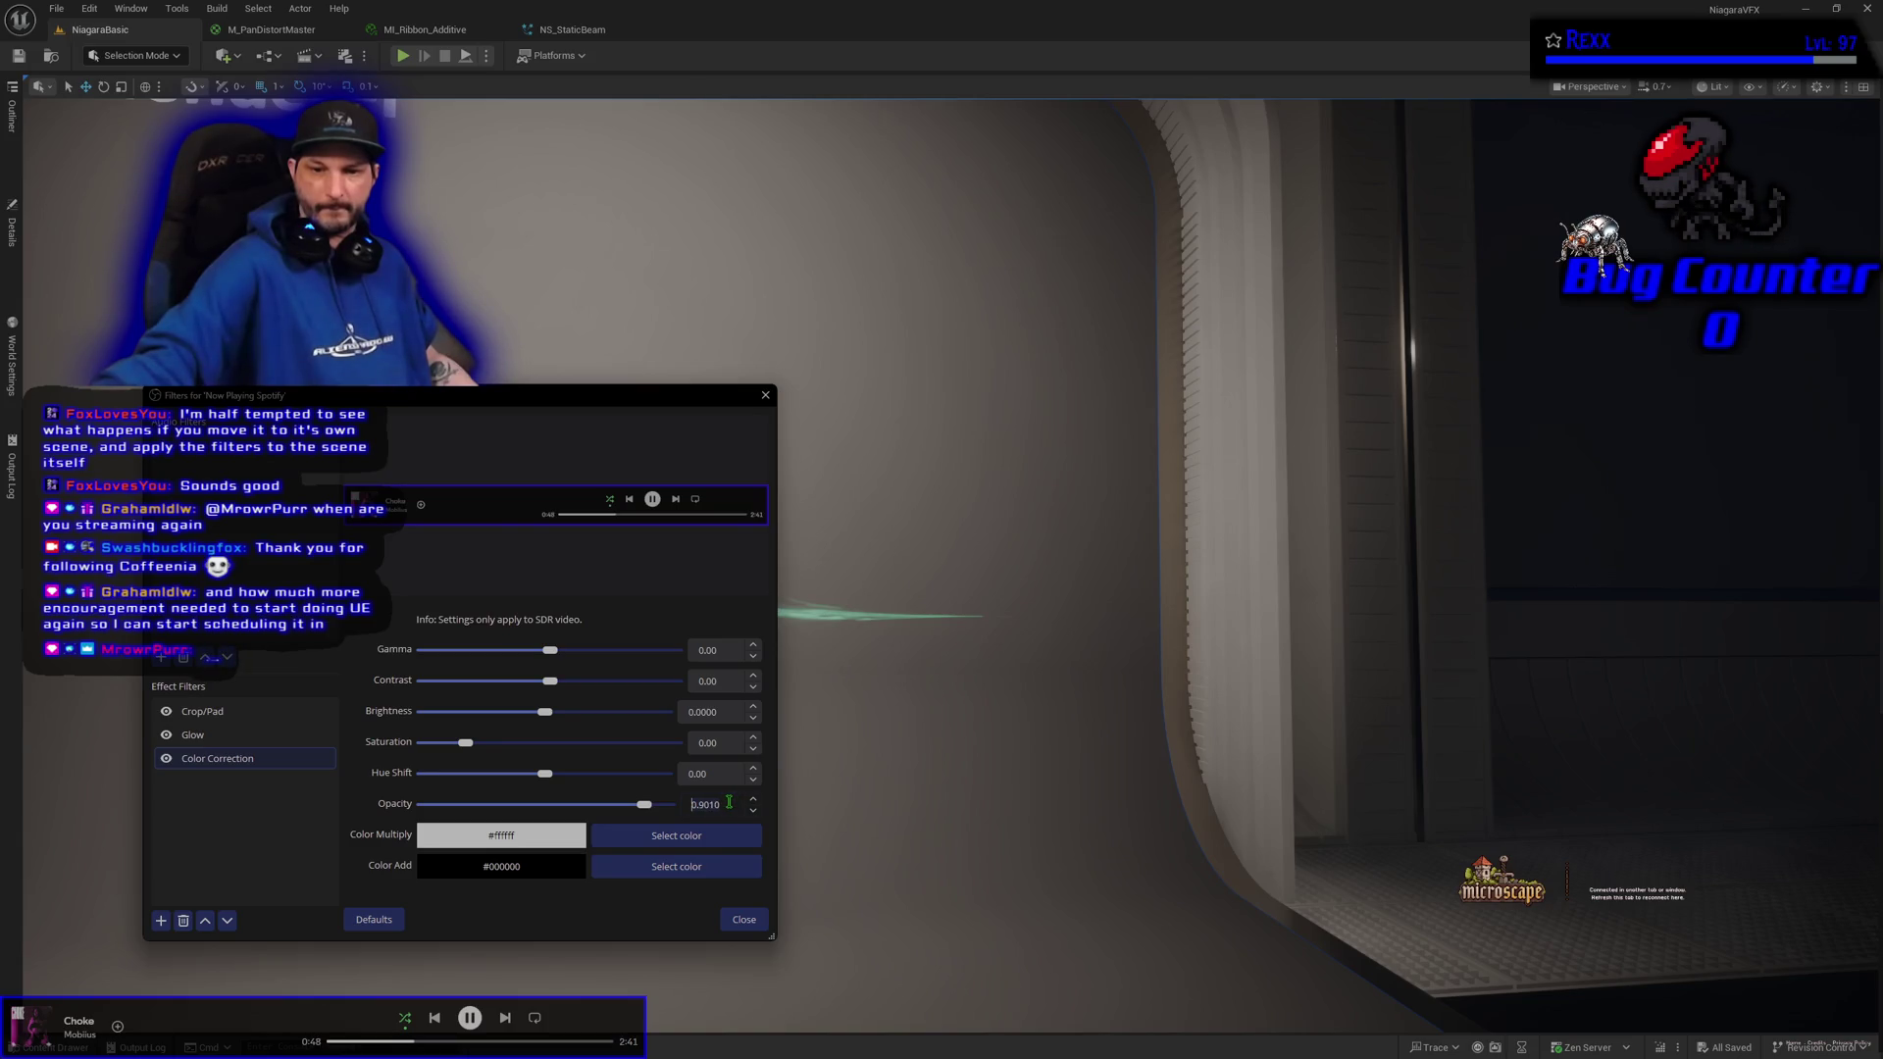
click(226, 759)
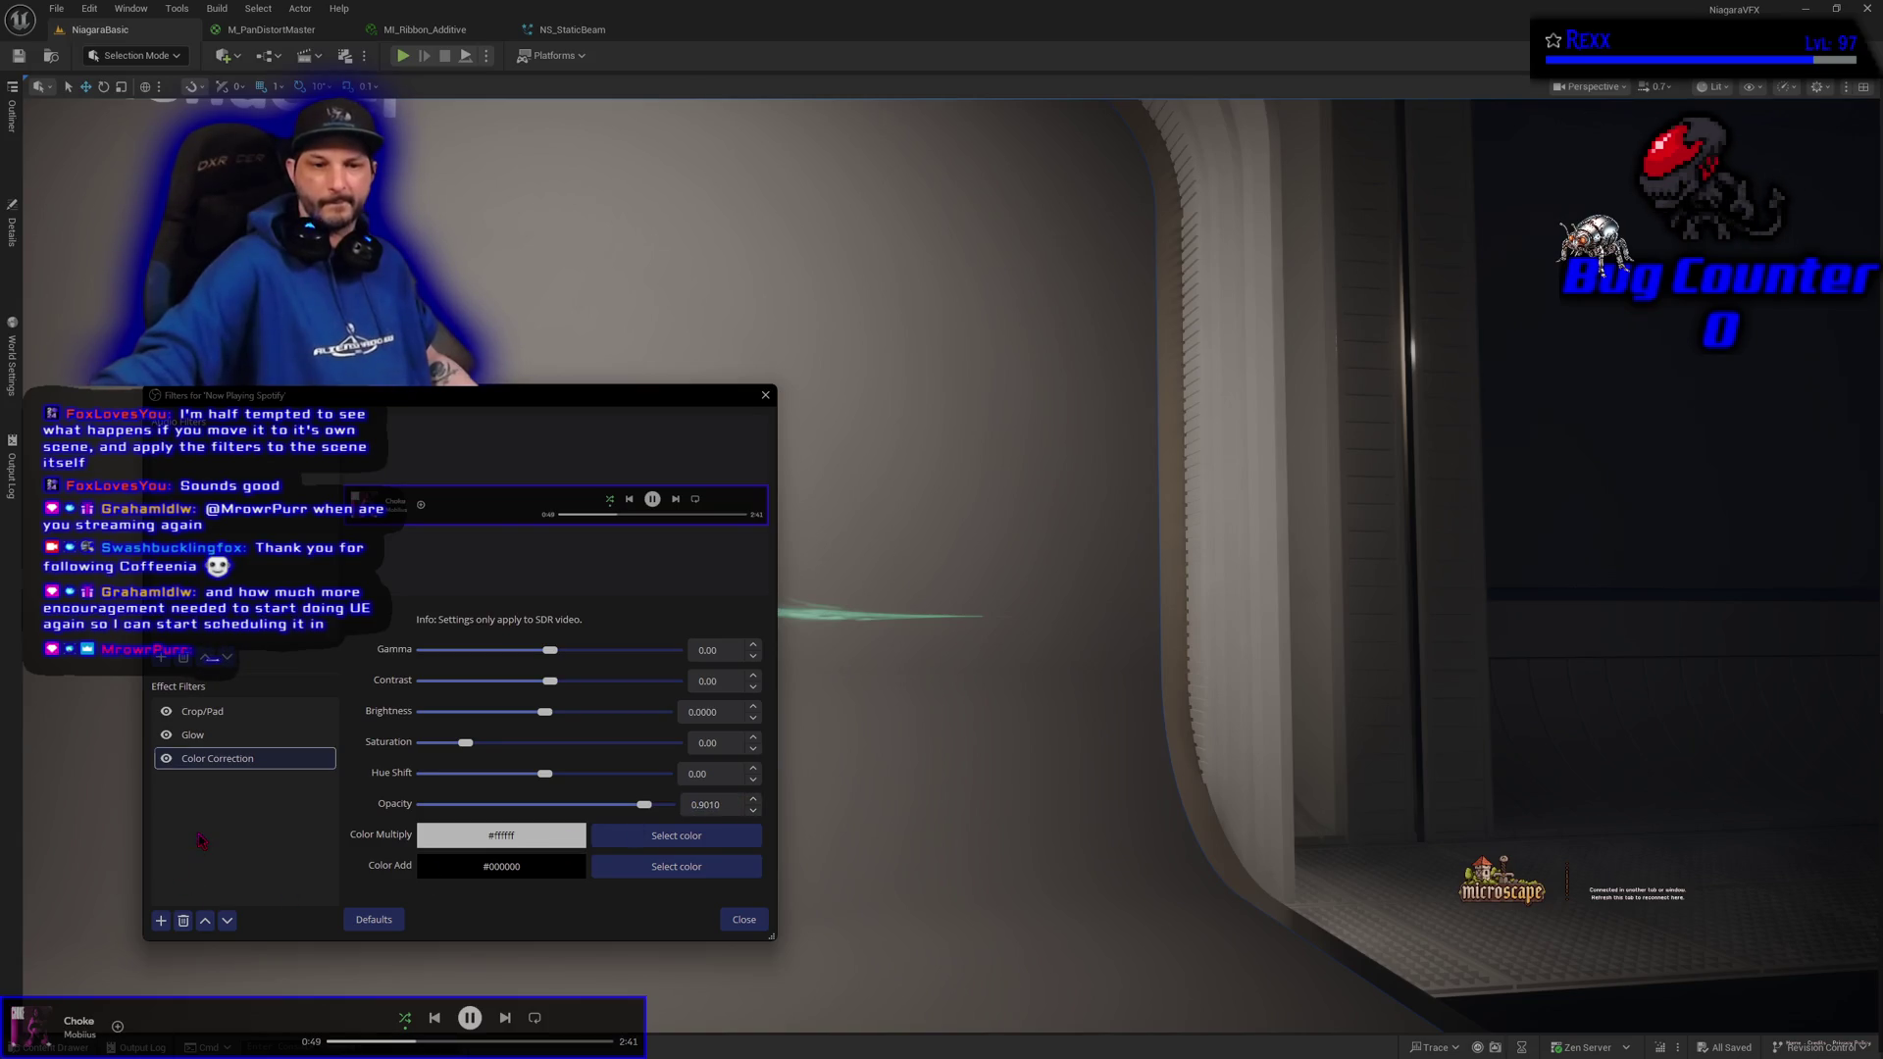
click(205, 922)
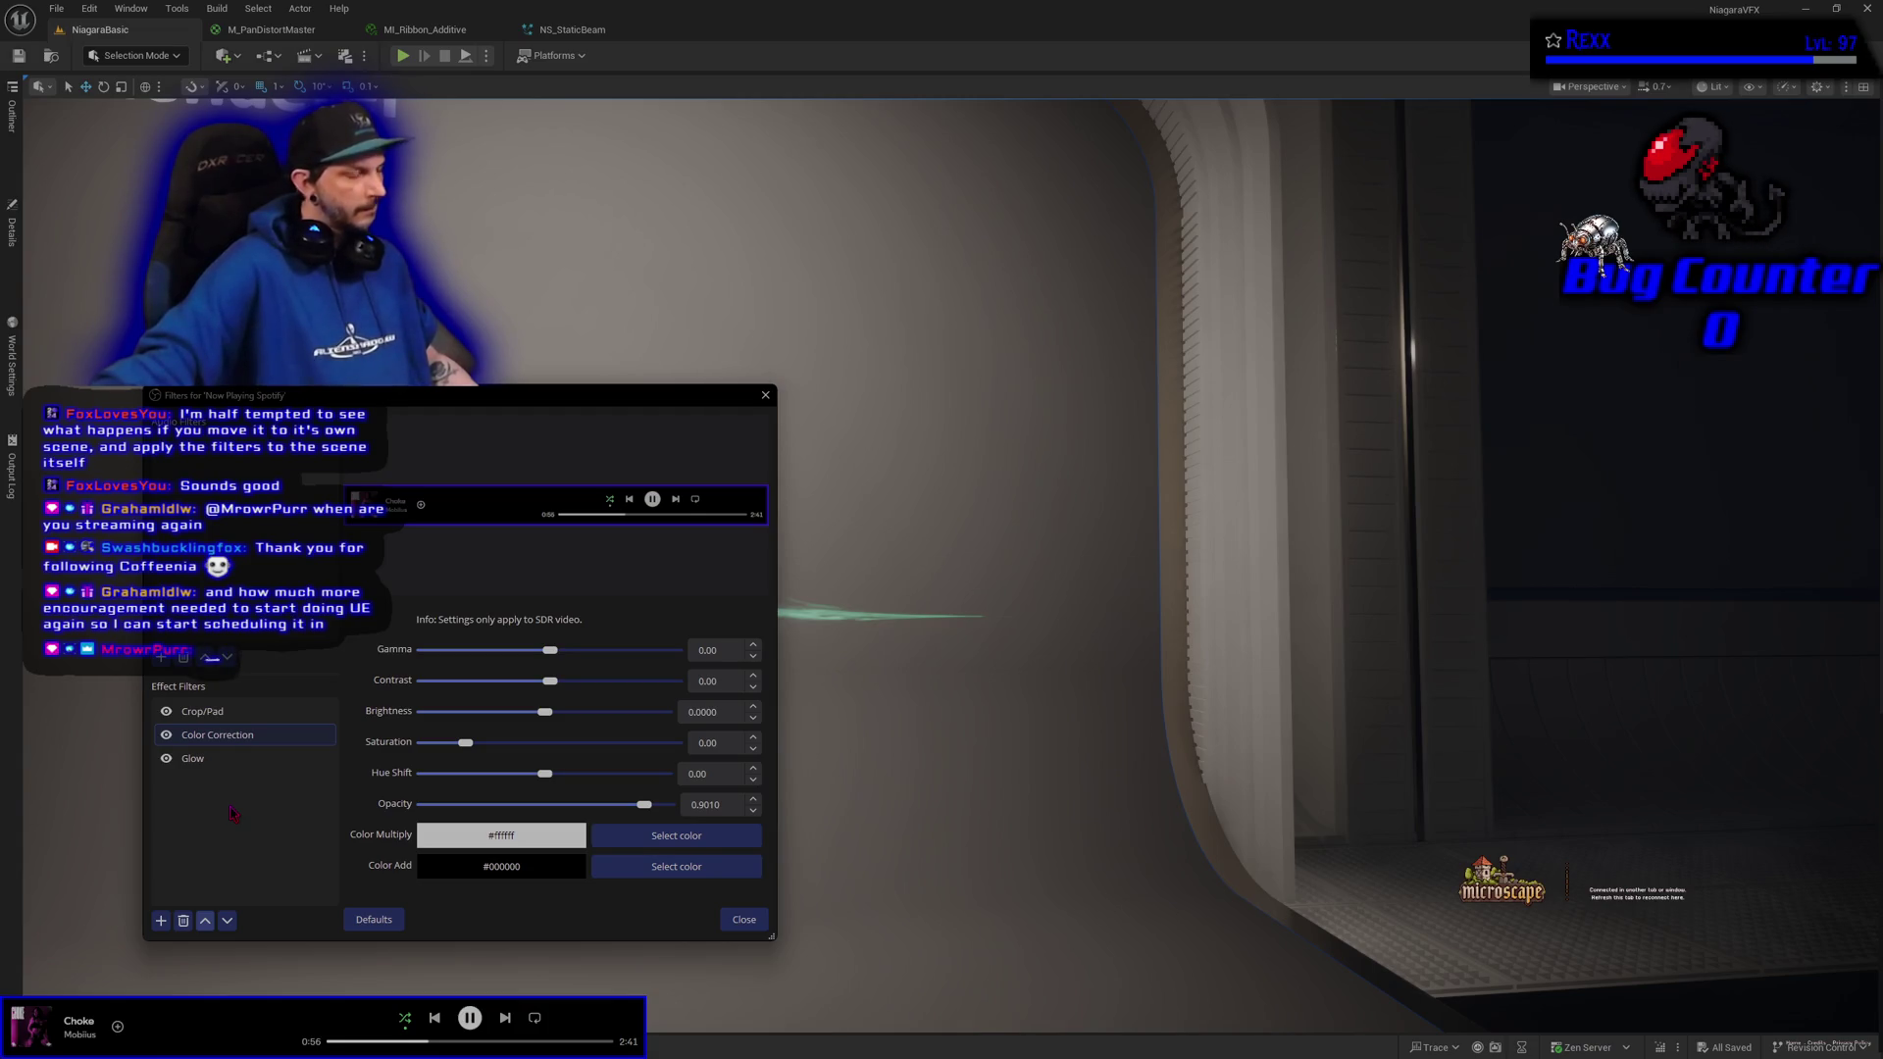
click(167, 760)
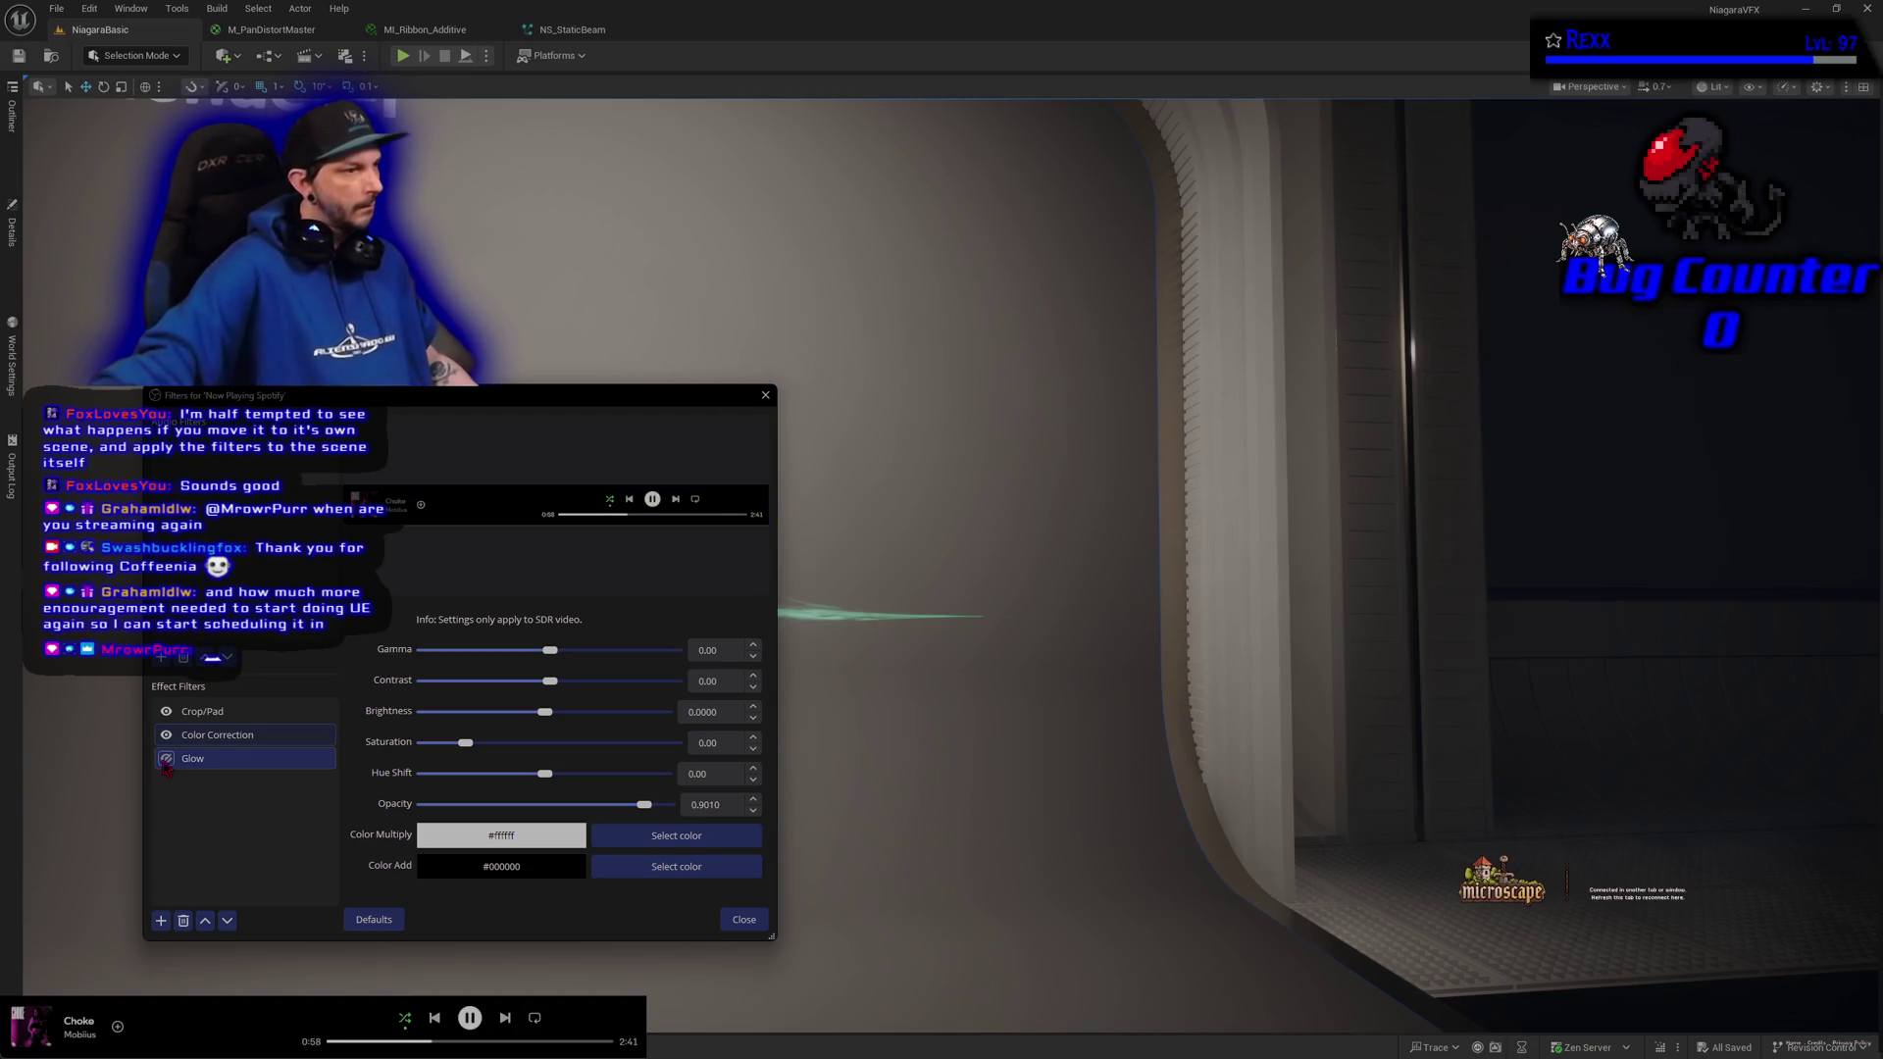
click(167, 760)
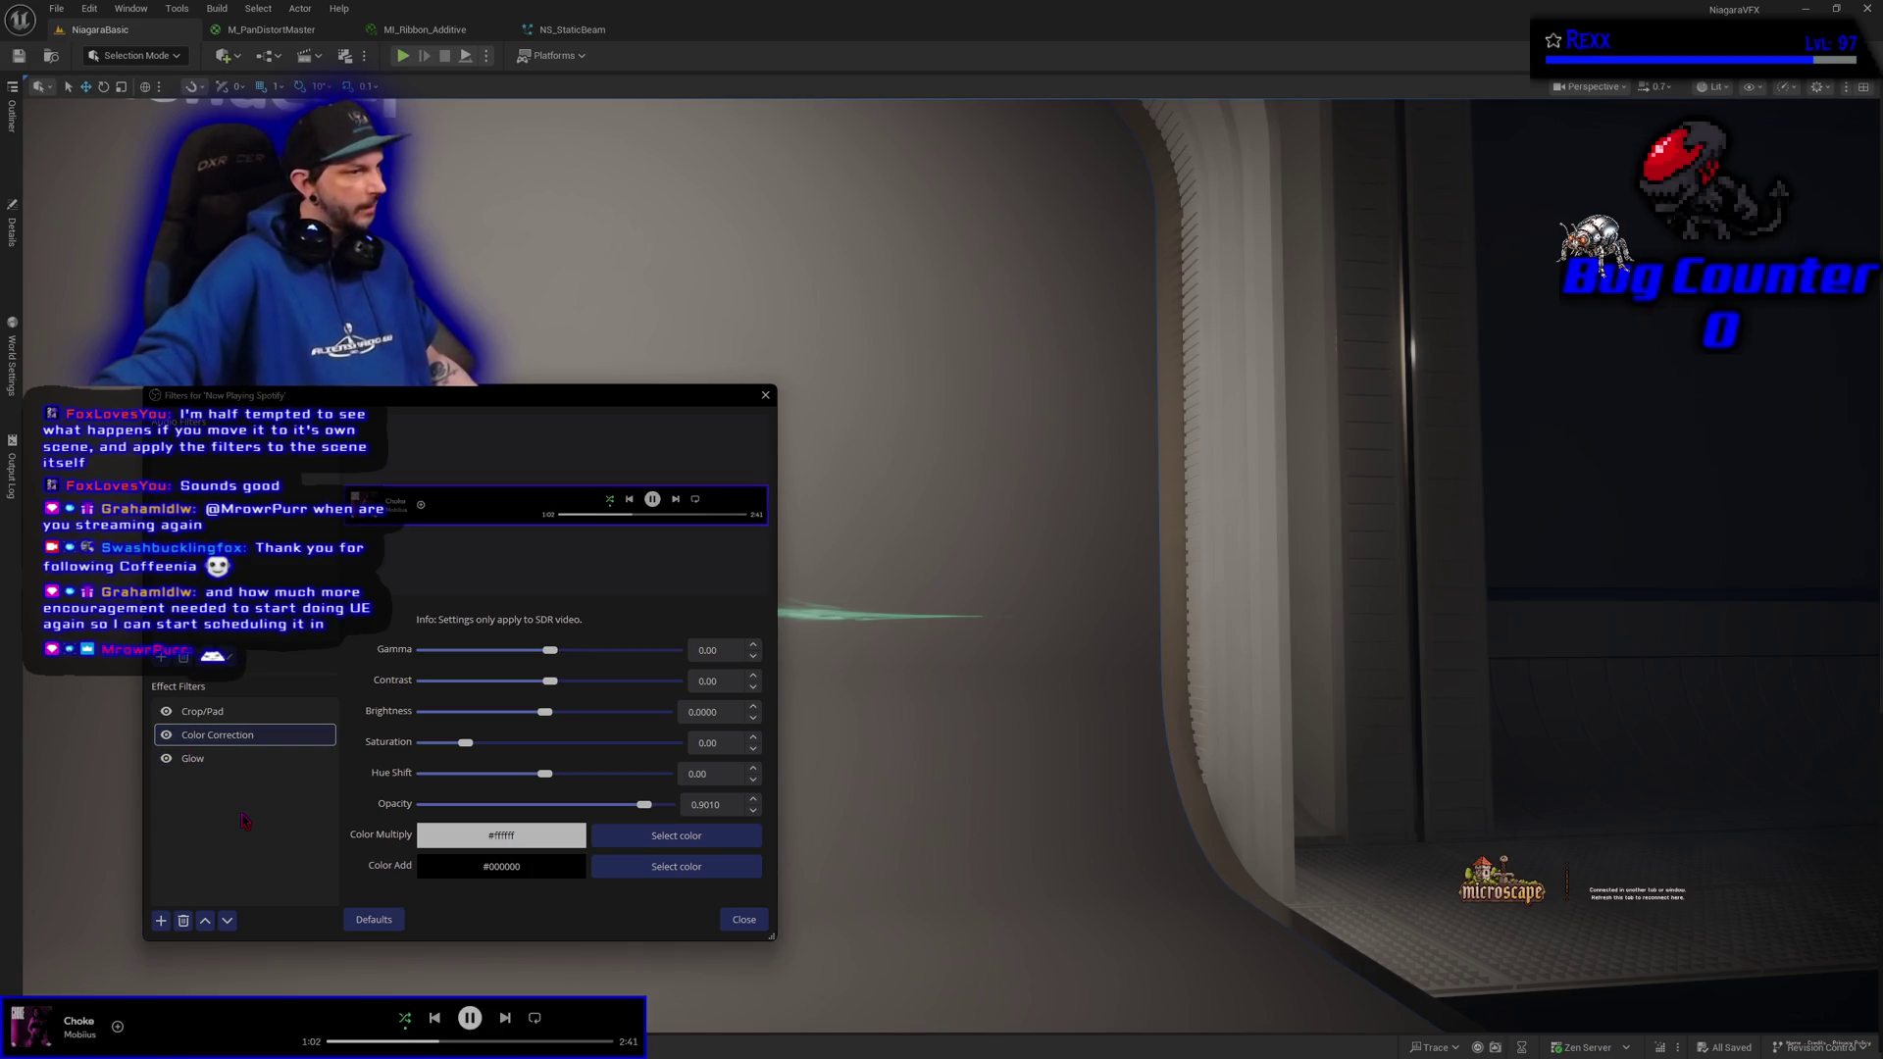
click(227, 921)
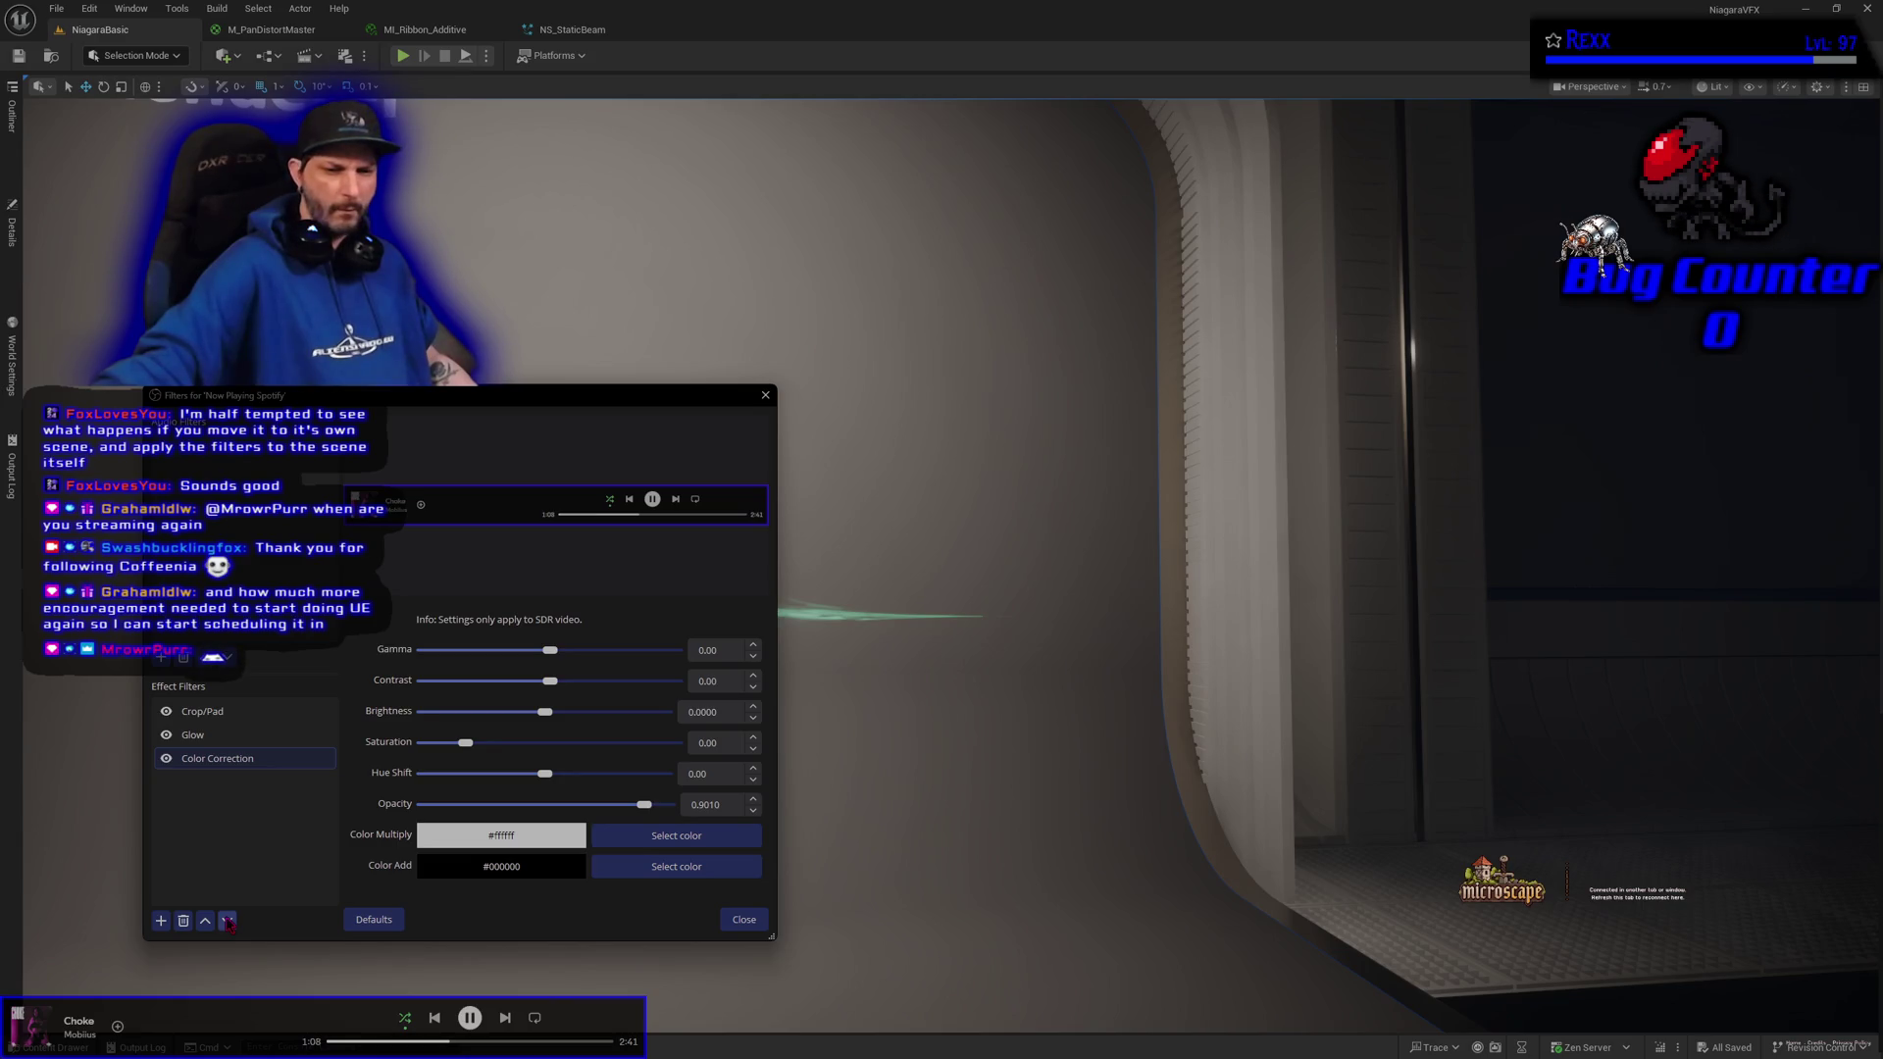
click(205, 921)
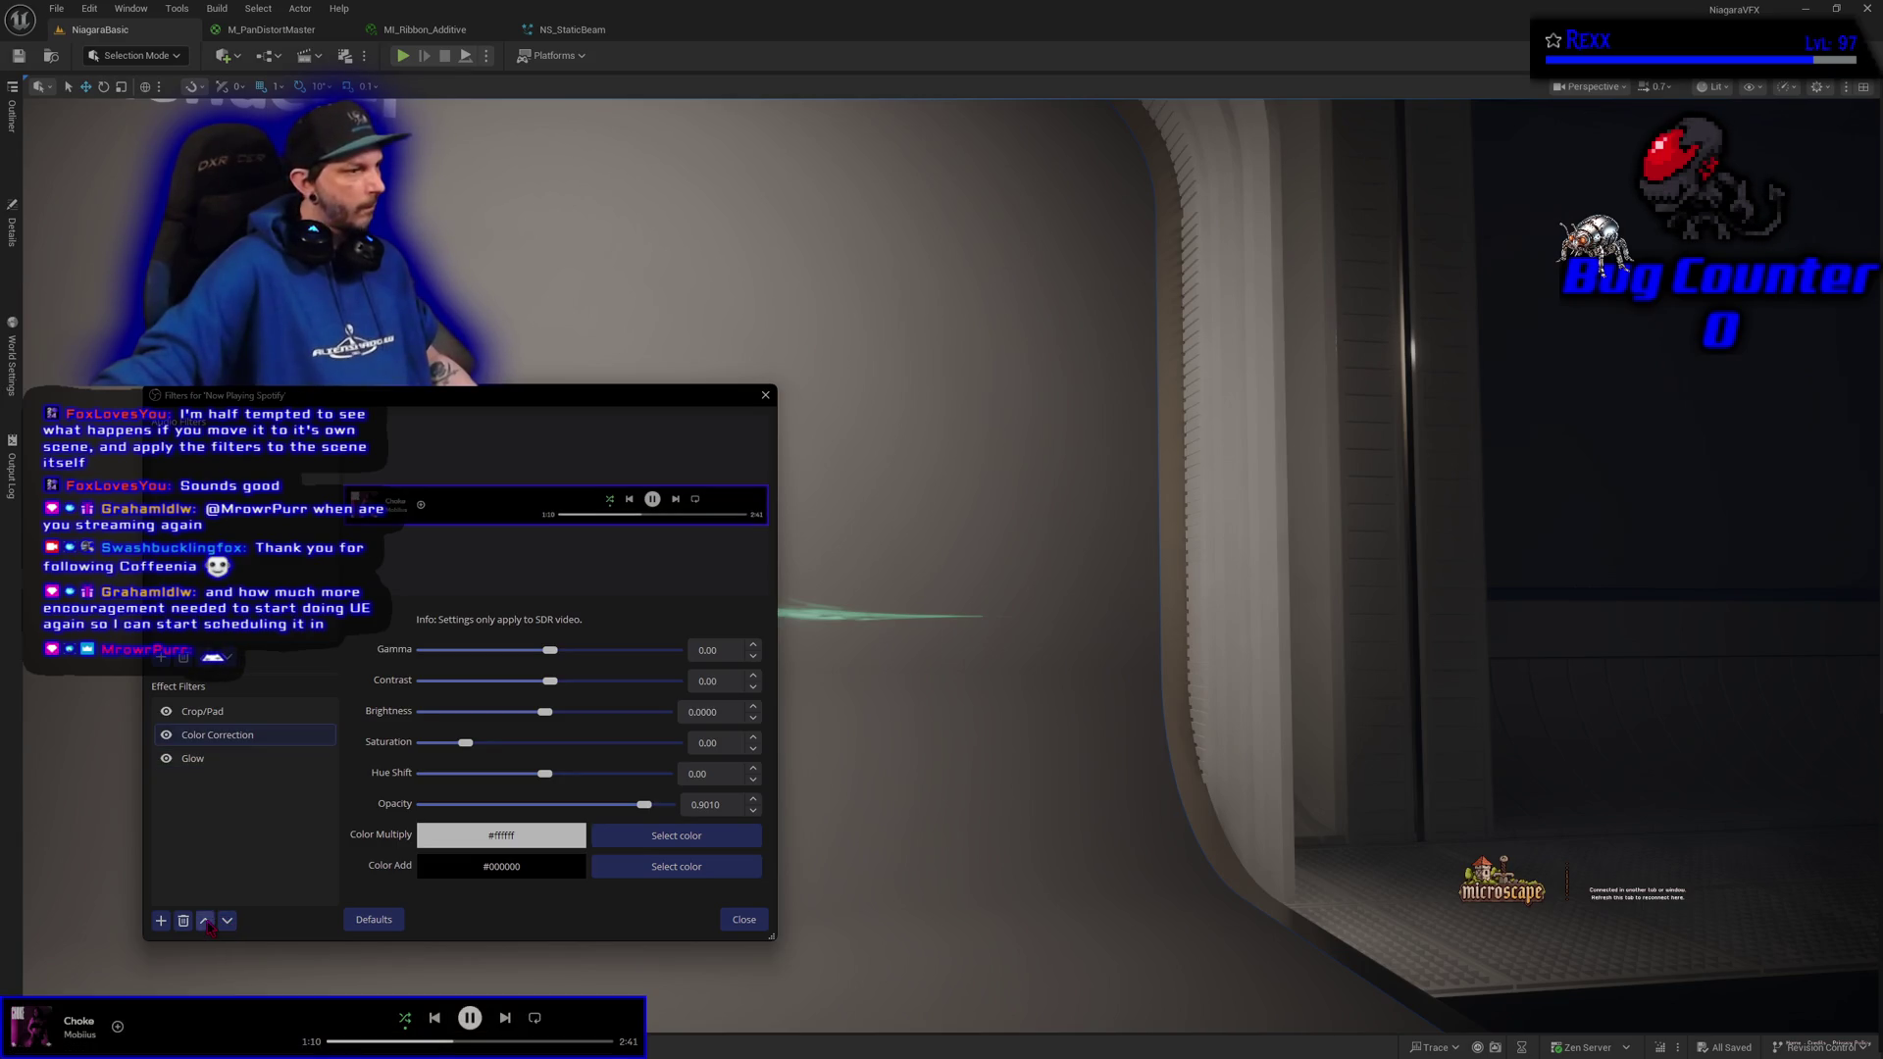
click(227, 920)
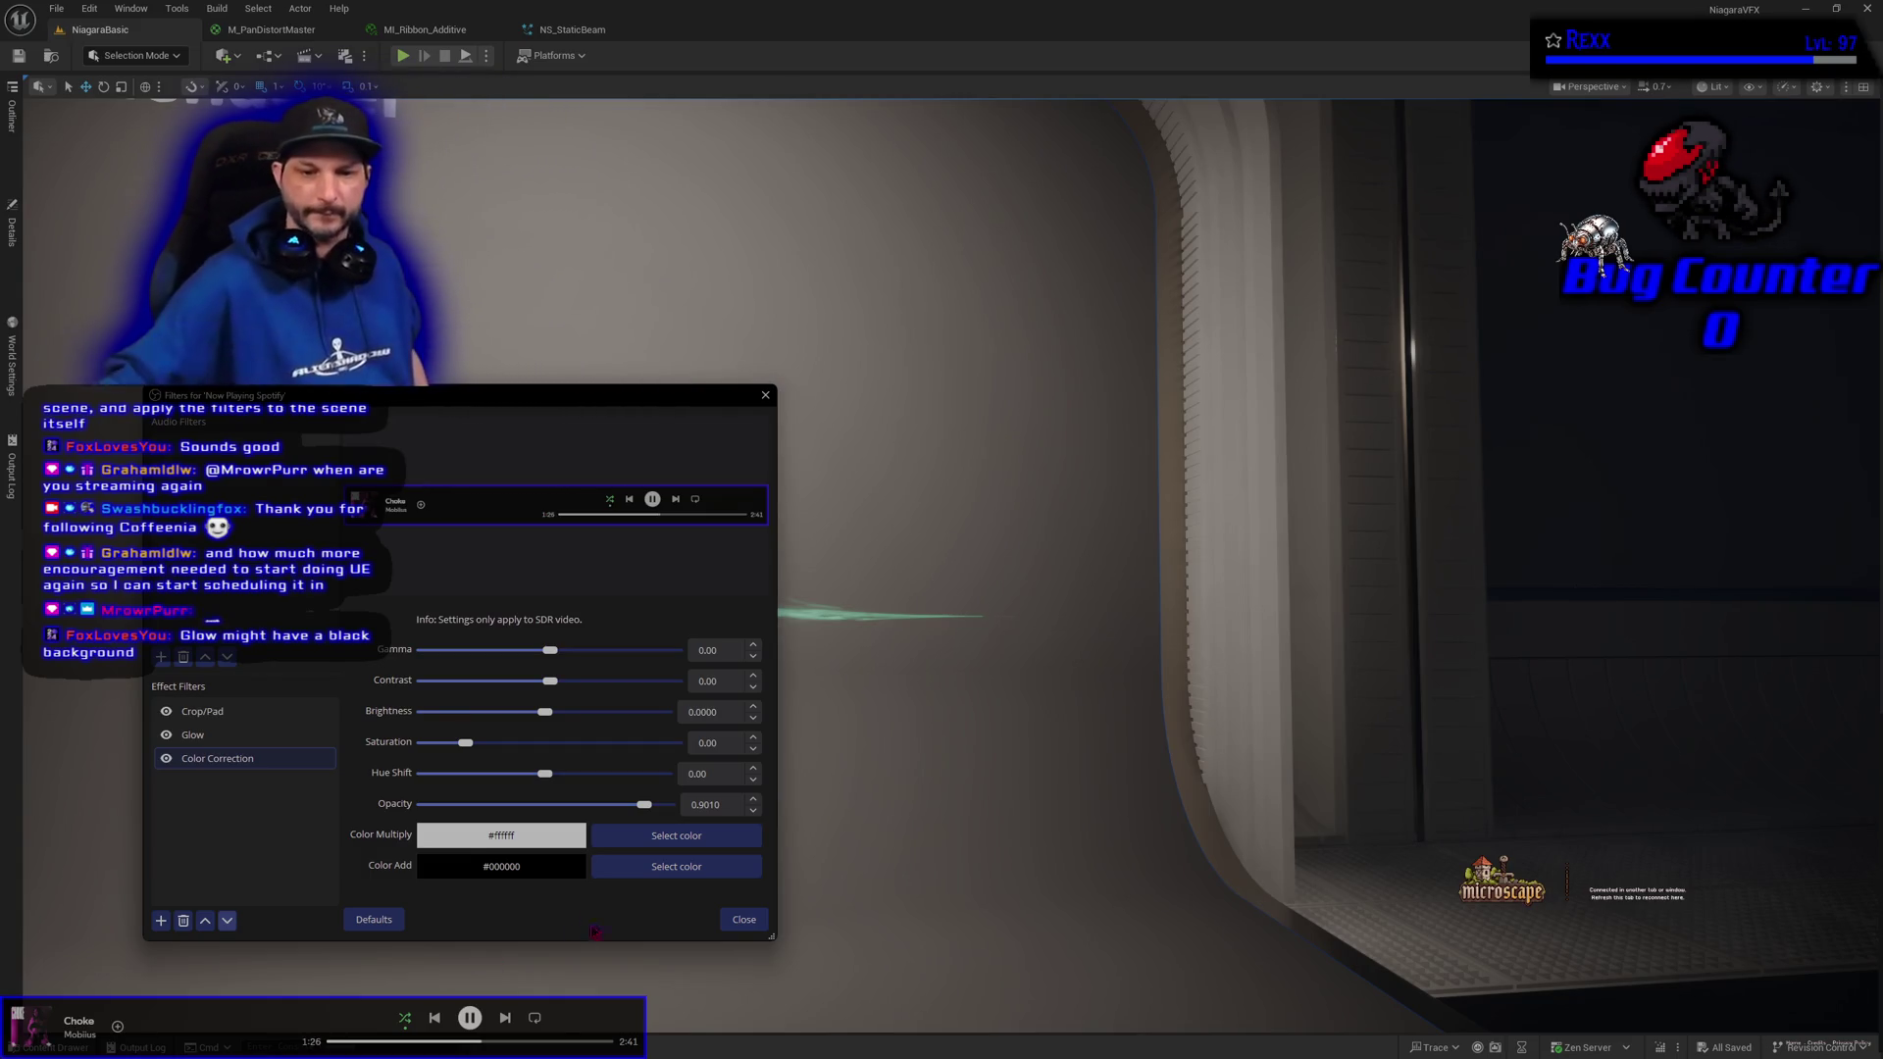
Select the Glow filter and toggle Ignore Source Border on and back off
click(224, 737)
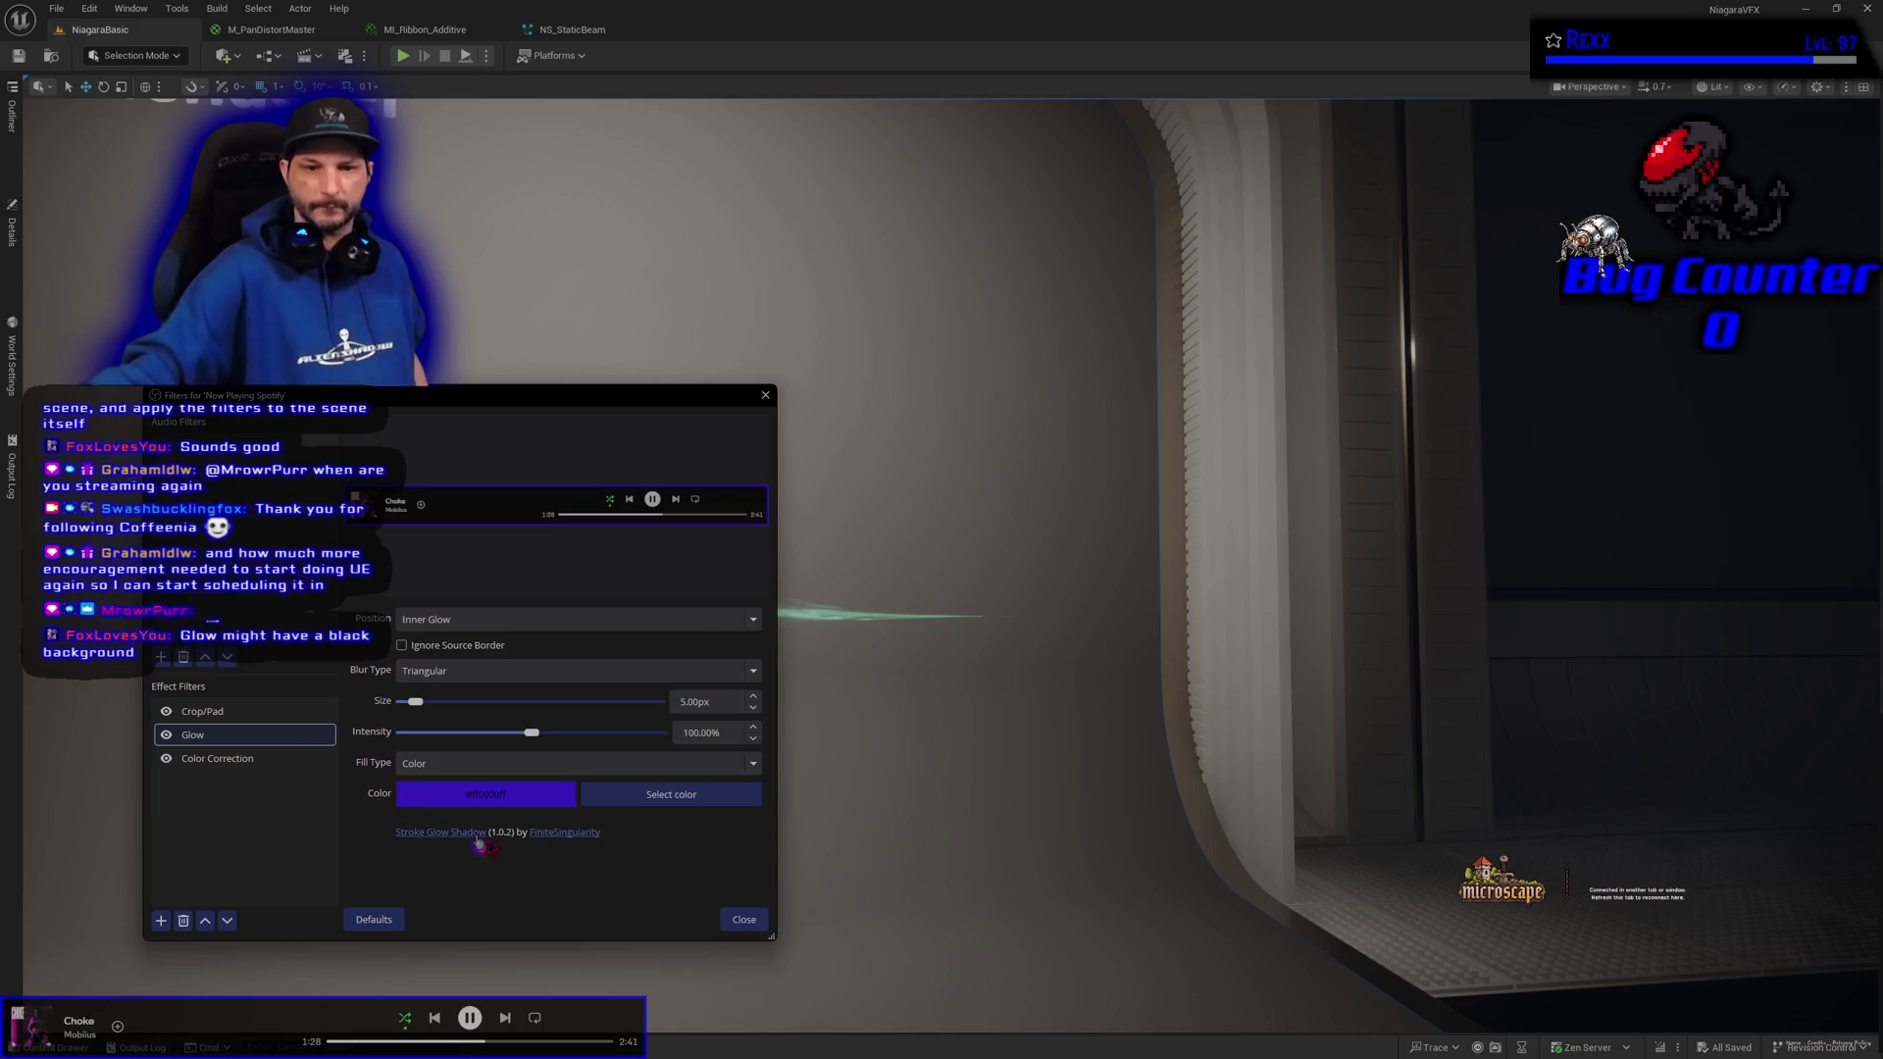
click(428, 647)
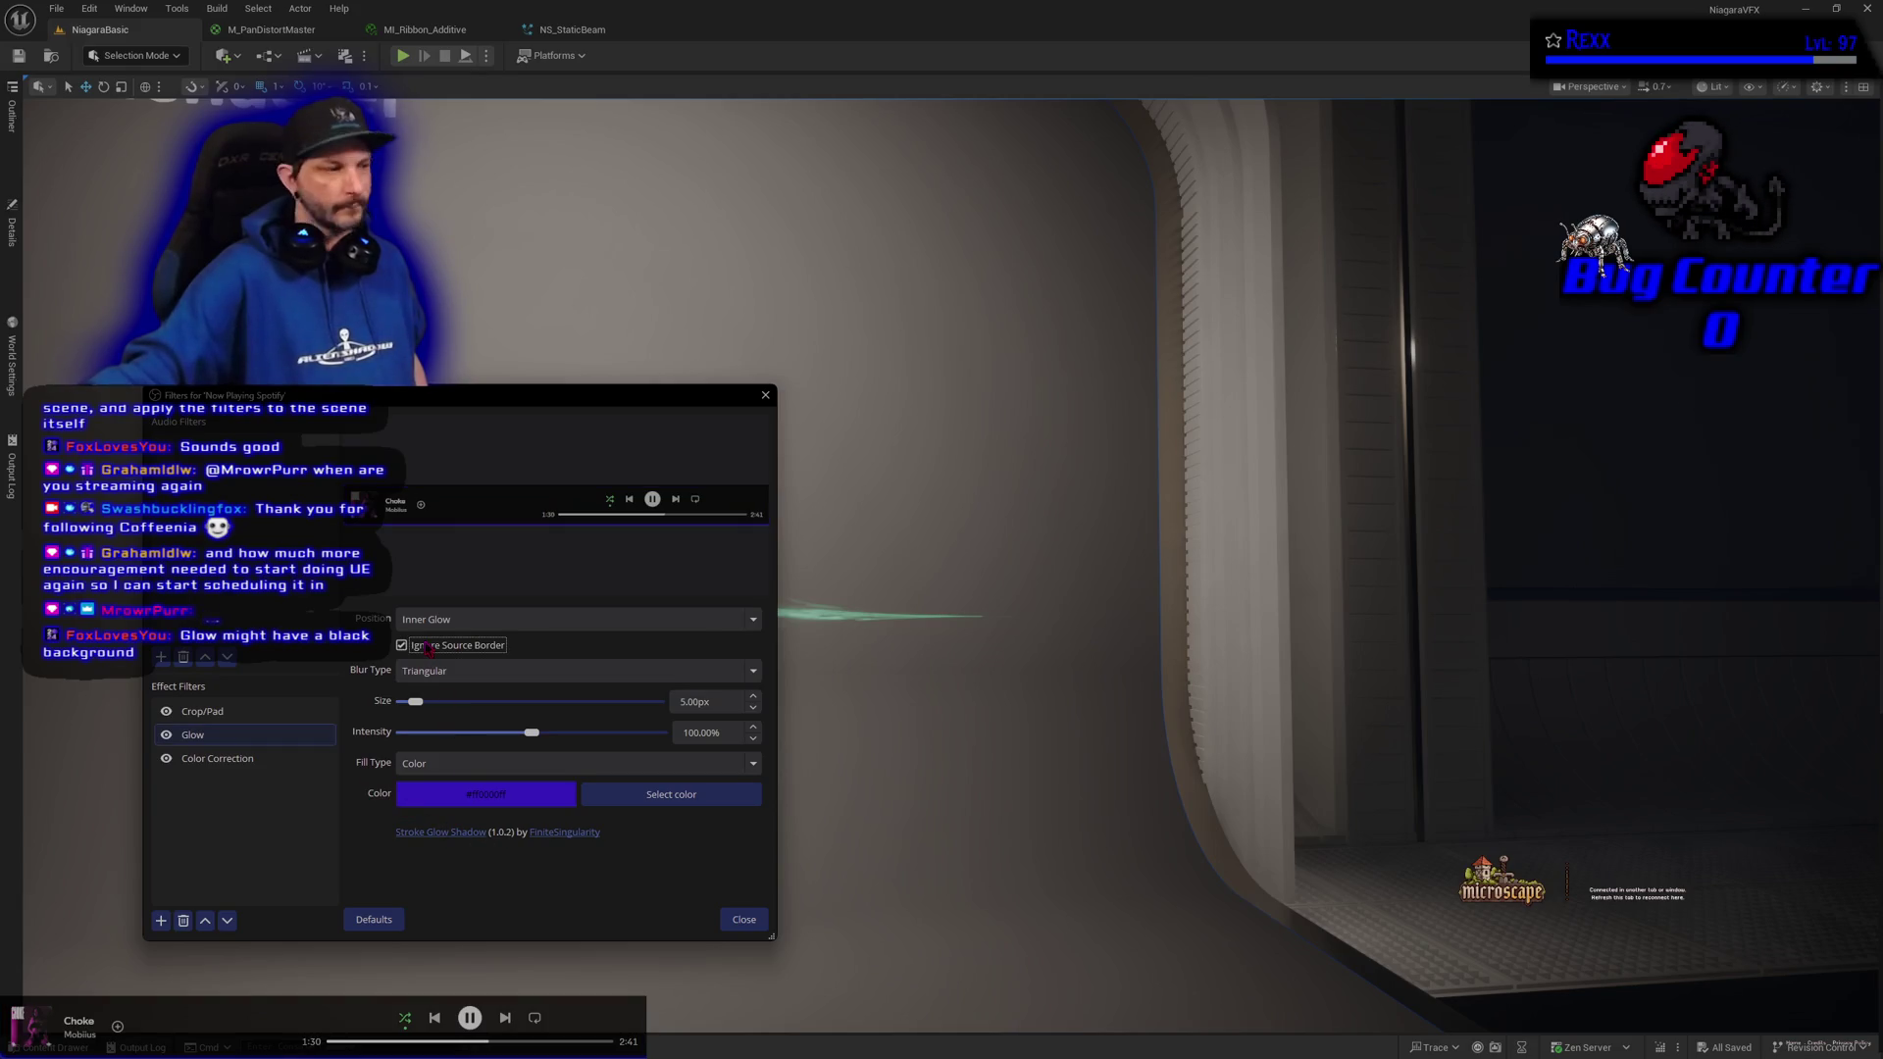
click(429, 647)
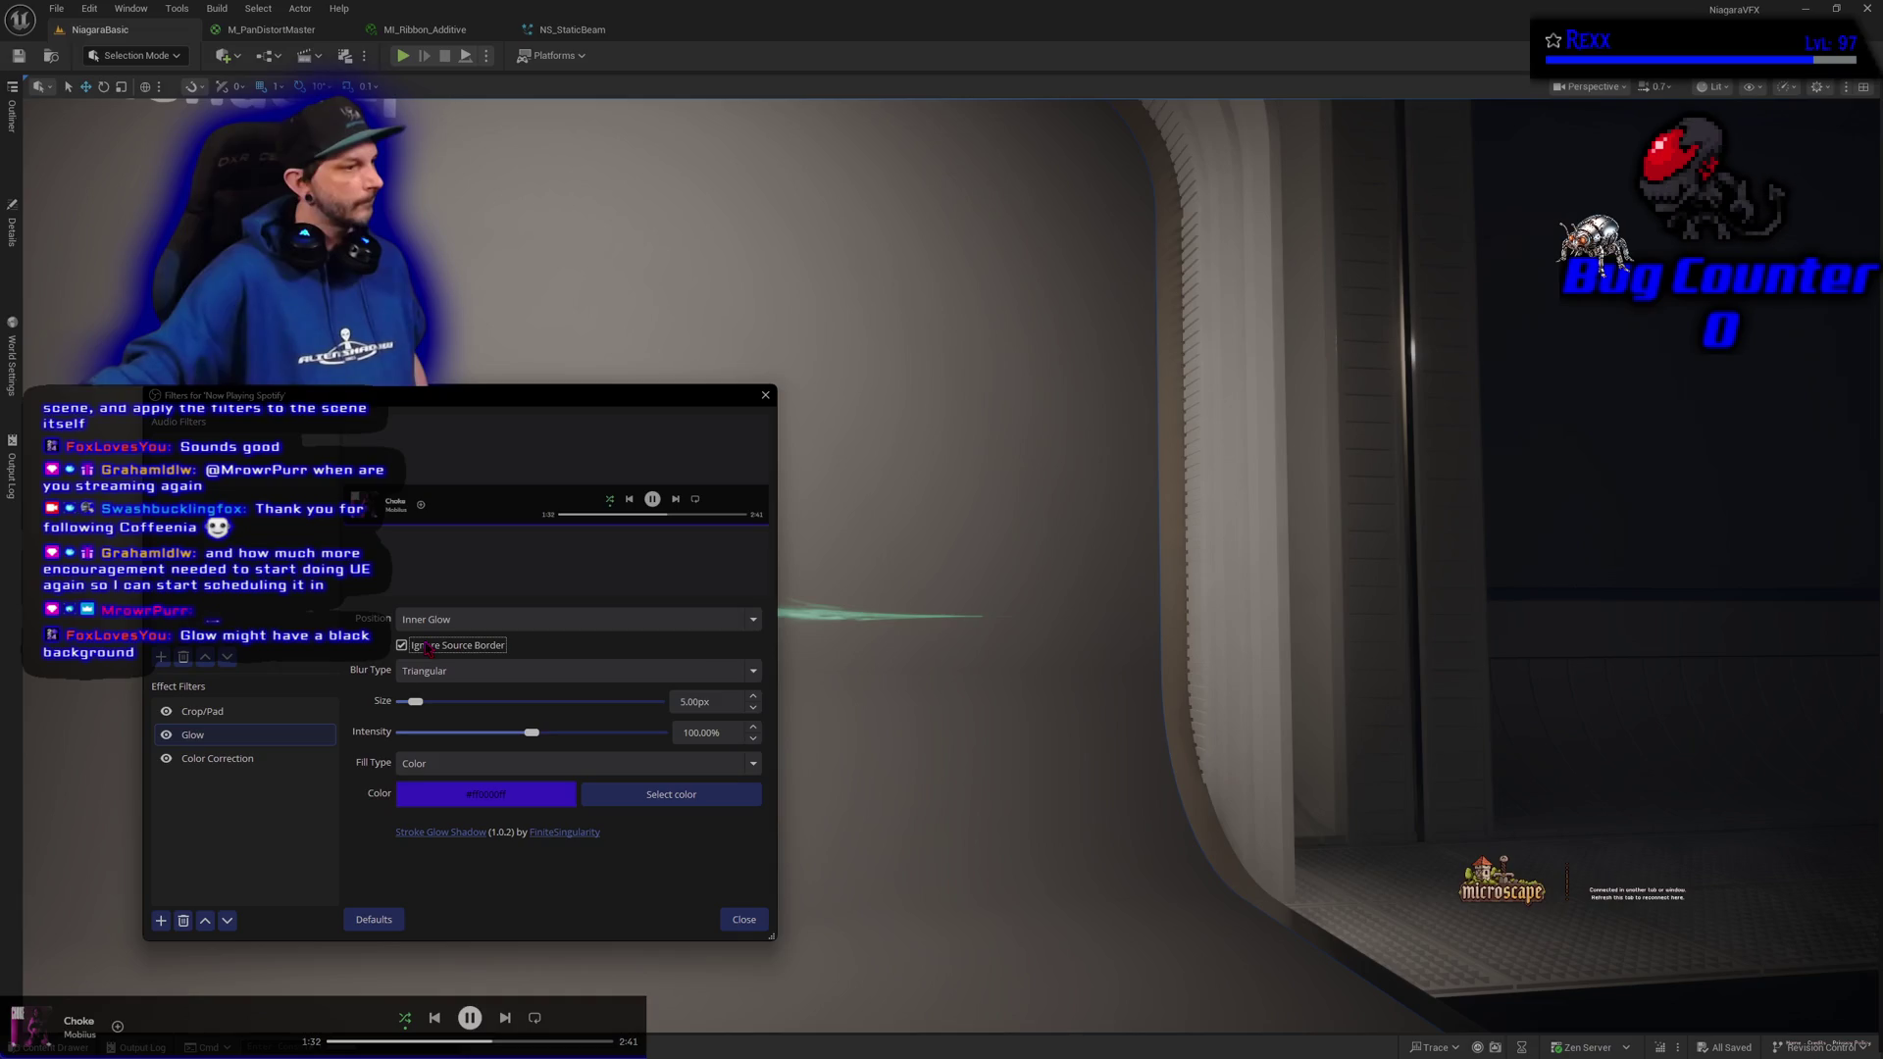
click(428, 647)
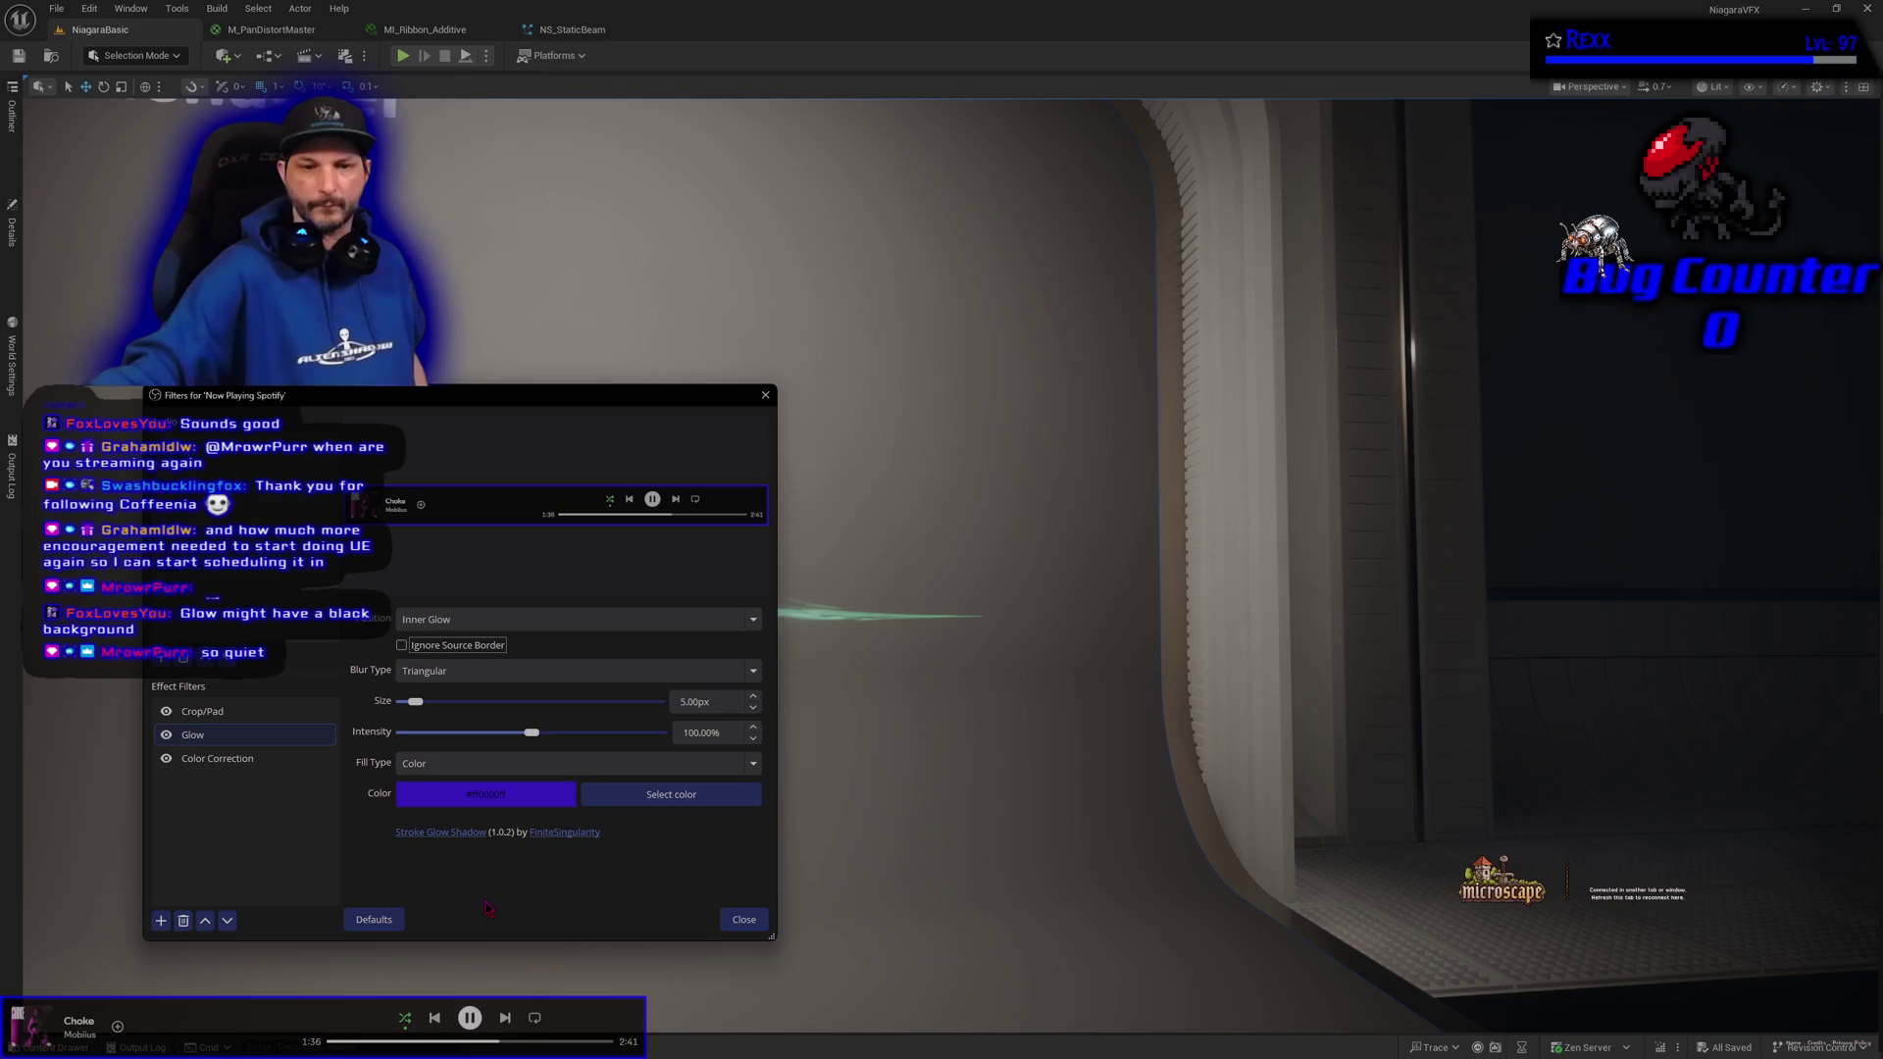
Try Source fill type, restore Color fill, then turn the Glow filter off
click(465, 766)
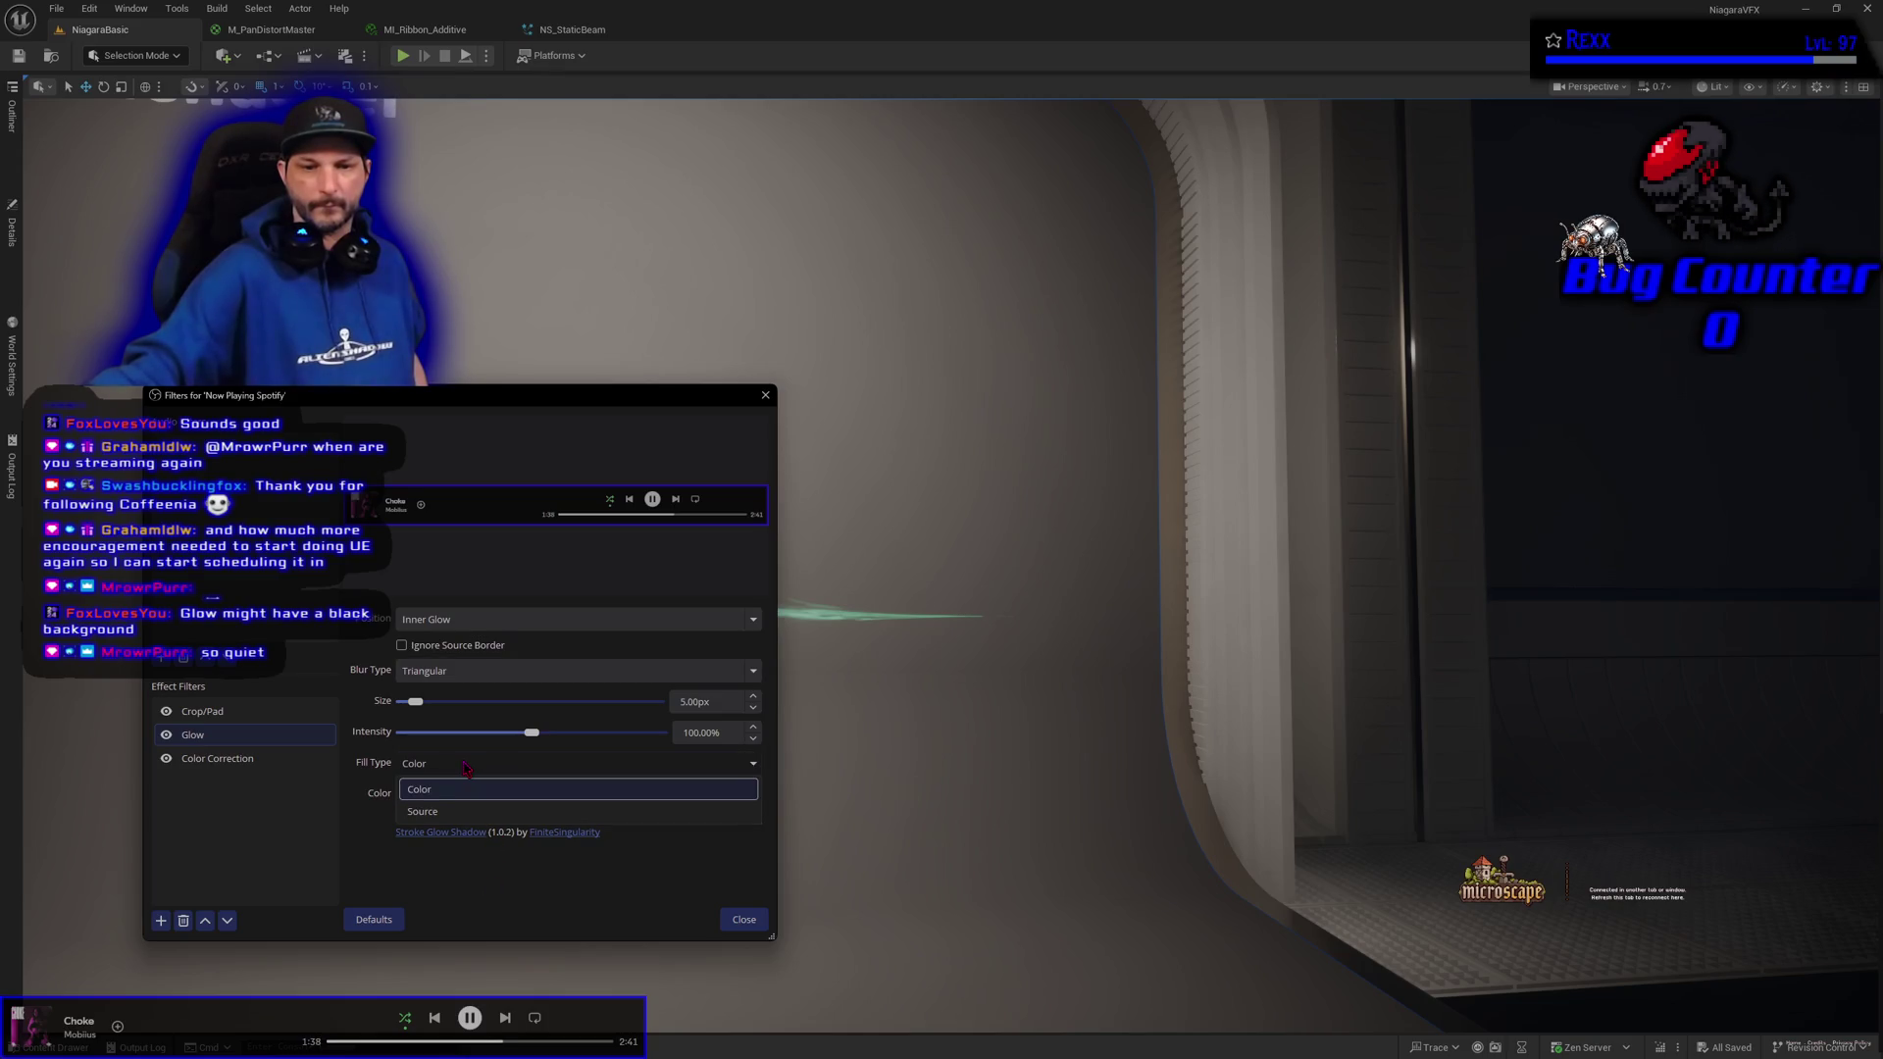
click(469, 813)
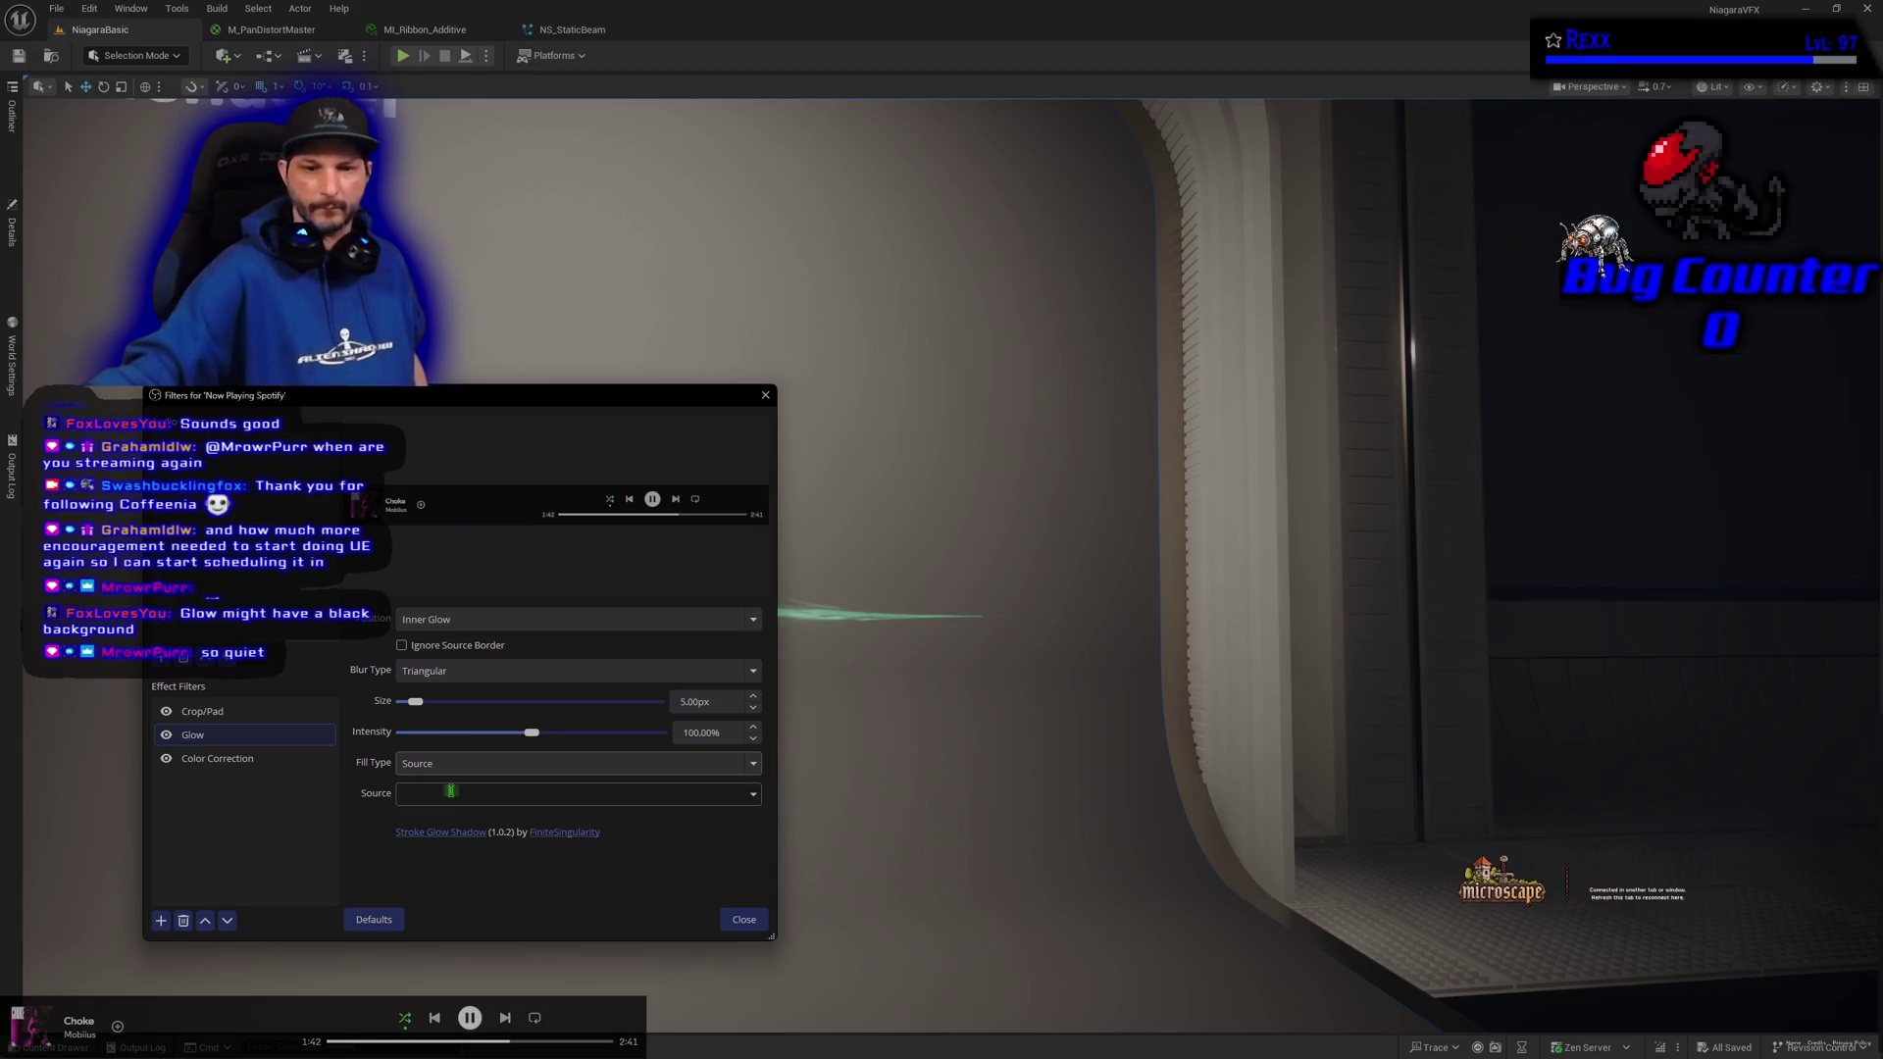
click(473, 763)
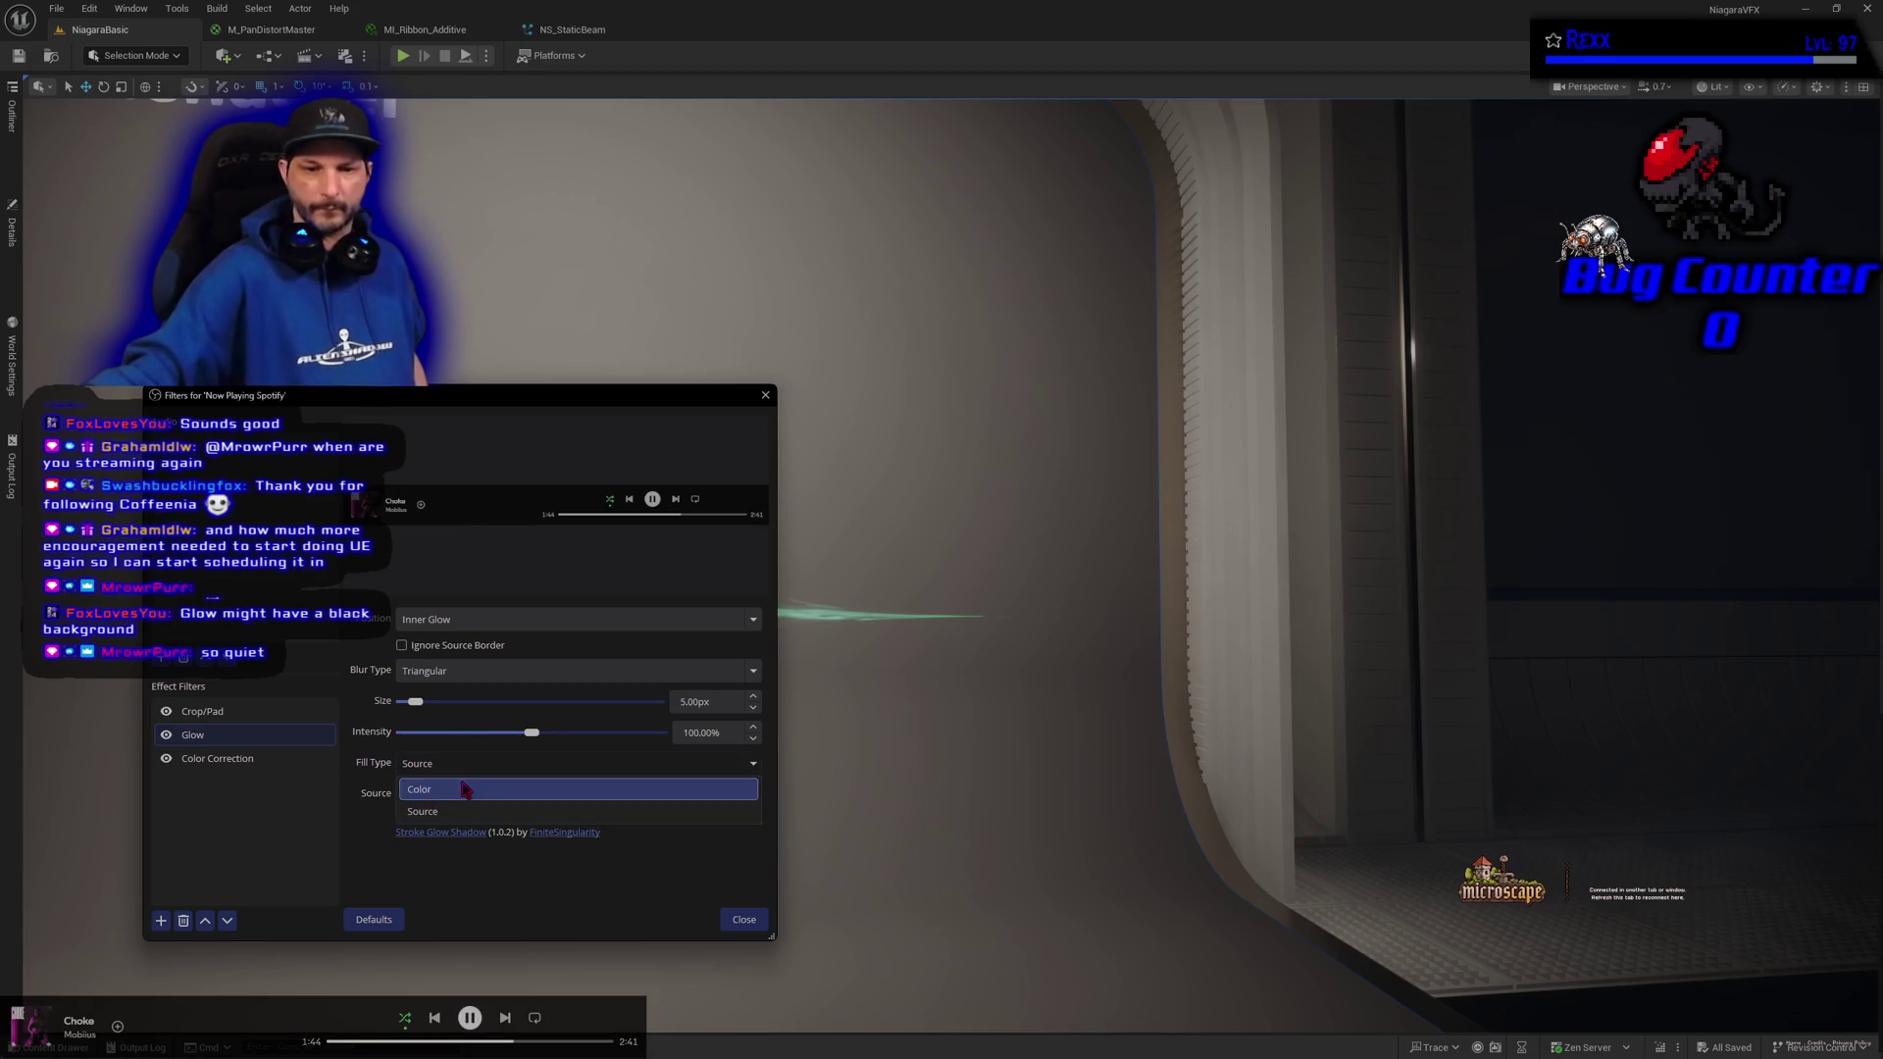
click(467, 790)
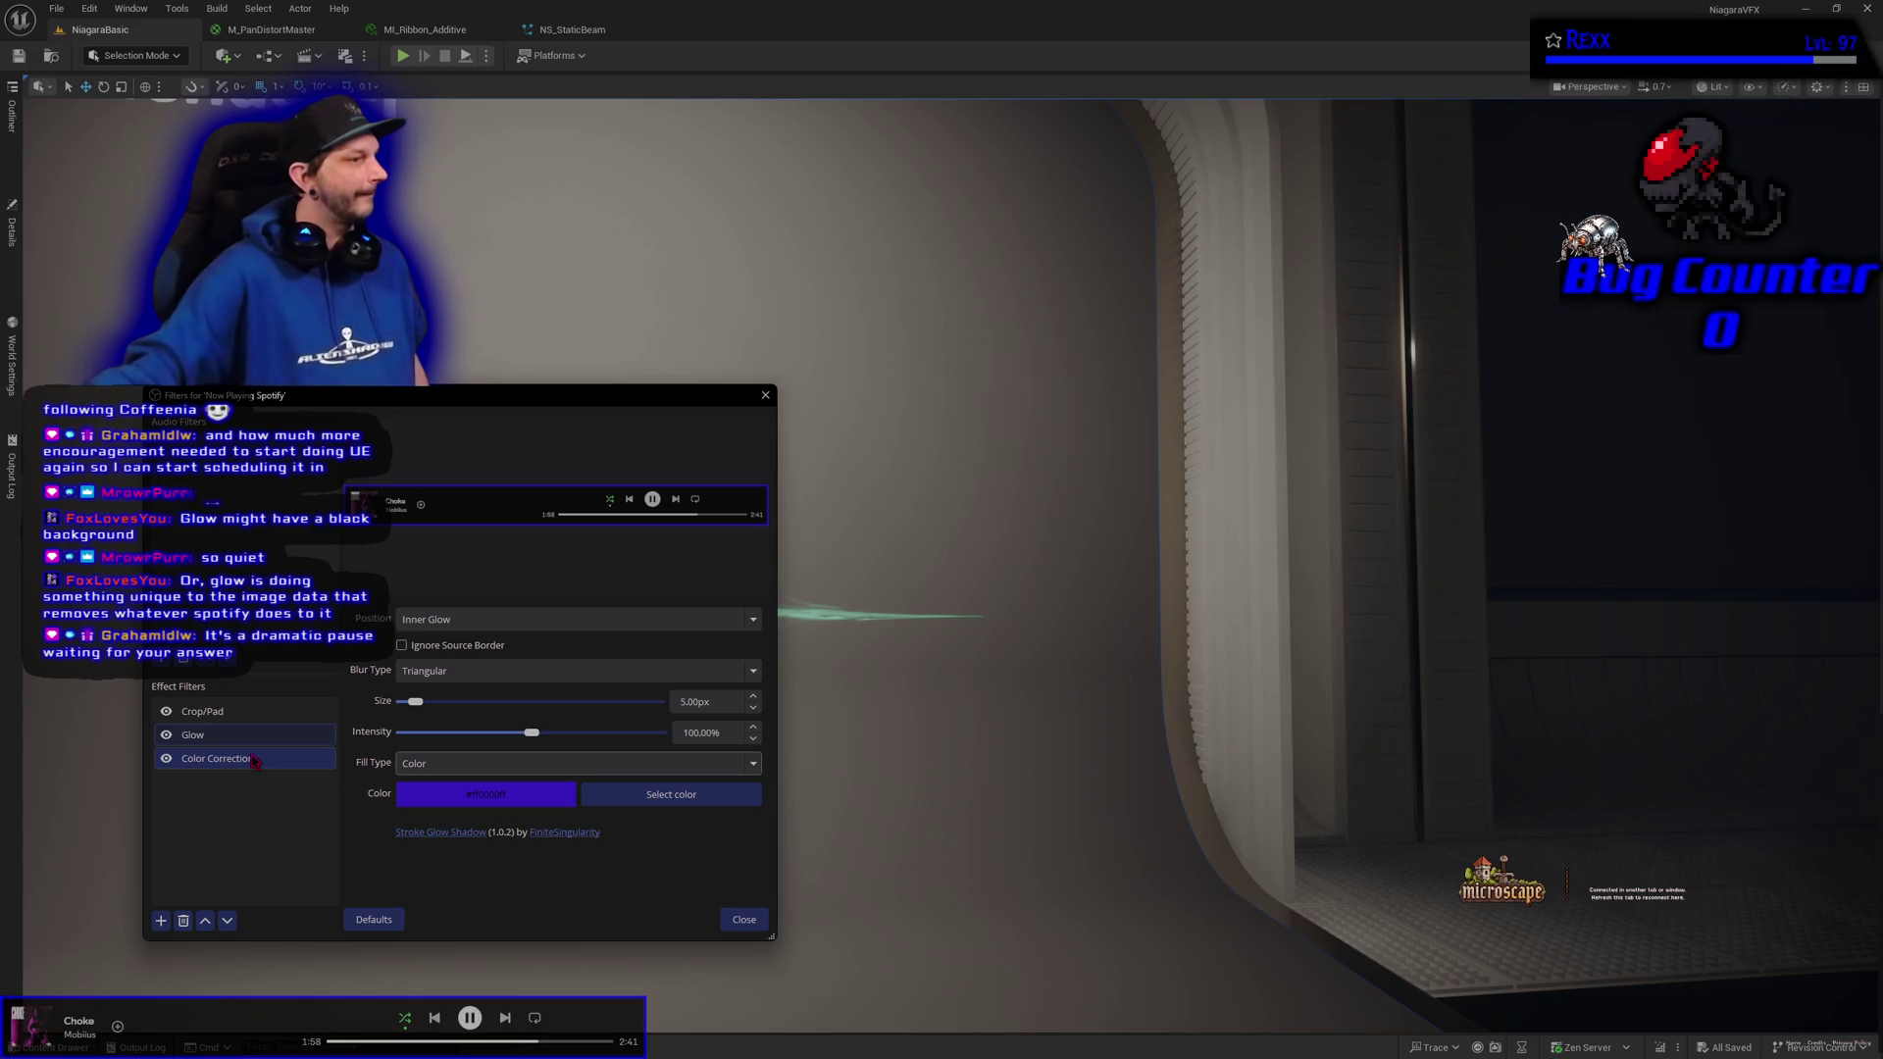
click(165, 735)
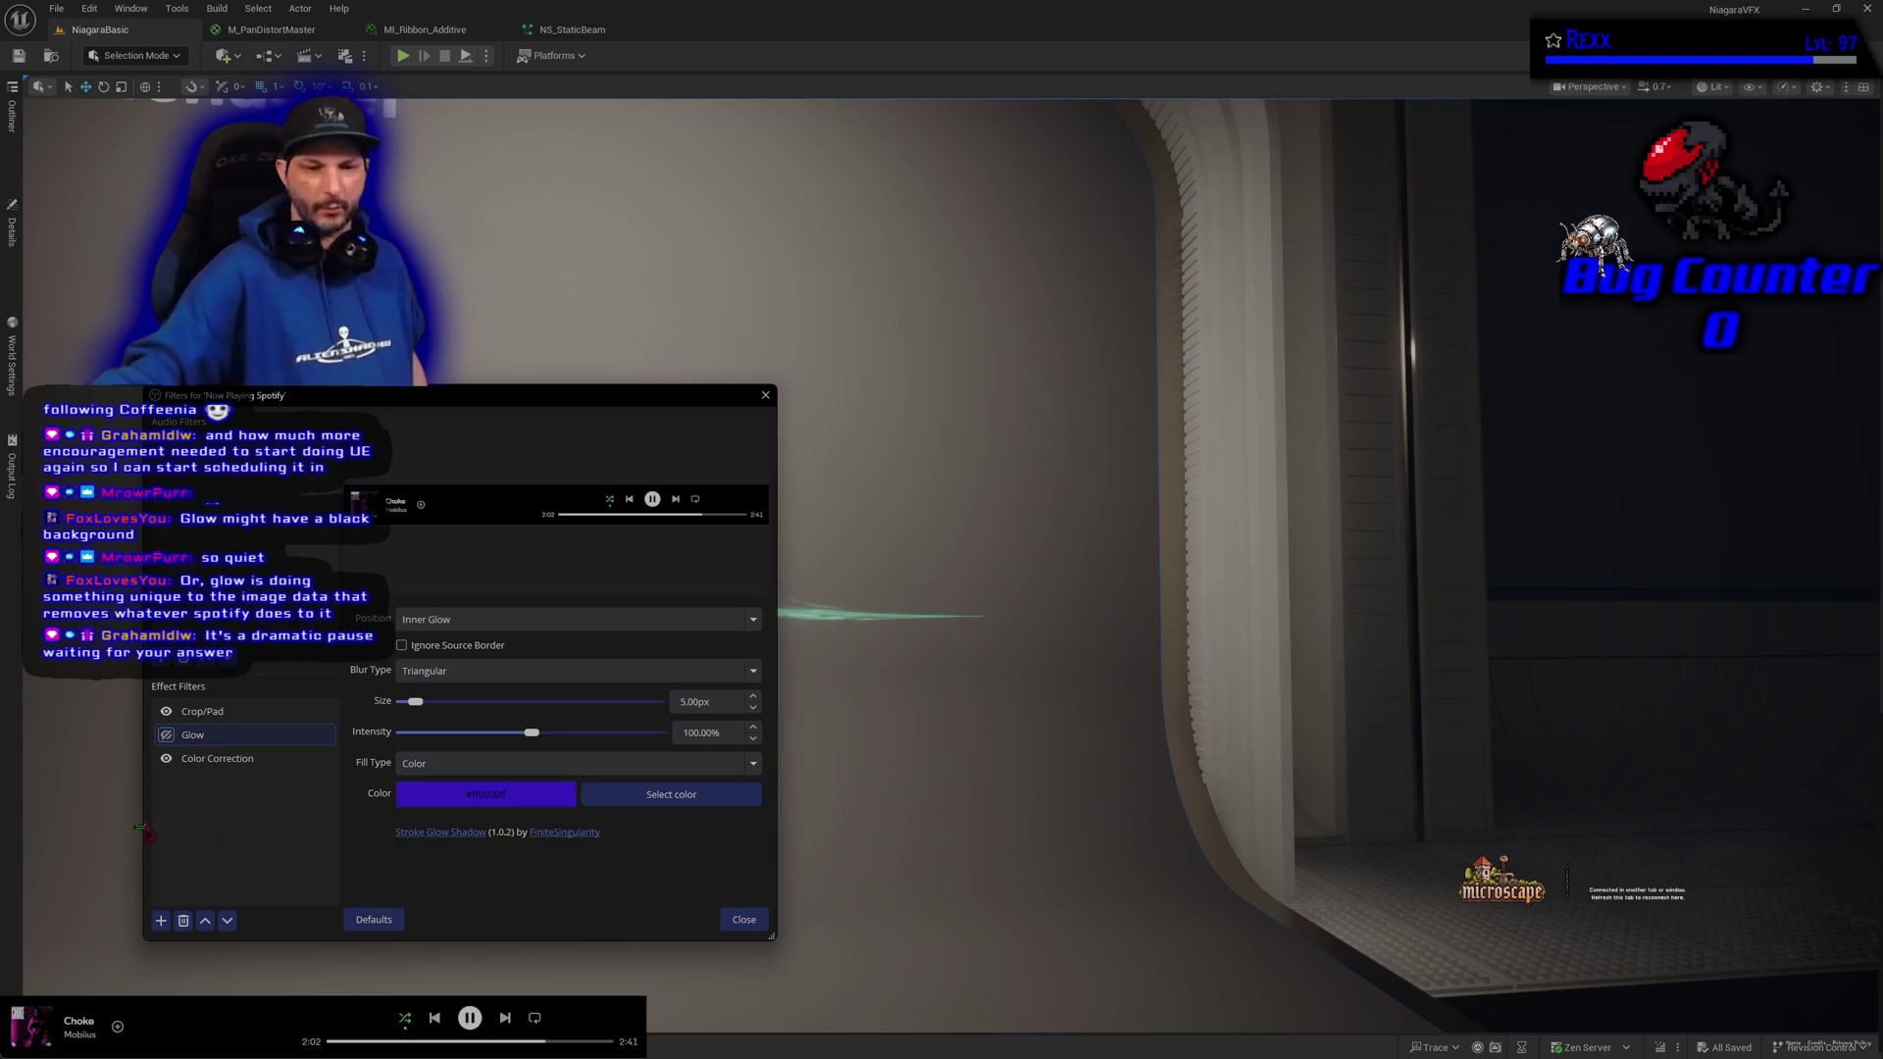
Add an Image Mask/Blend filter with its default name to the Spotify source
click(161, 921)
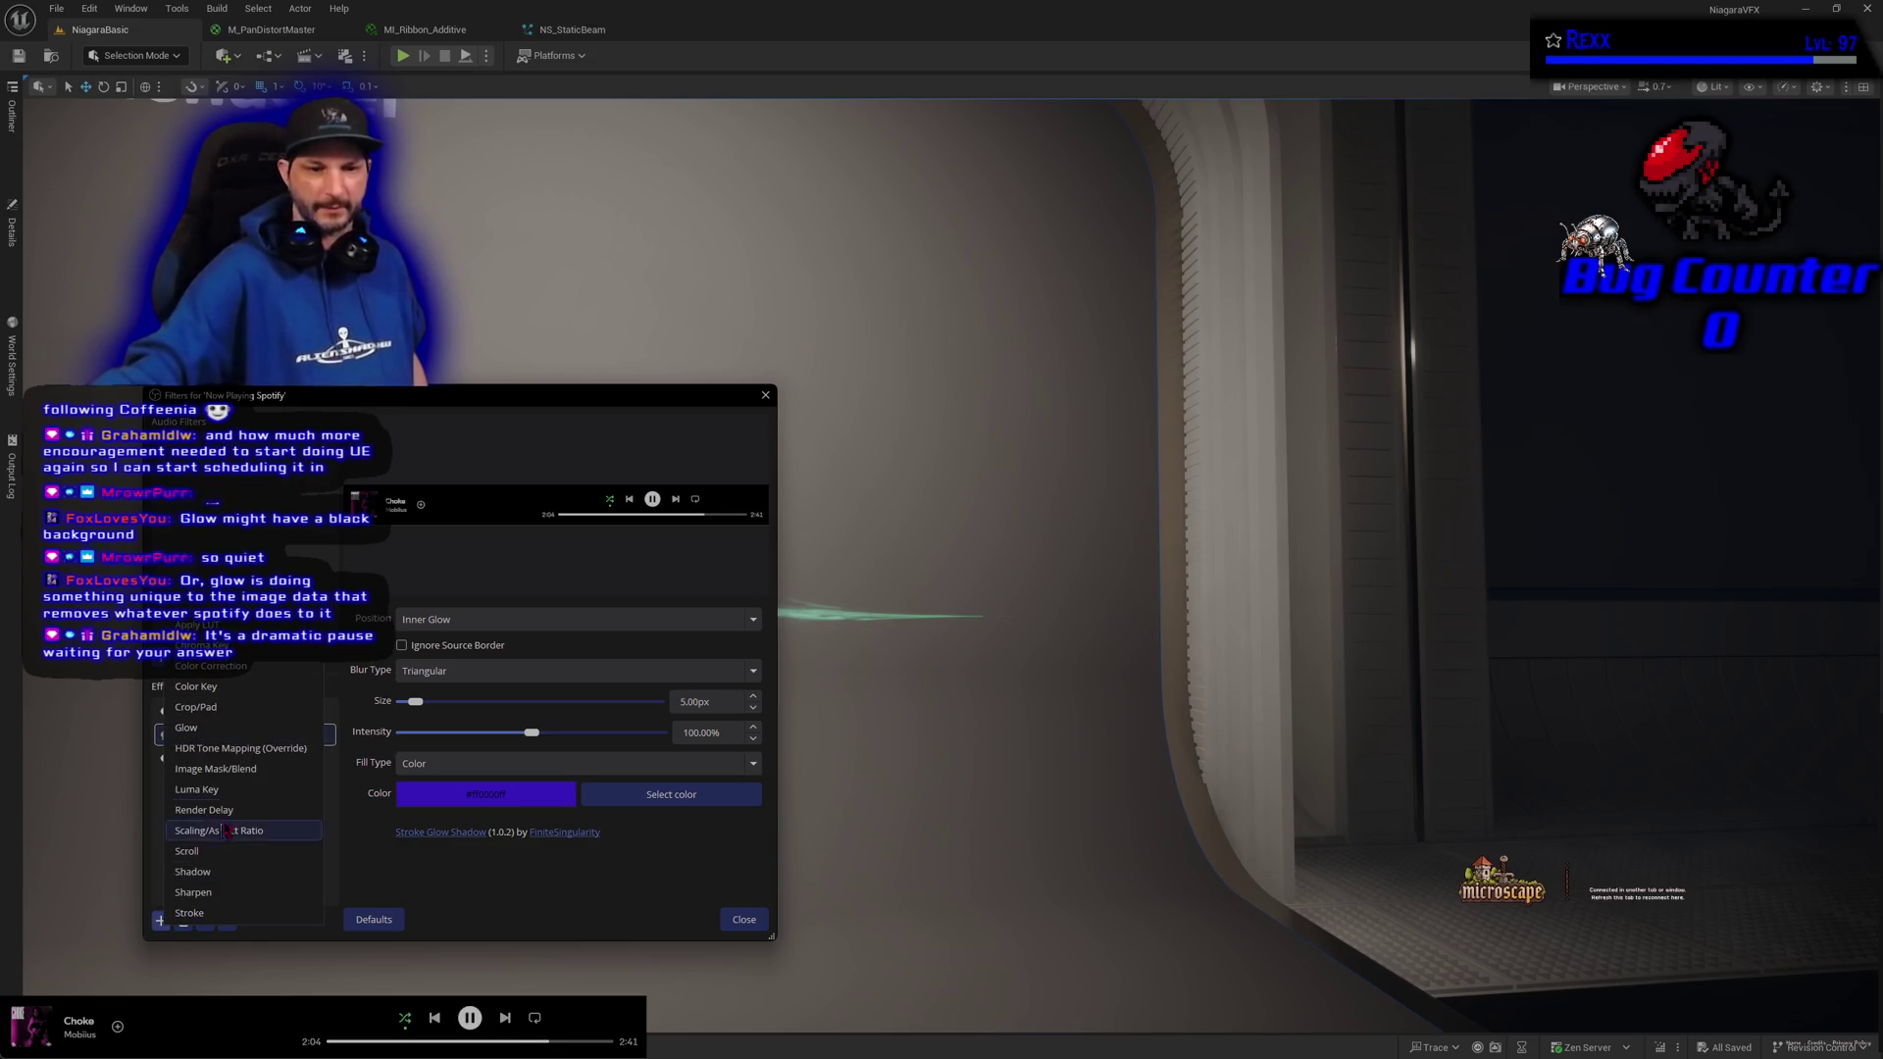
click(227, 769)
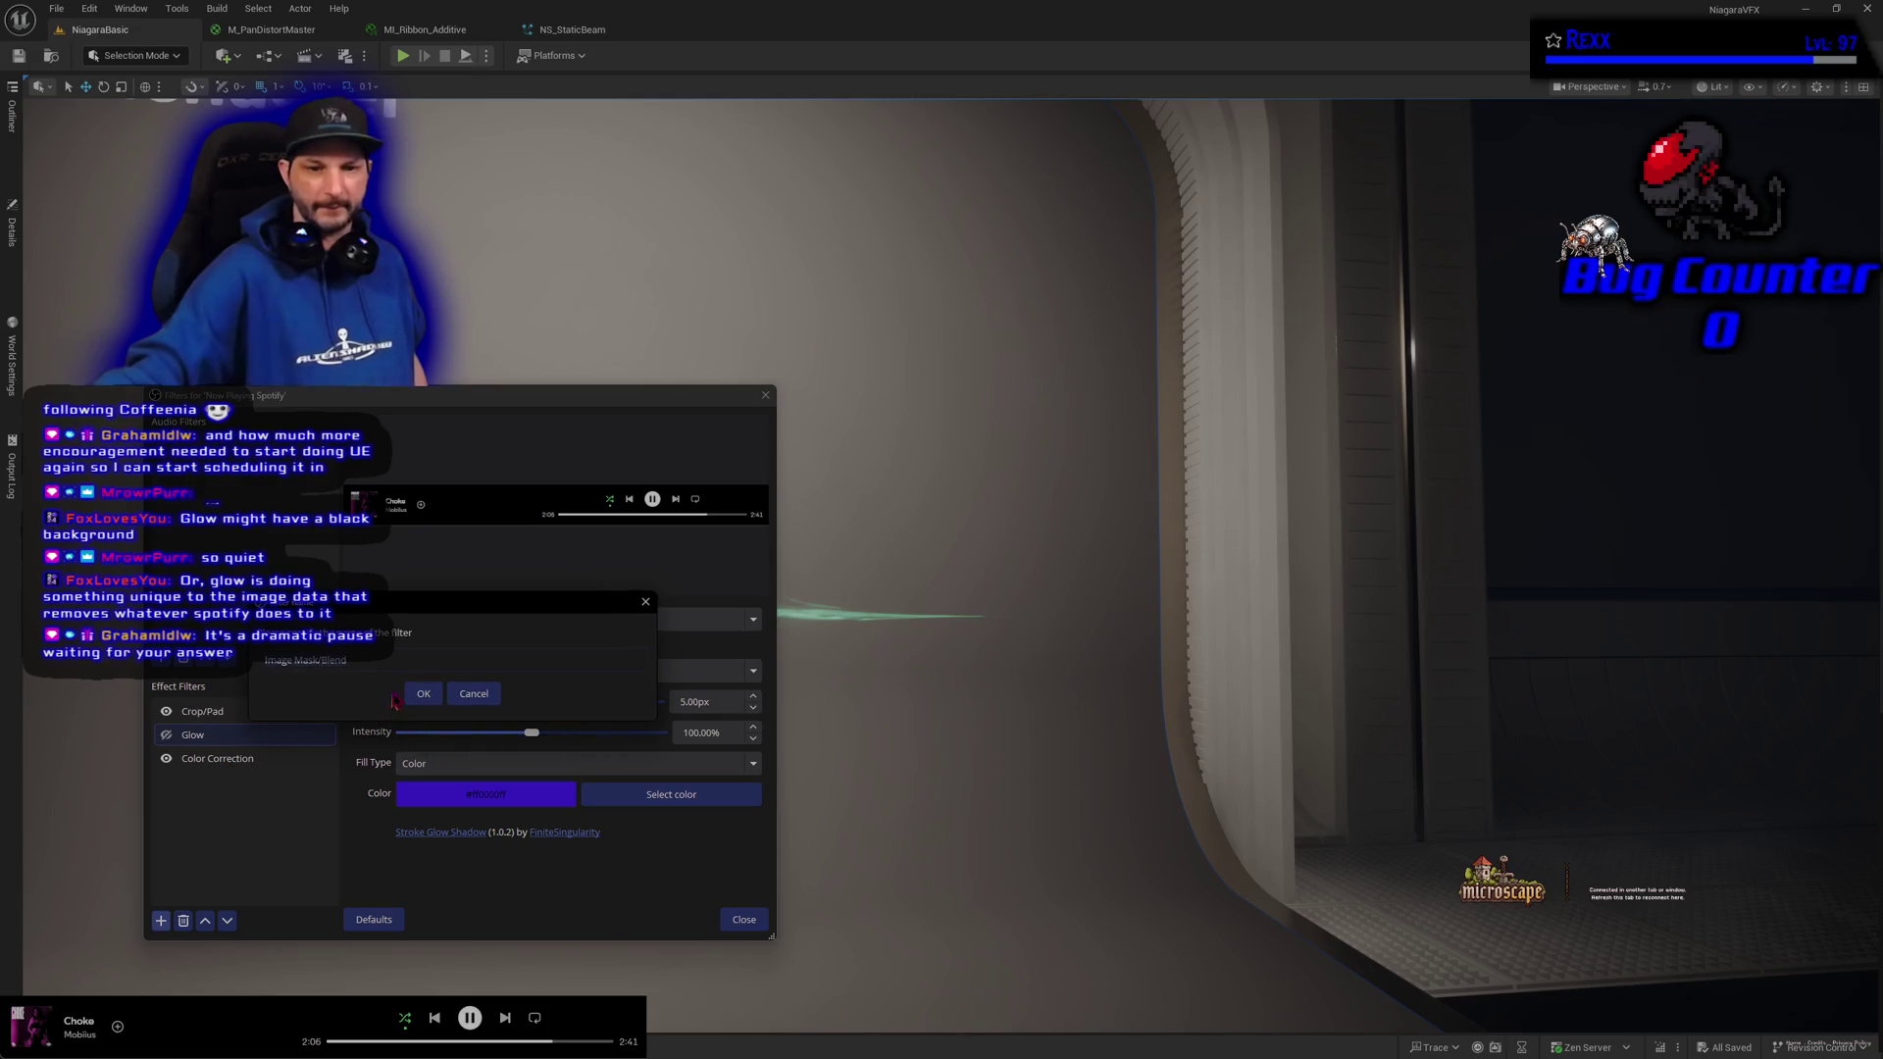
click(422, 694)
click(171, 759)
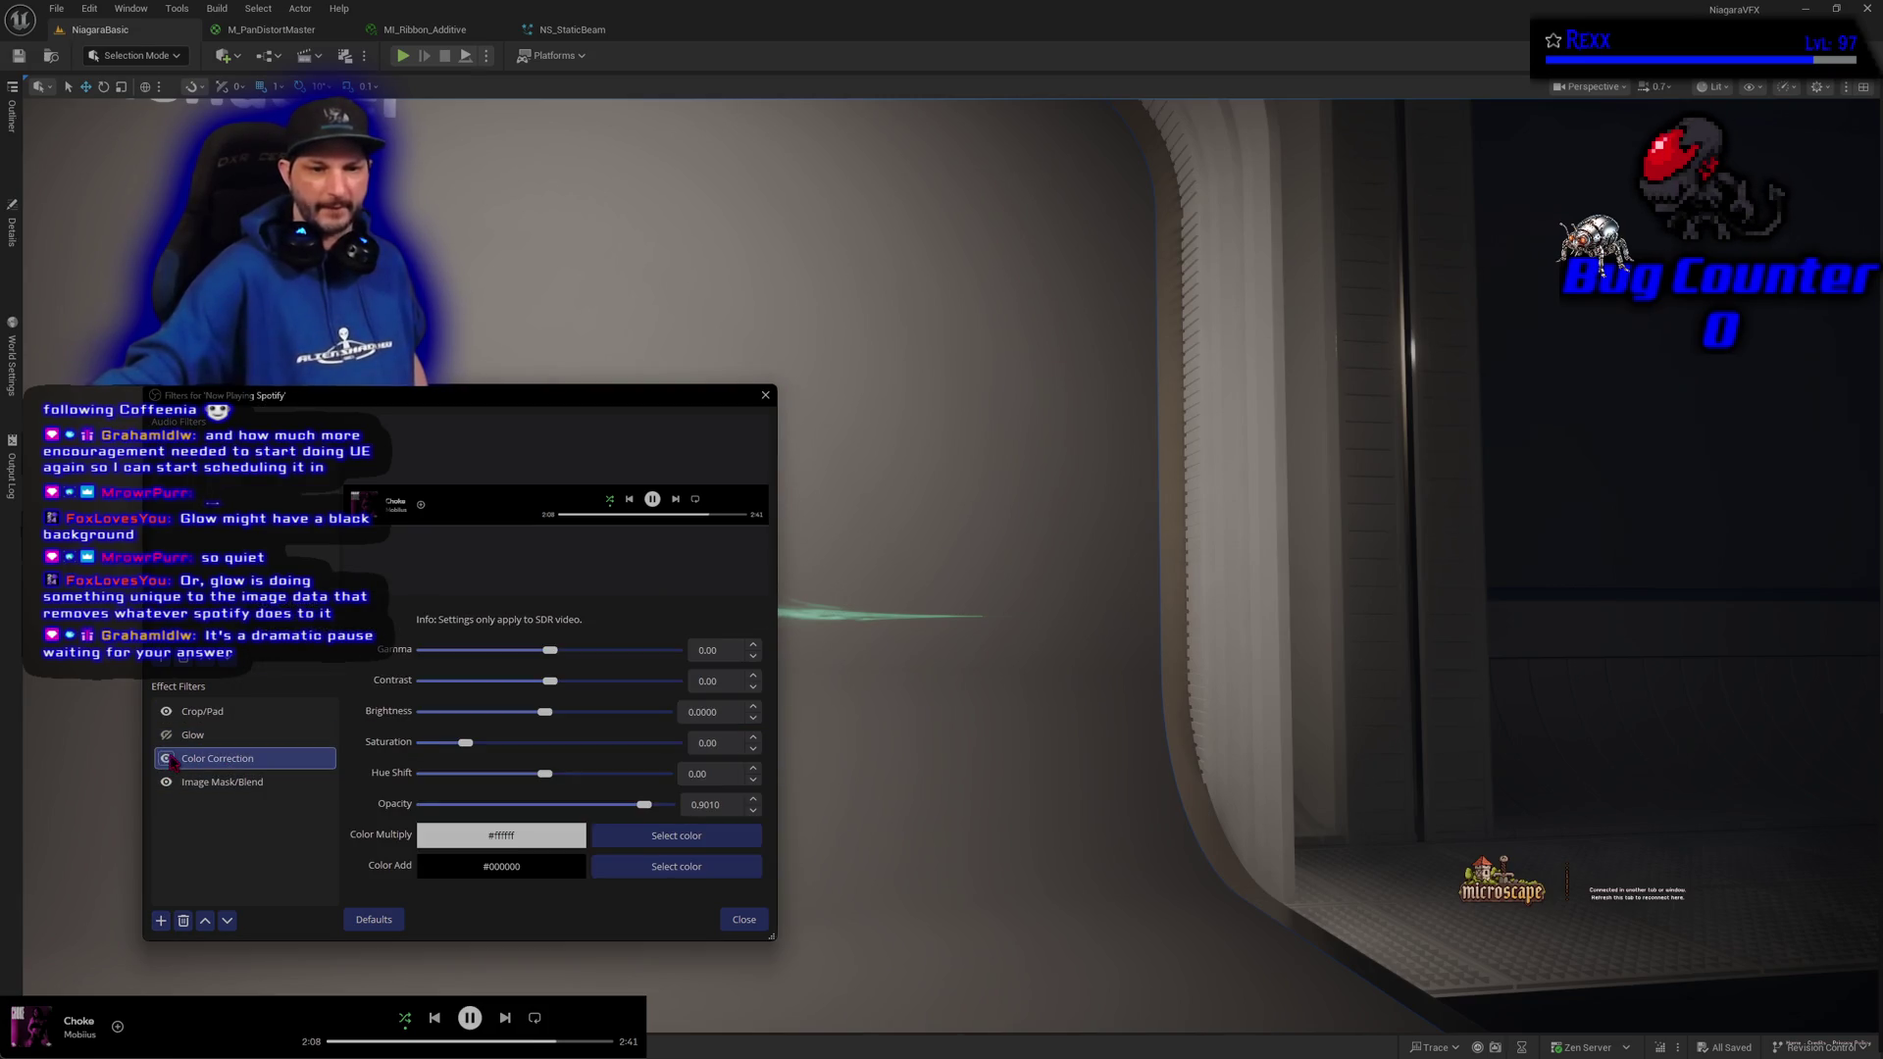
click(225, 785)
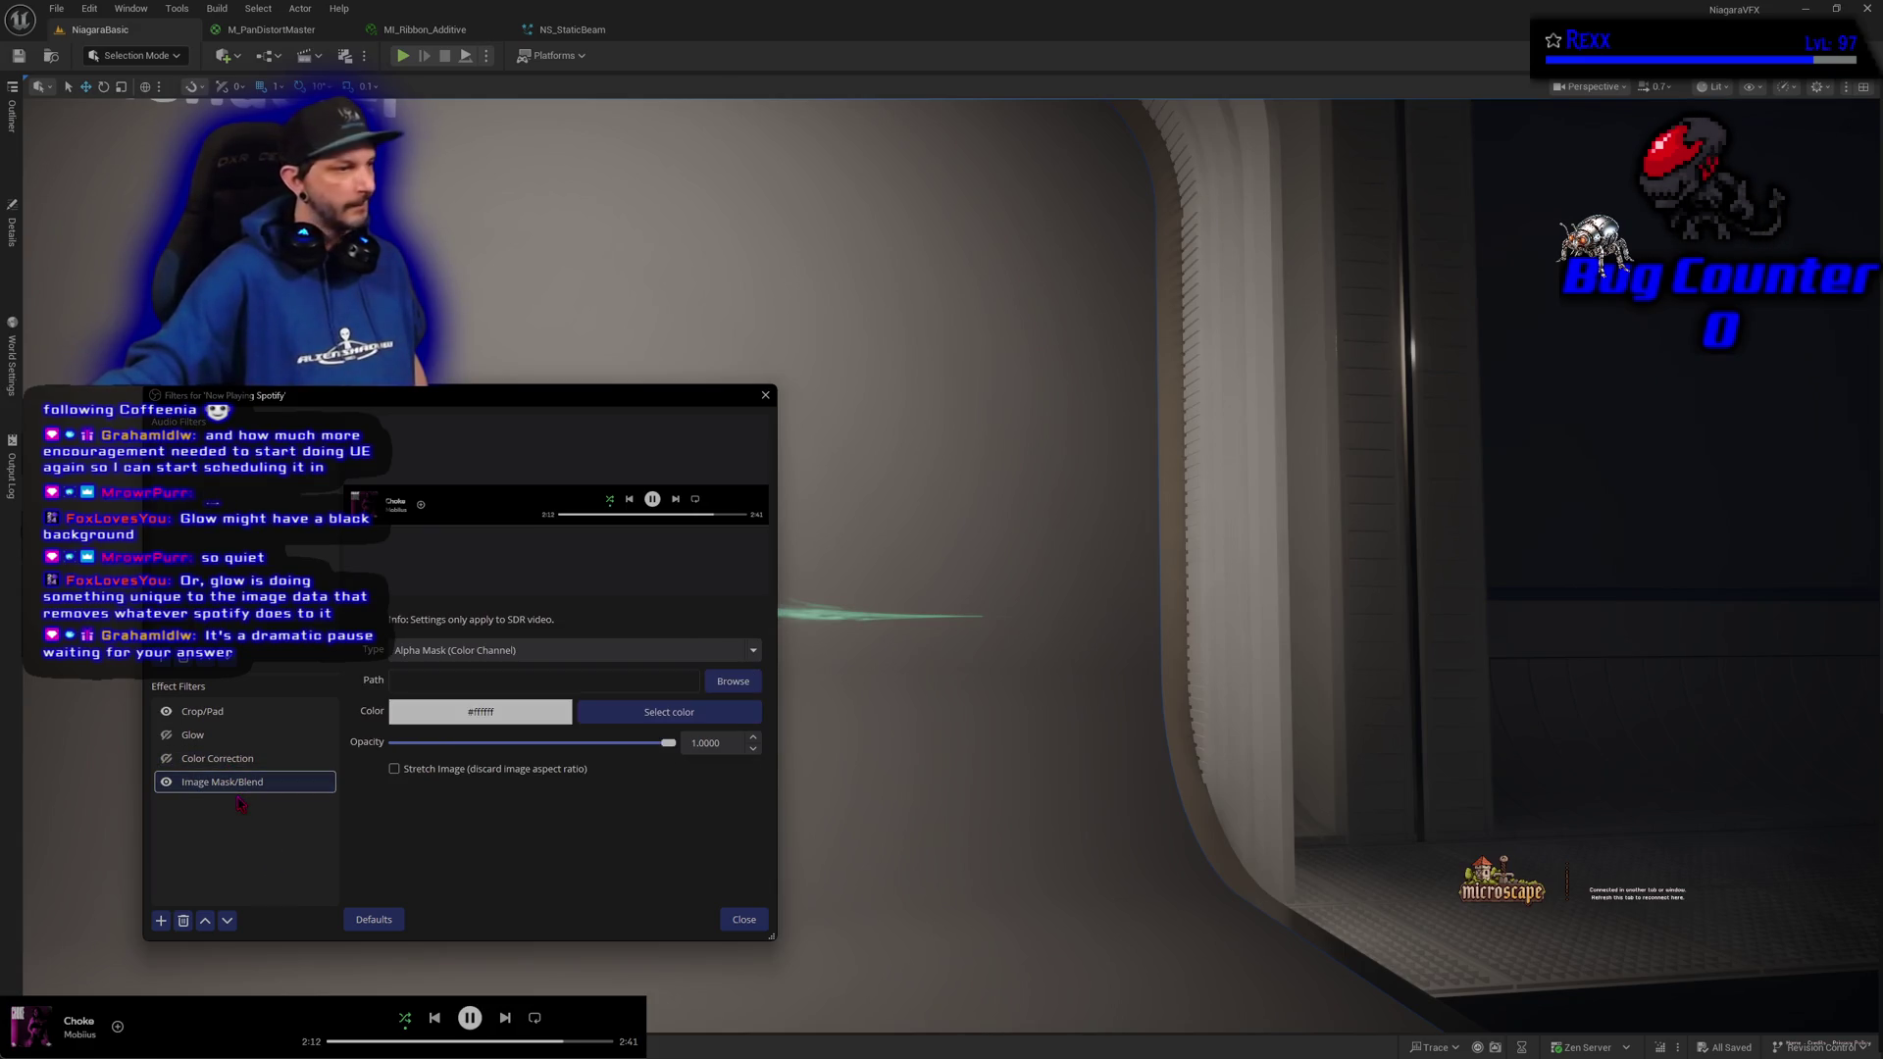
Browse for spotify_mask.png as the mask image and move the filter above Color Correction
click(733, 681)
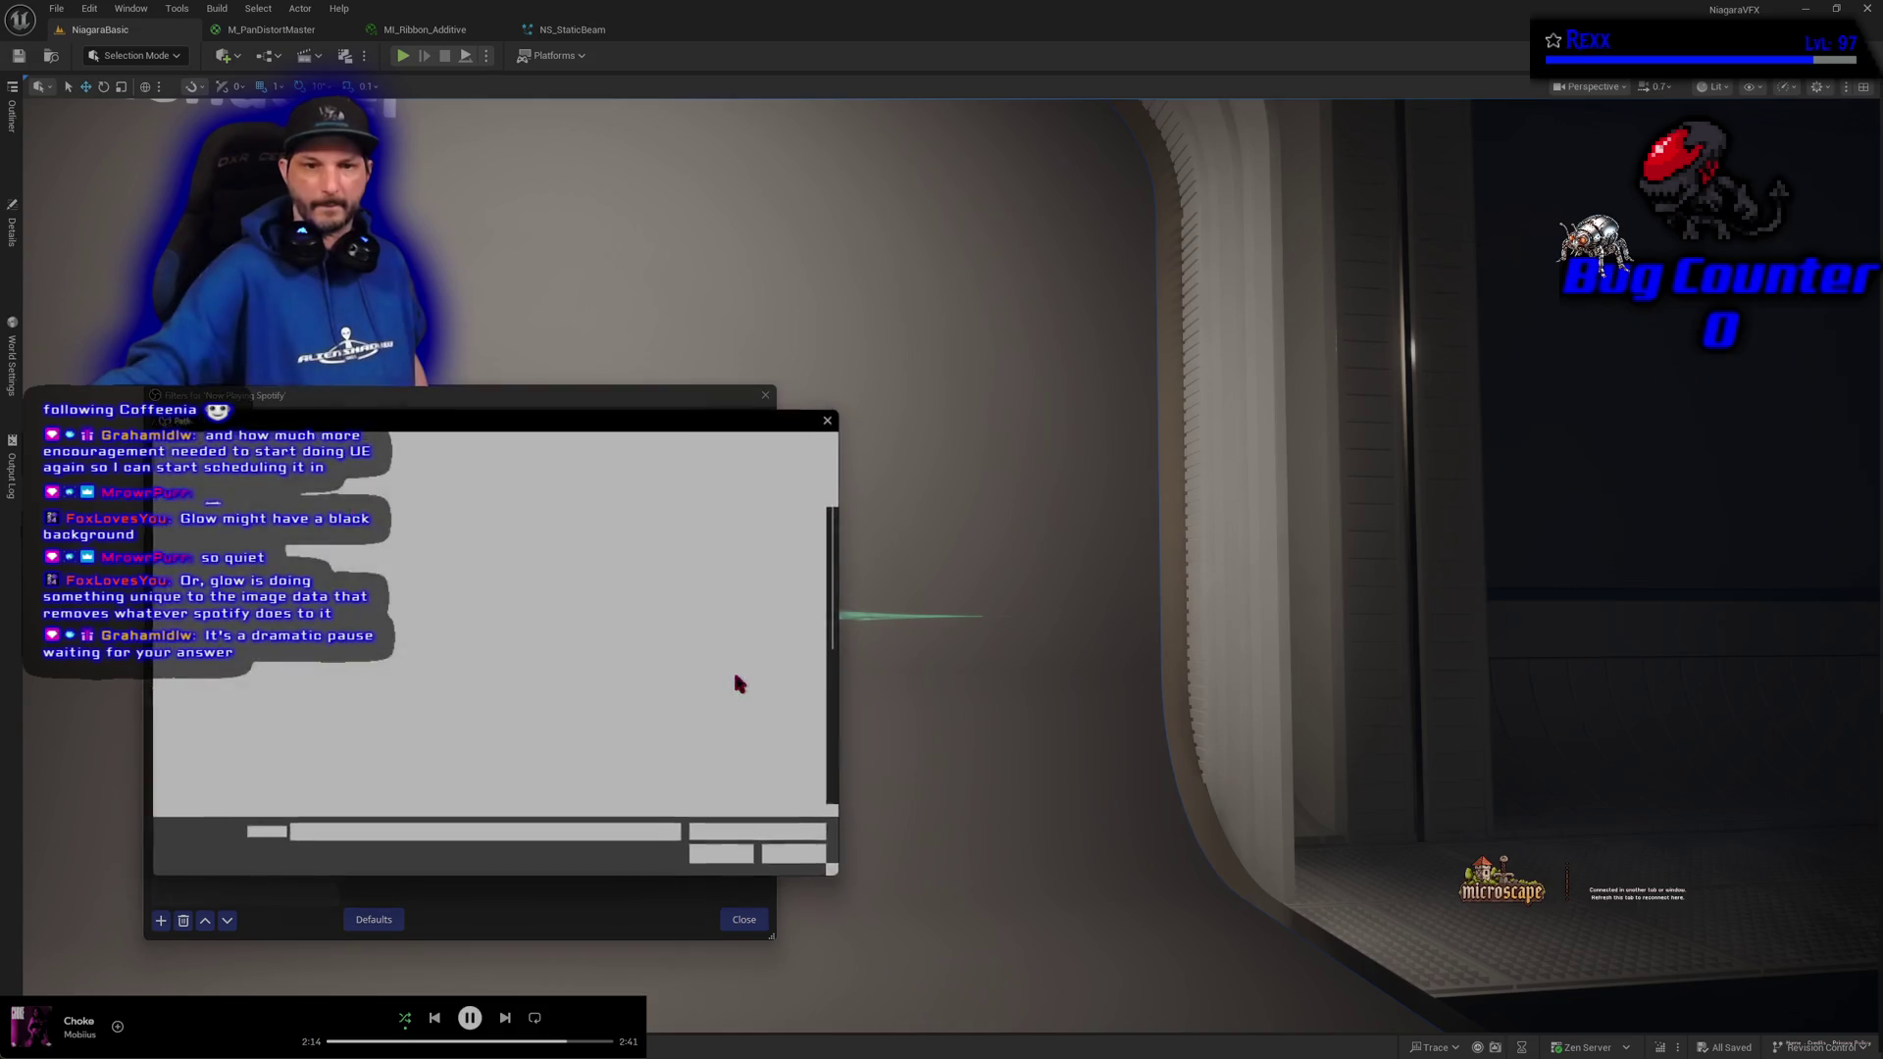
scroll(684, 679, down, 2)
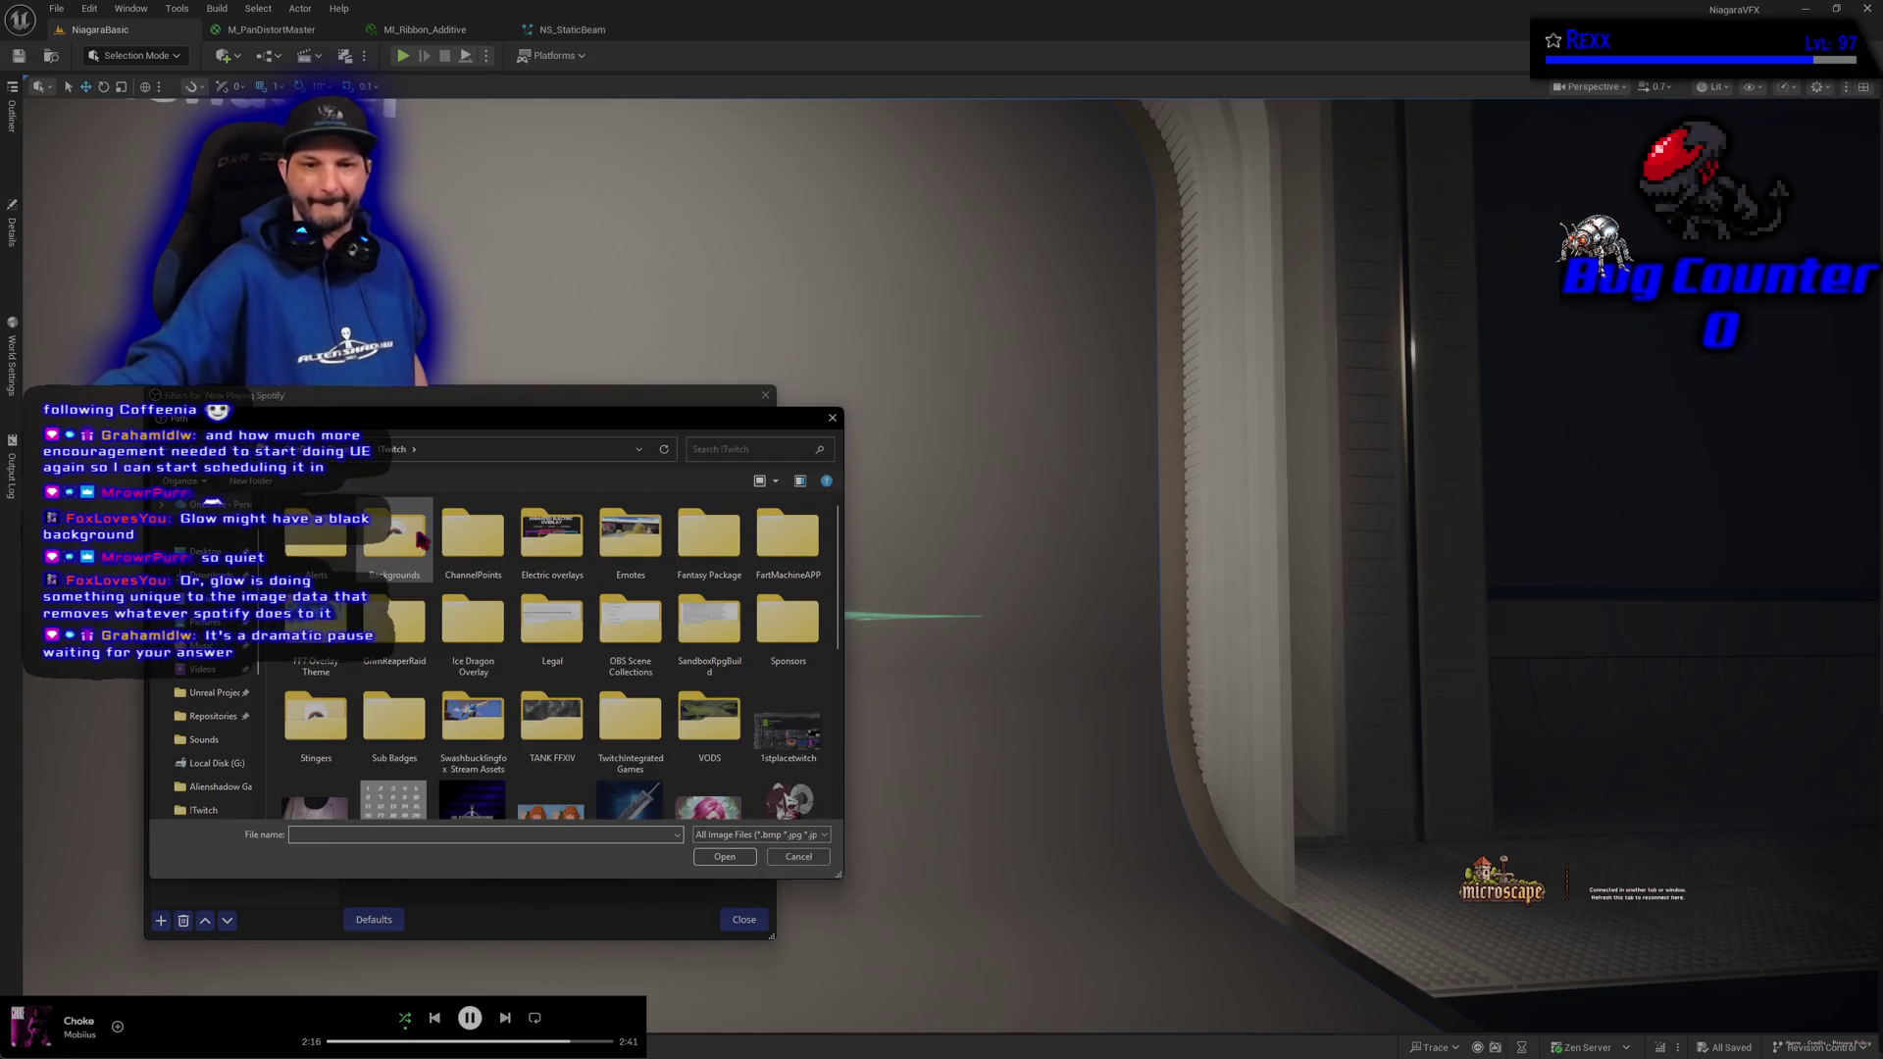
double_click(424, 552)
key(Escape)
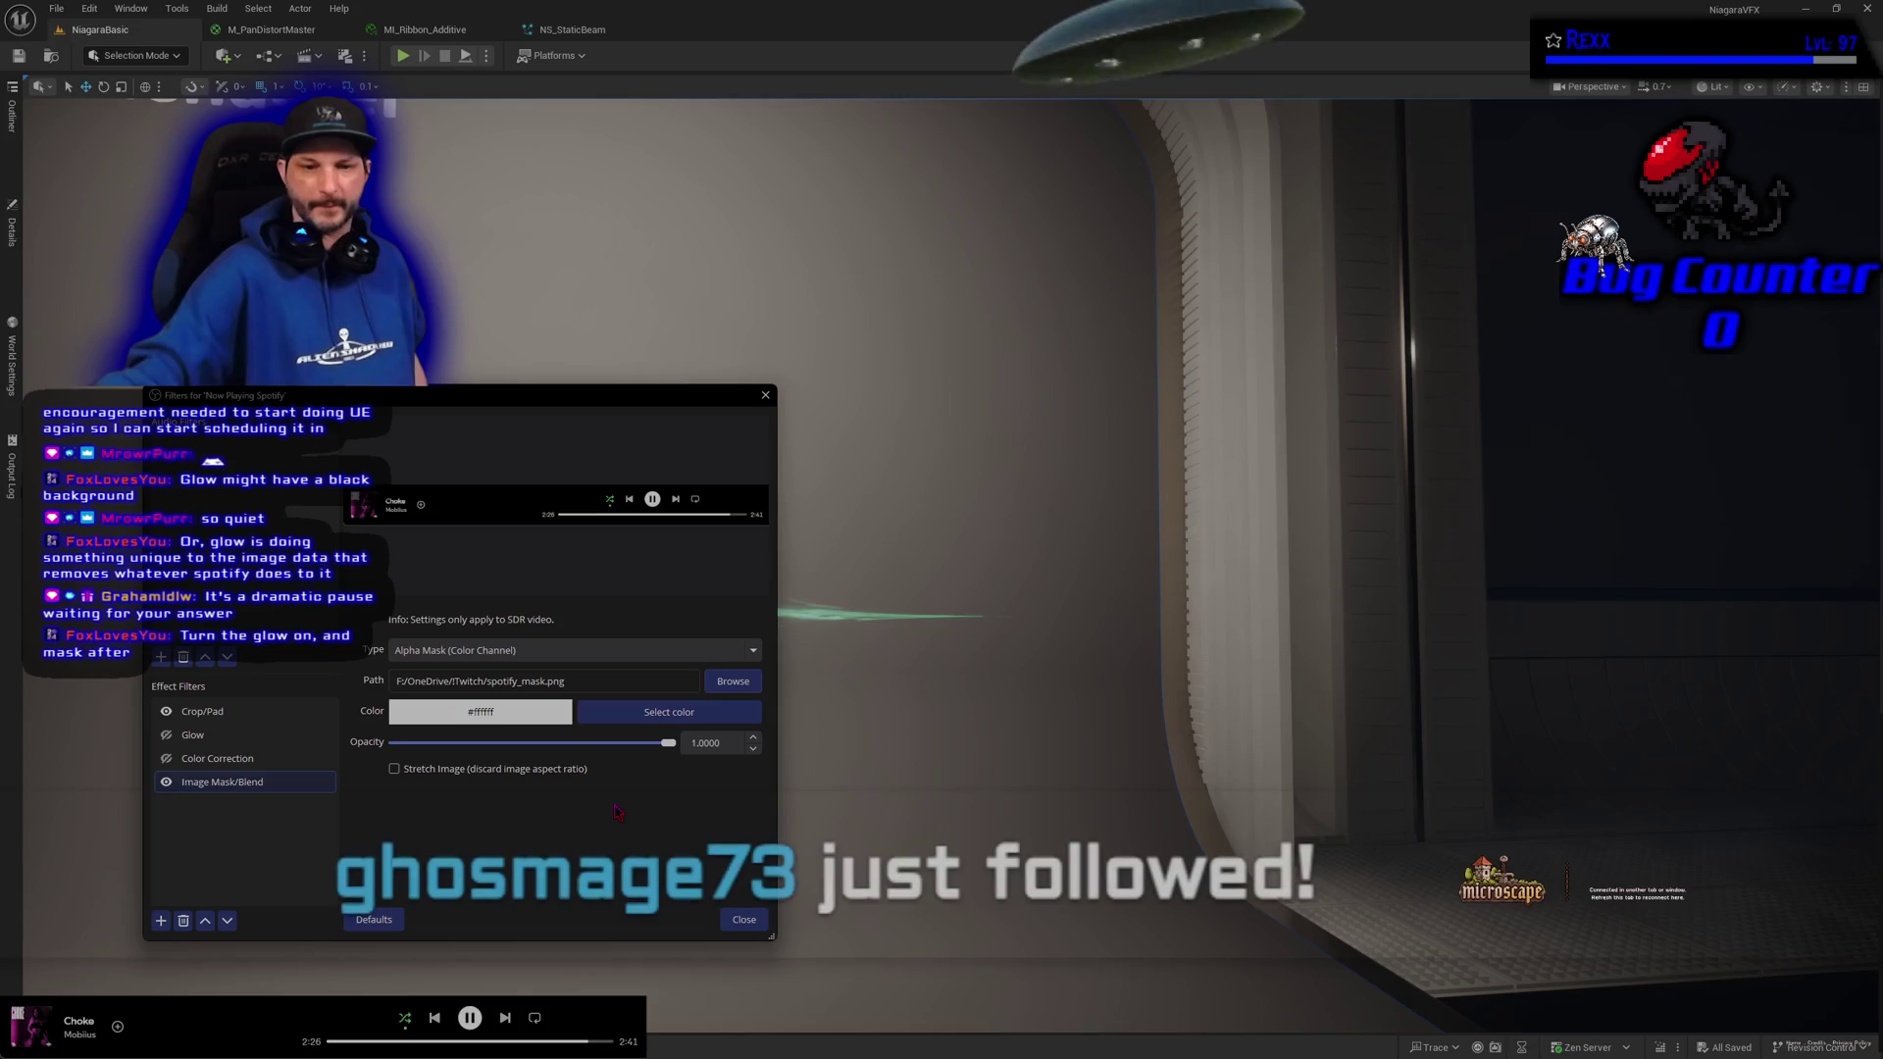
click(205, 921)
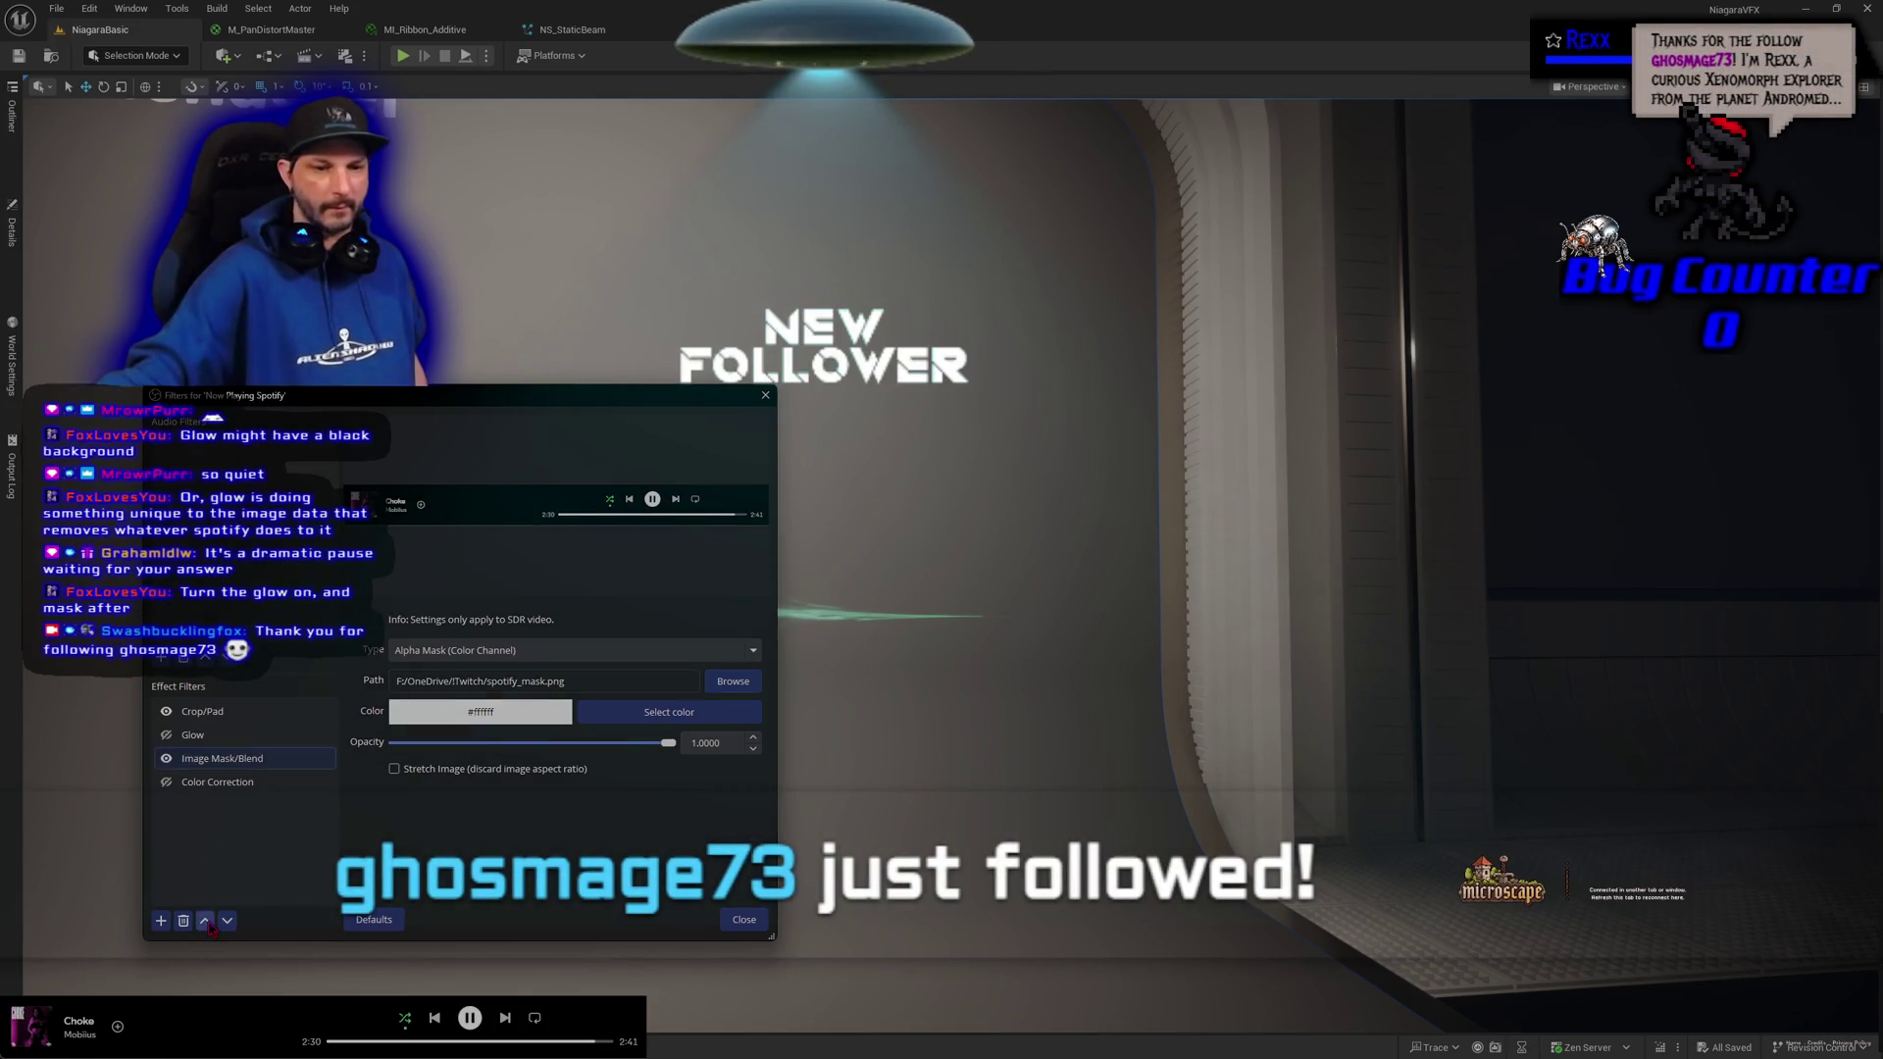
Move Image Mask/Blend to the top of the filters and toggle Crop/Pad off and on
click(205, 921)
click(205, 921)
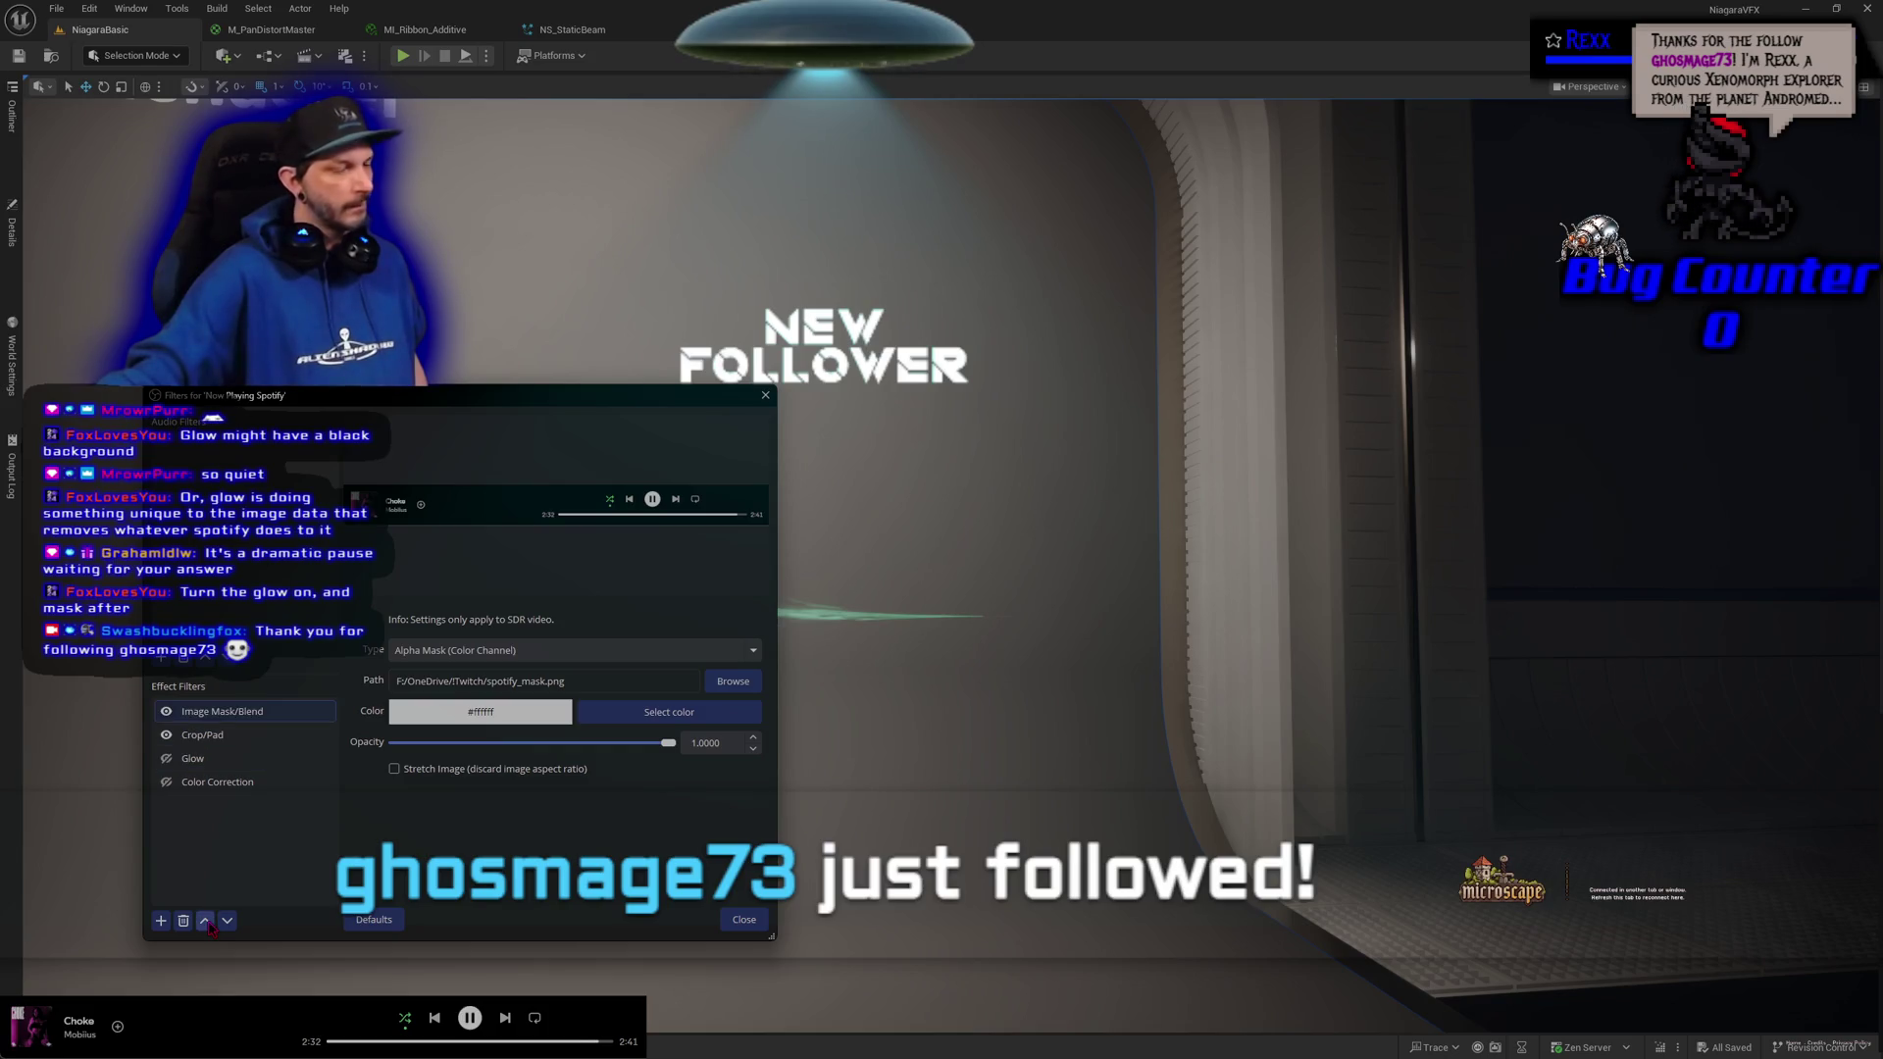
click(165, 736)
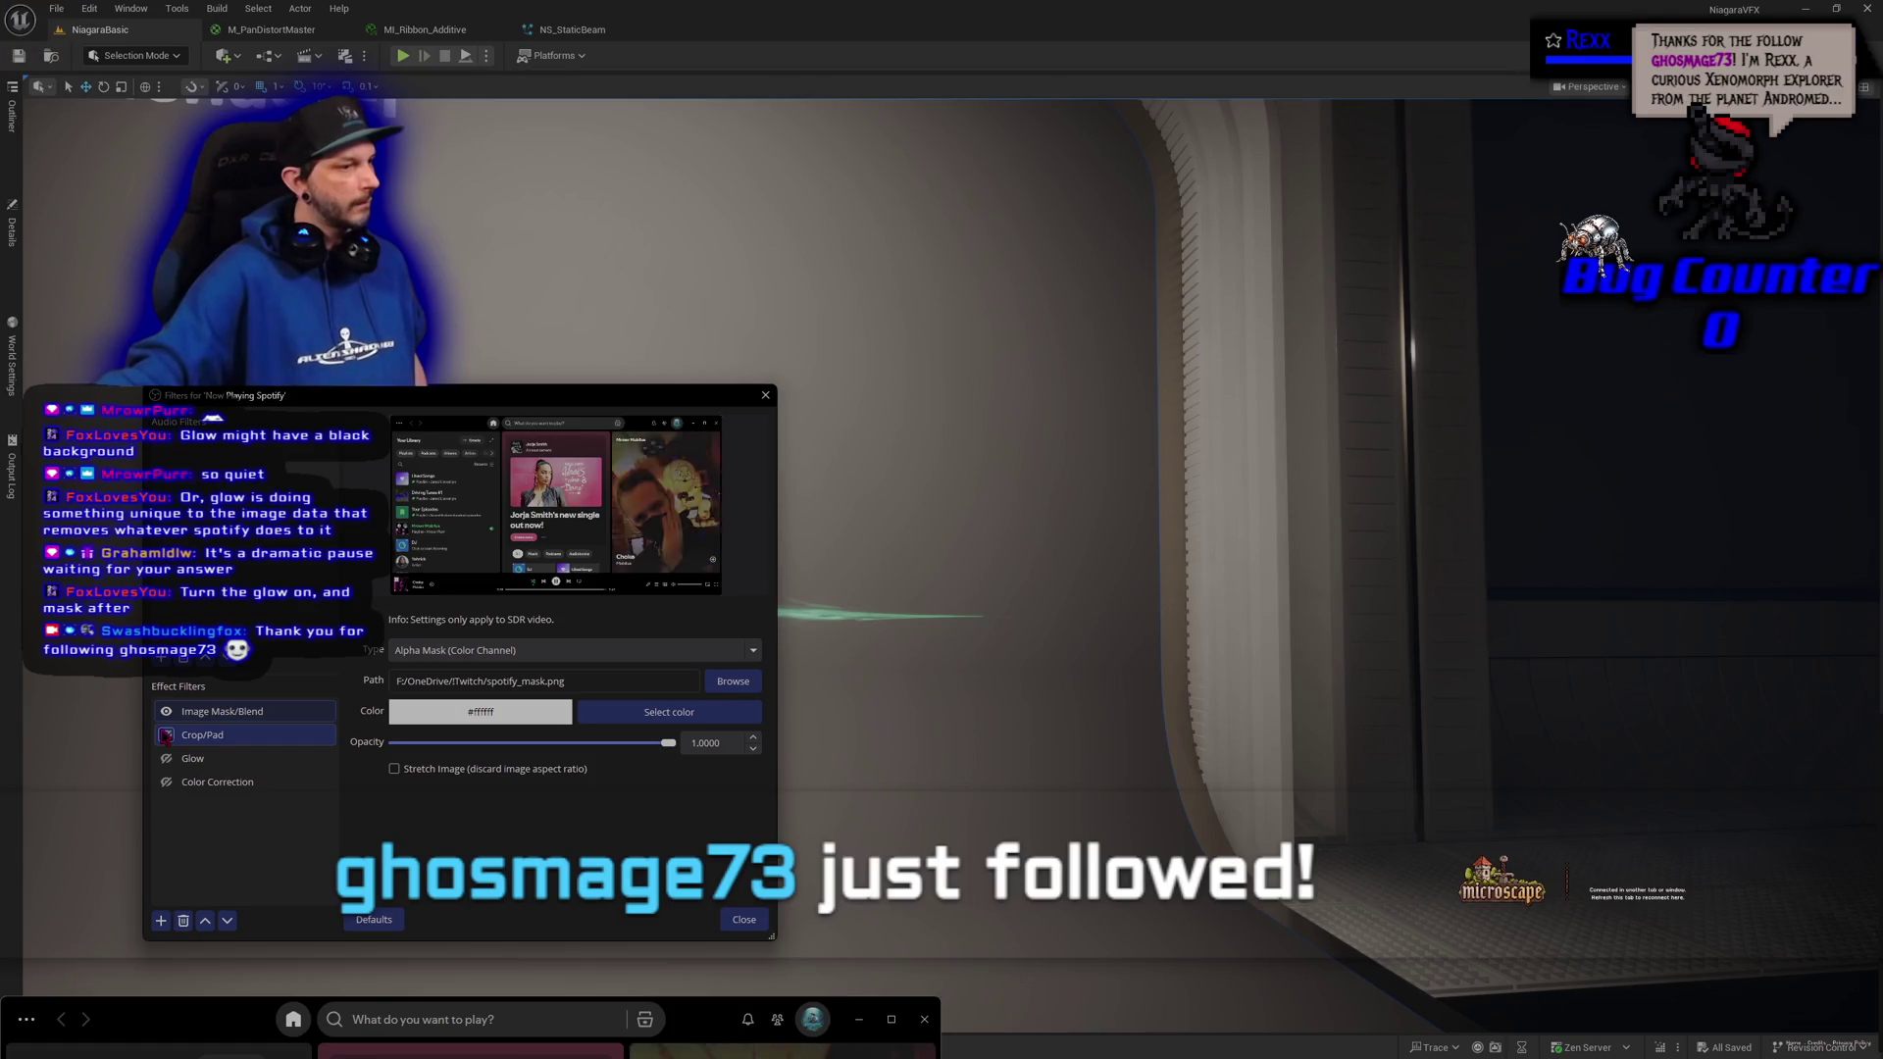
click(165, 736)
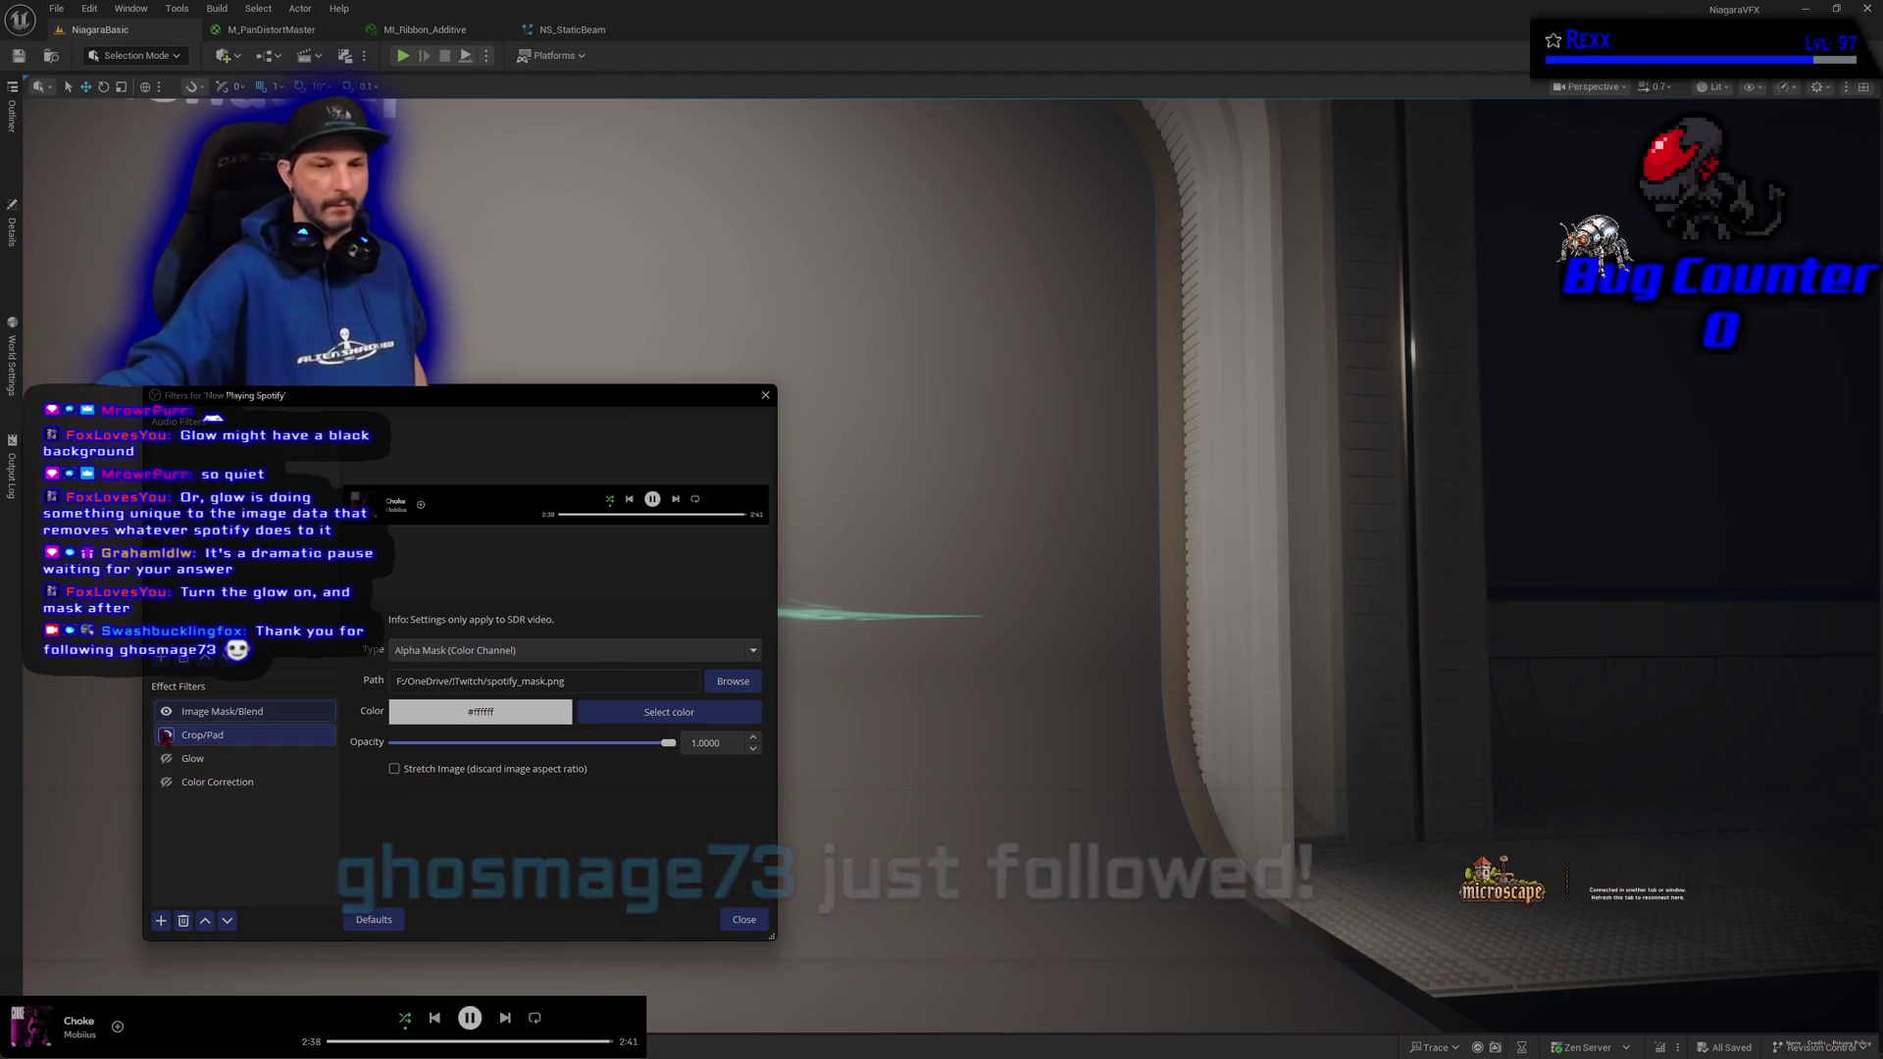
Remove the Image Mask/Blend filter from the Spotify source
right_click(239, 718)
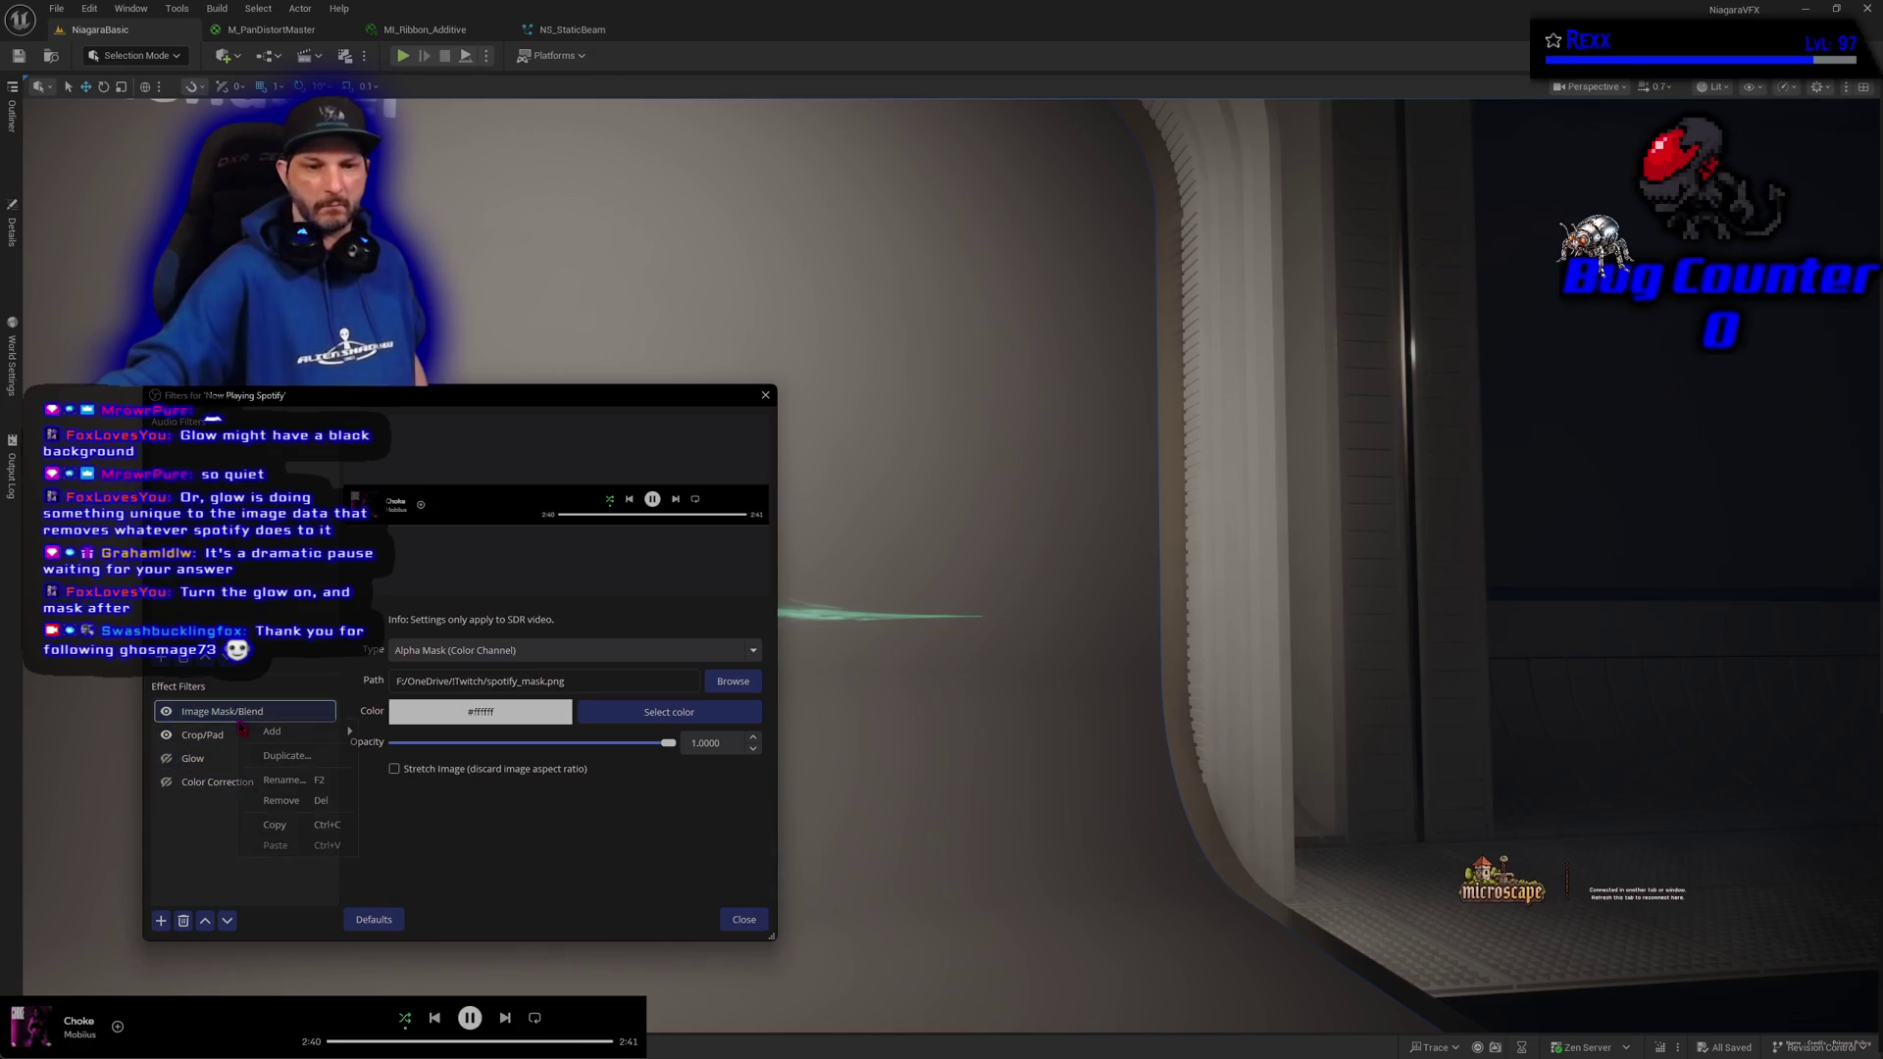
click(281, 801)
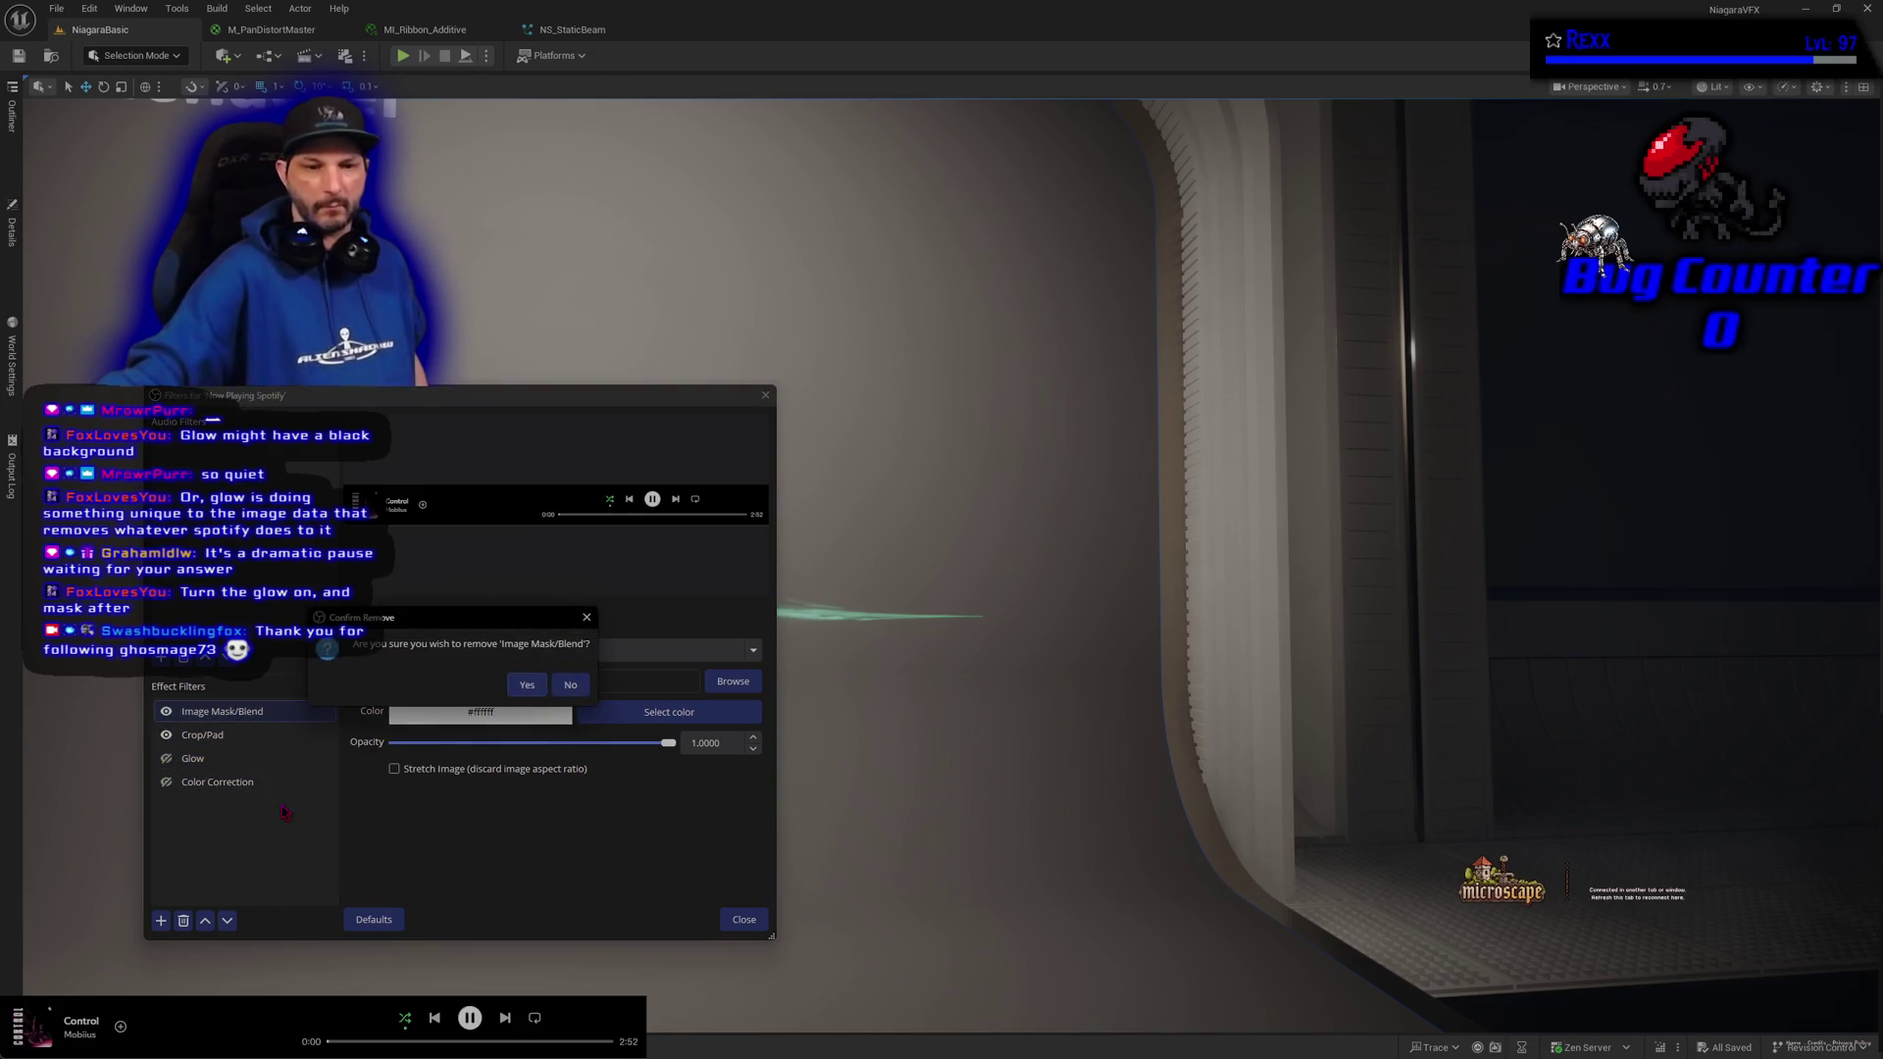
click(531, 692)
click(211, 737)
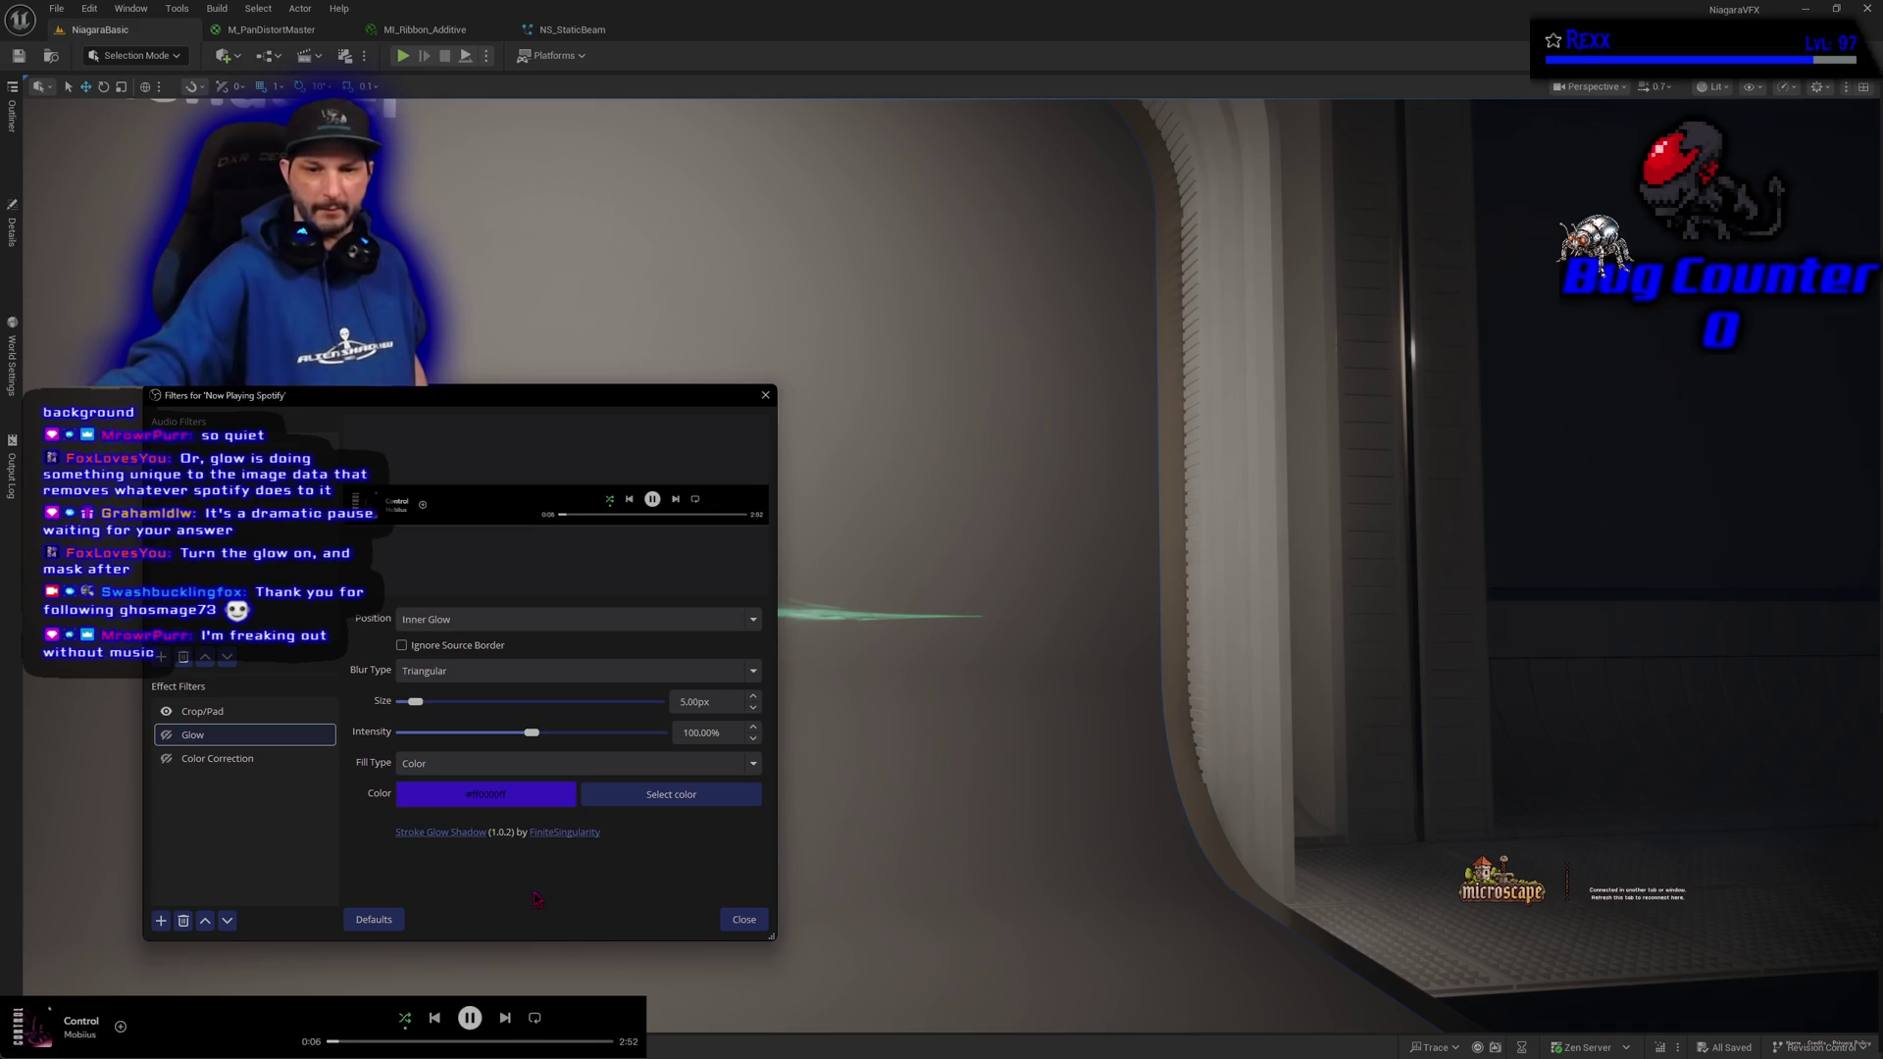
Enable Color Correction and try reordering it, leaving it below Glow
click(166, 760)
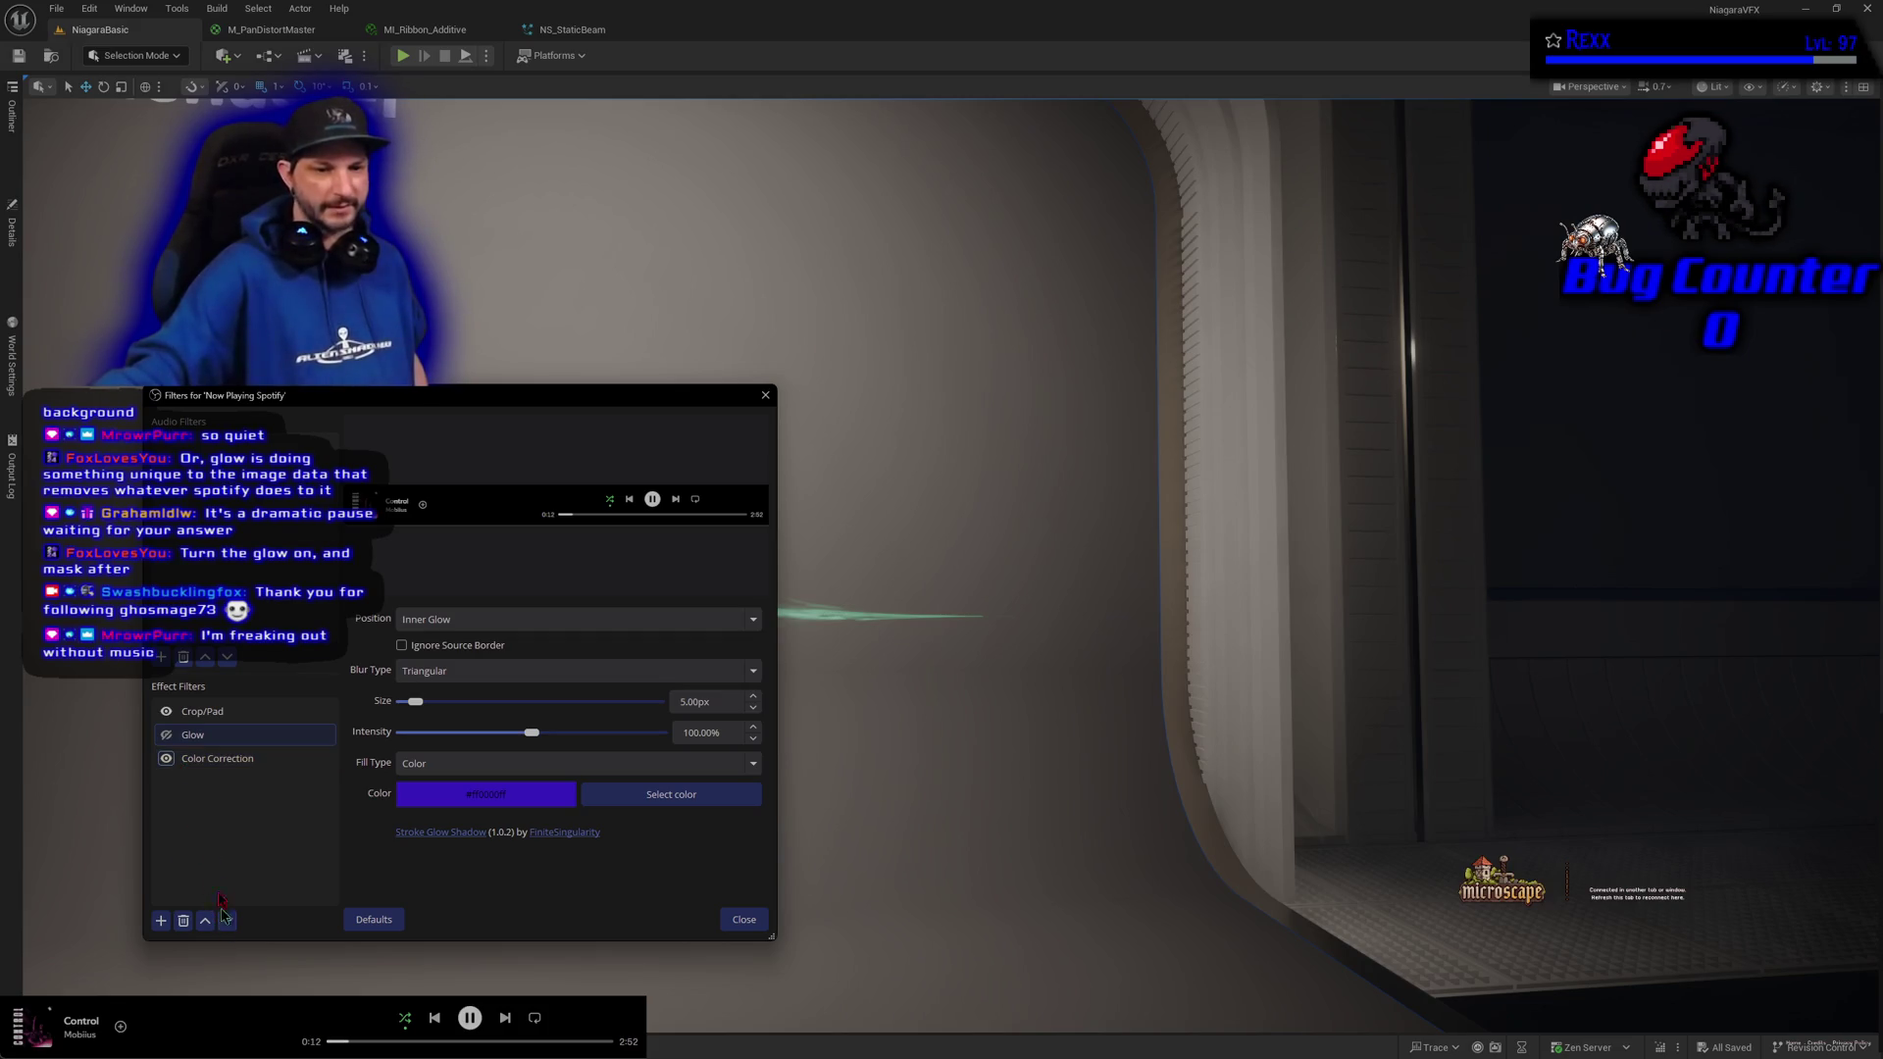
click(211, 760)
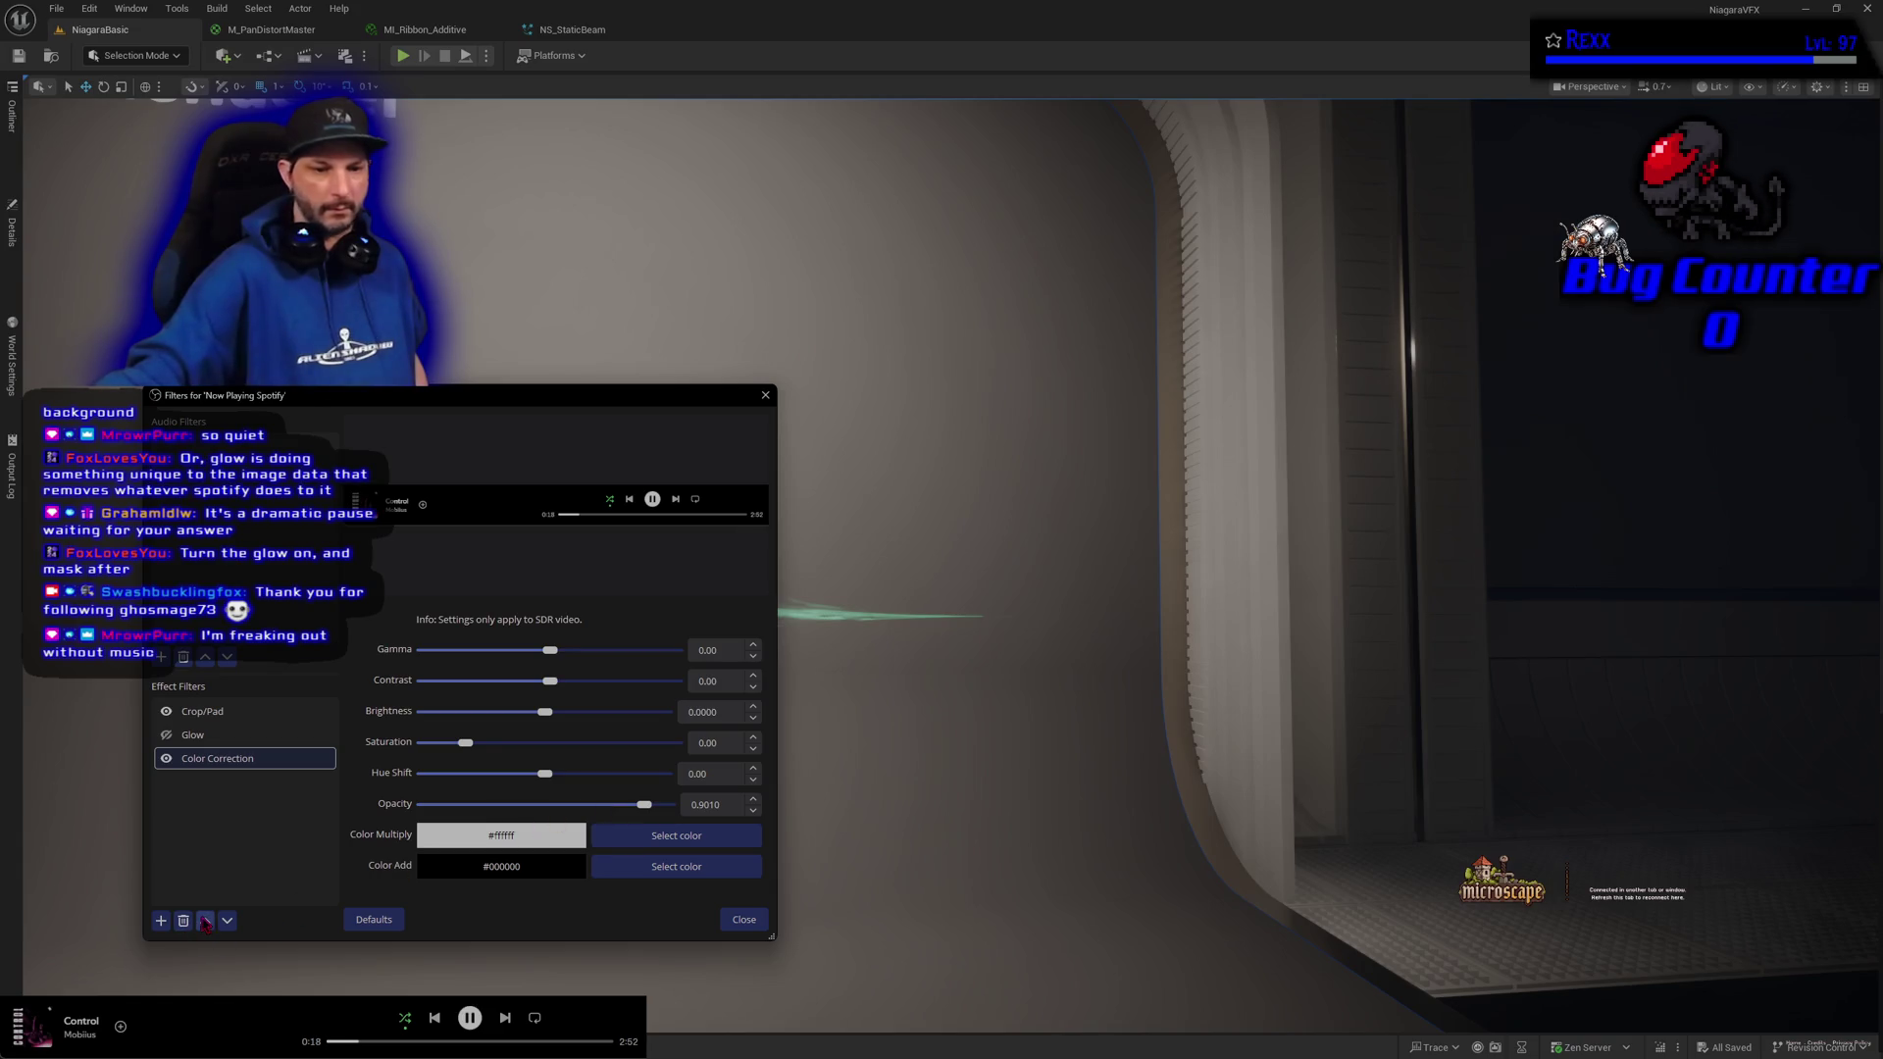
click(205, 923)
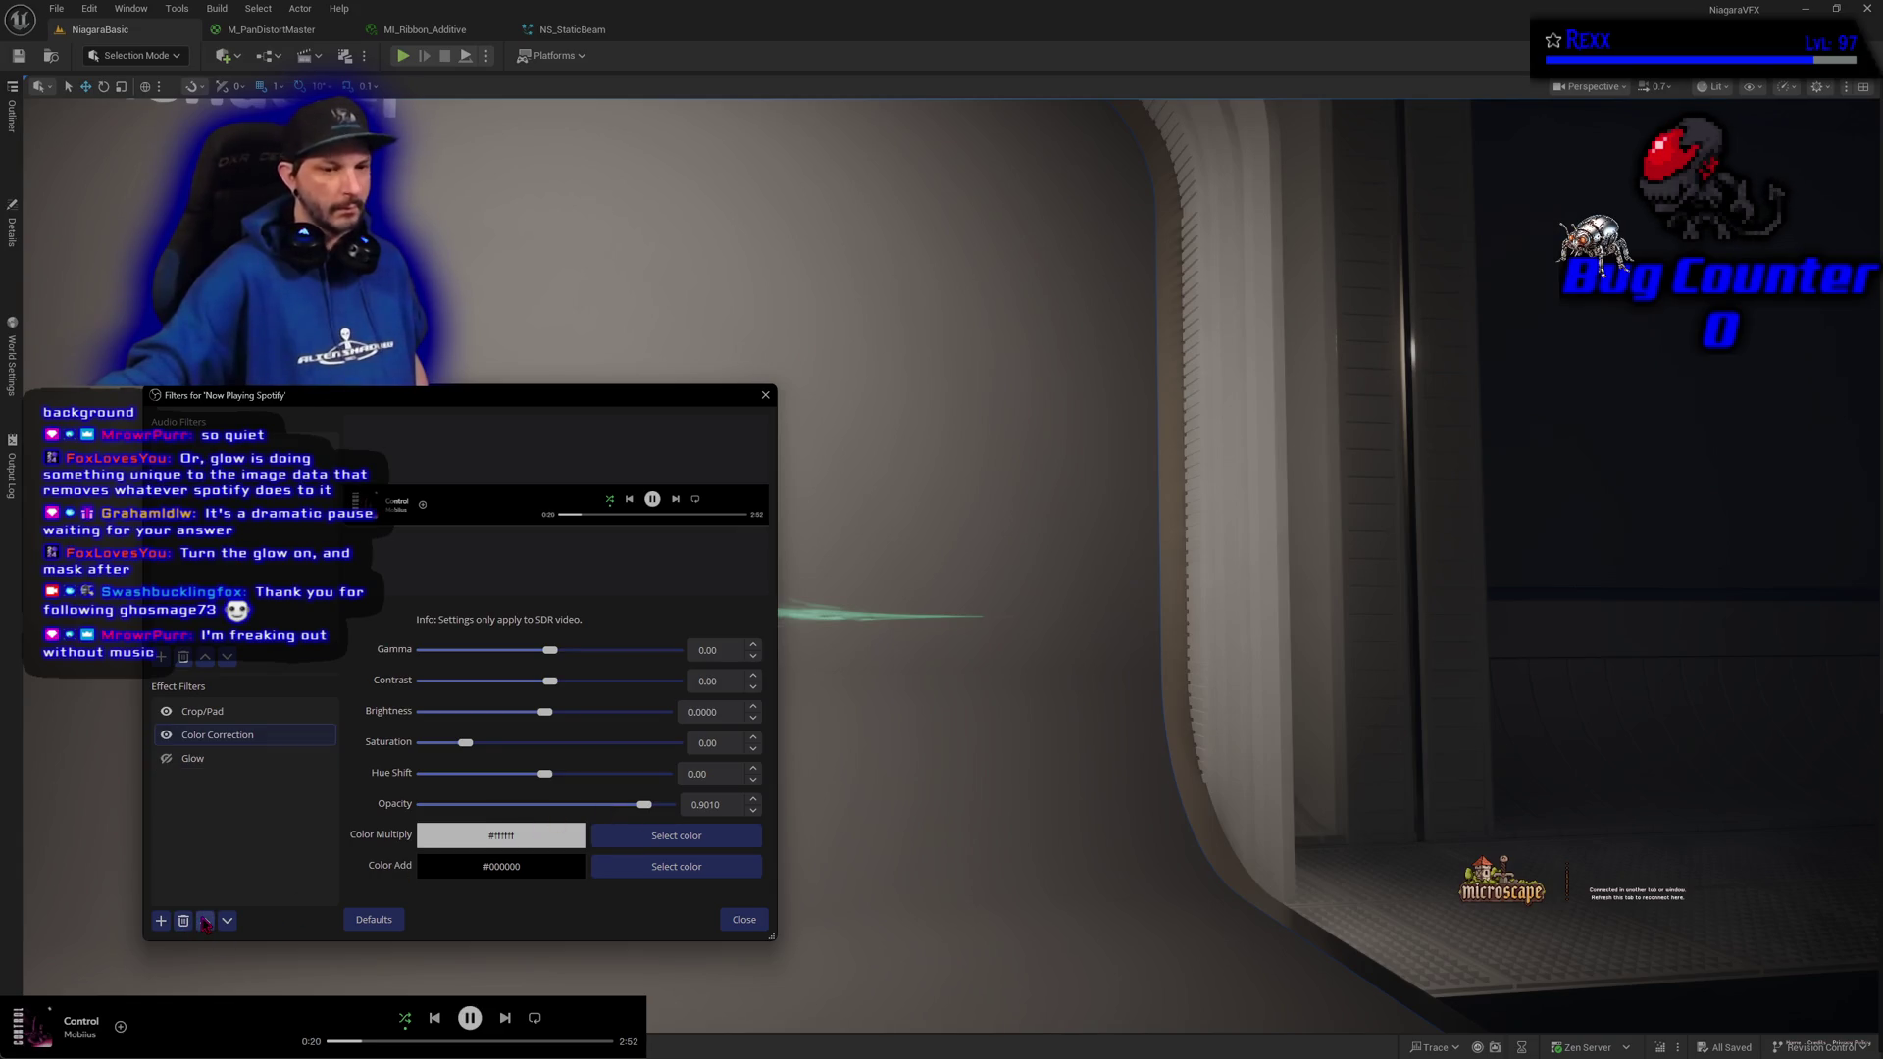
click(205, 923)
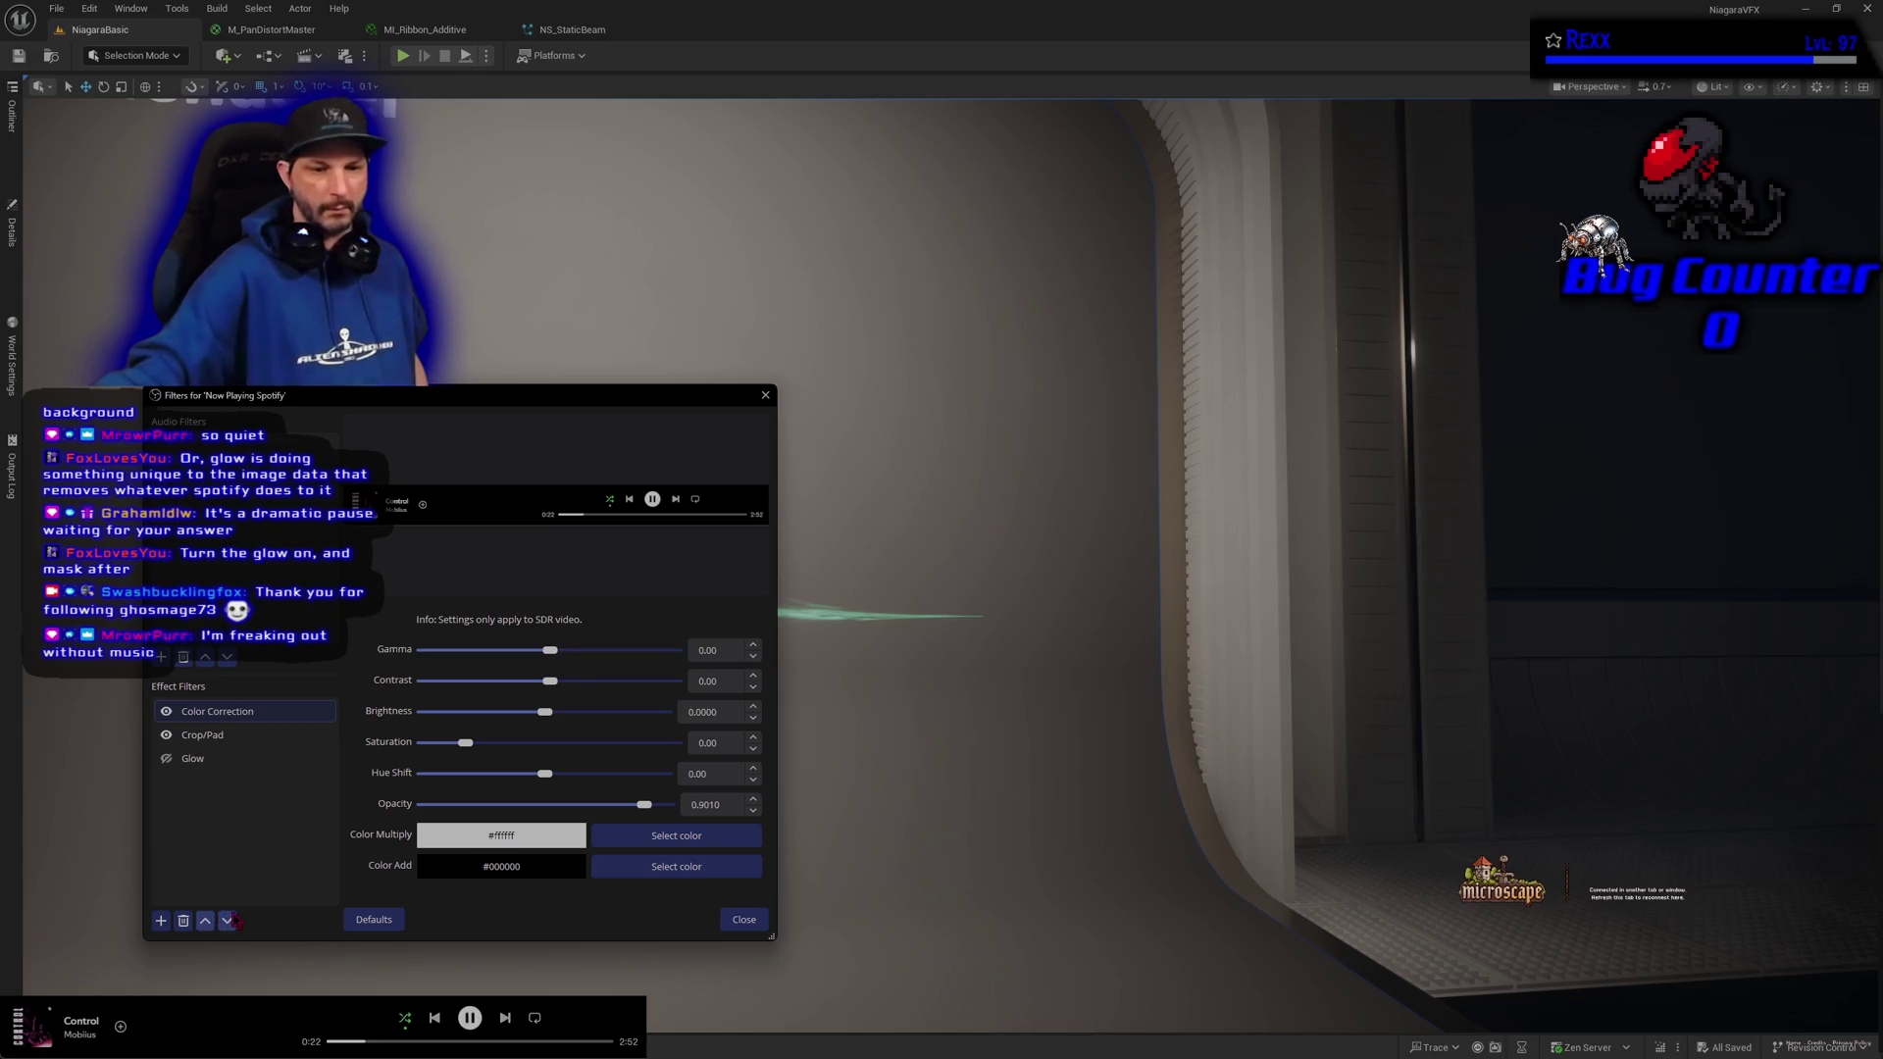
click(228, 921)
click(228, 921)
Switch the Glow and Color Correction filters both on
click(167, 735)
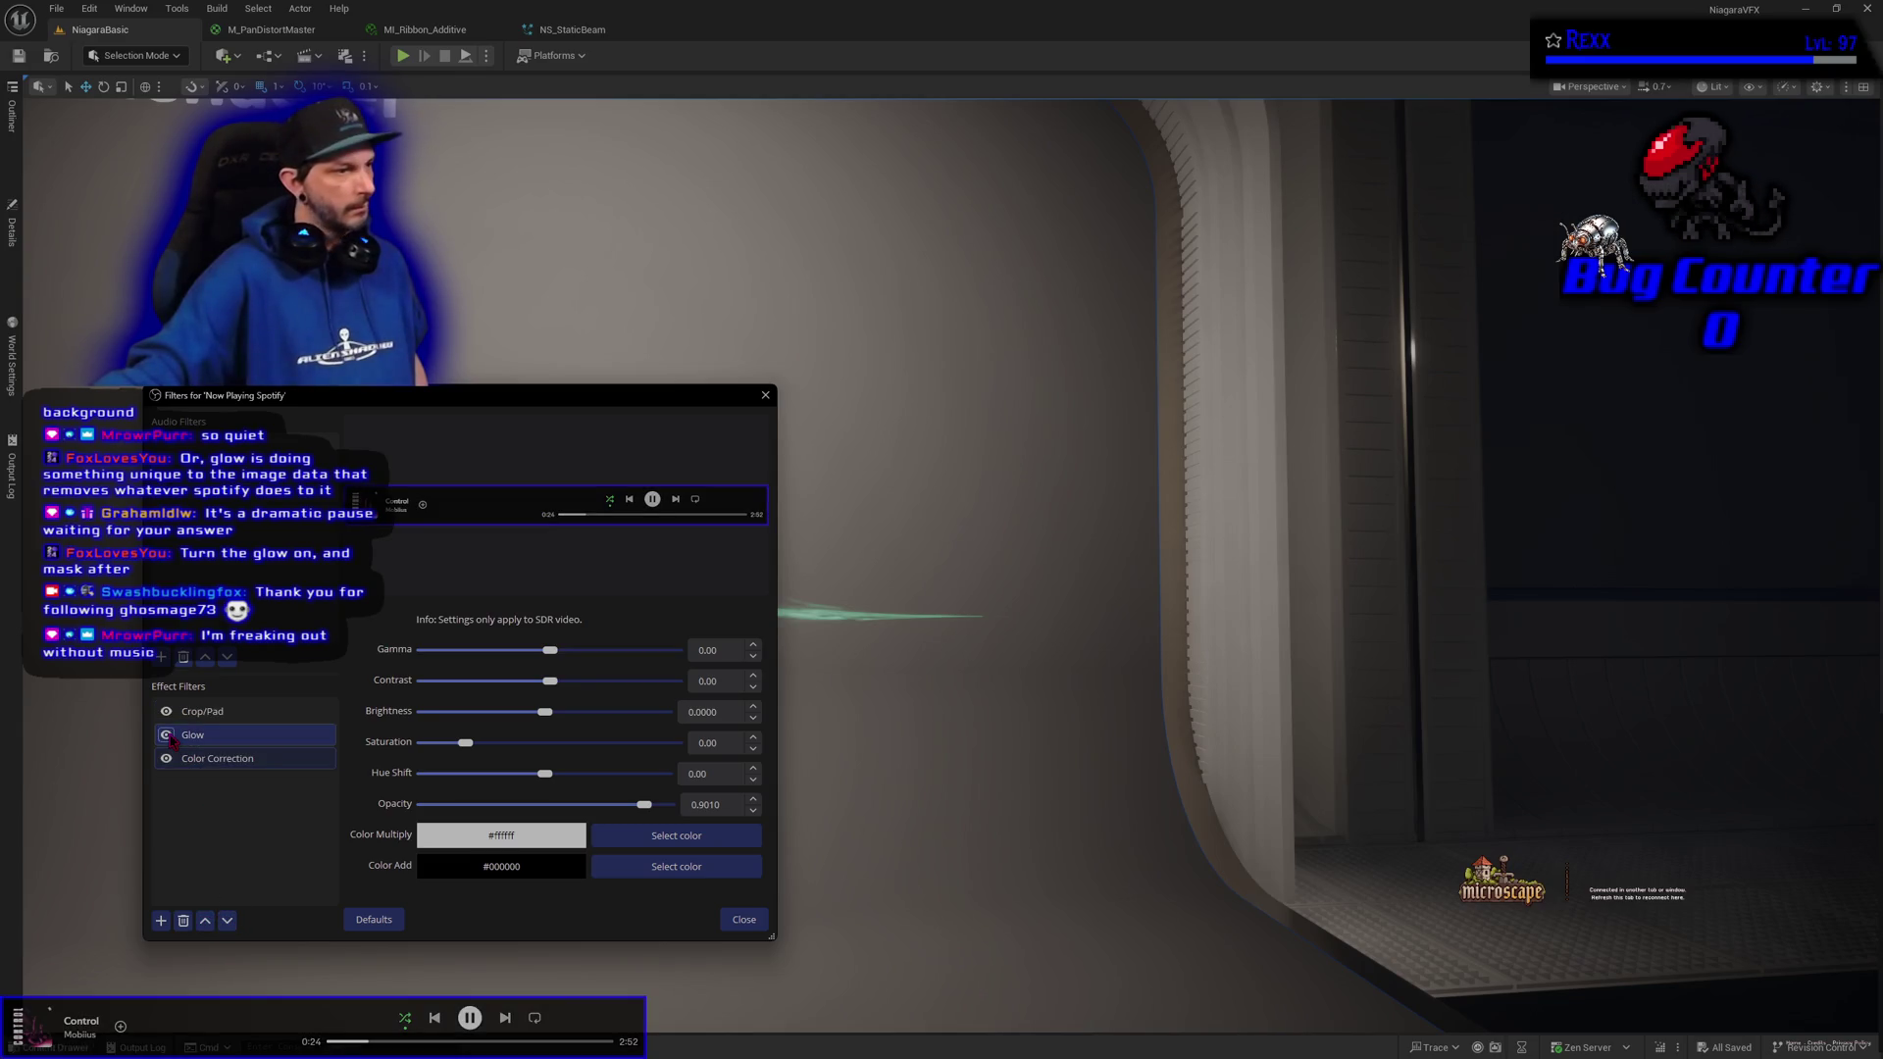
click(168, 738)
click(171, 760)
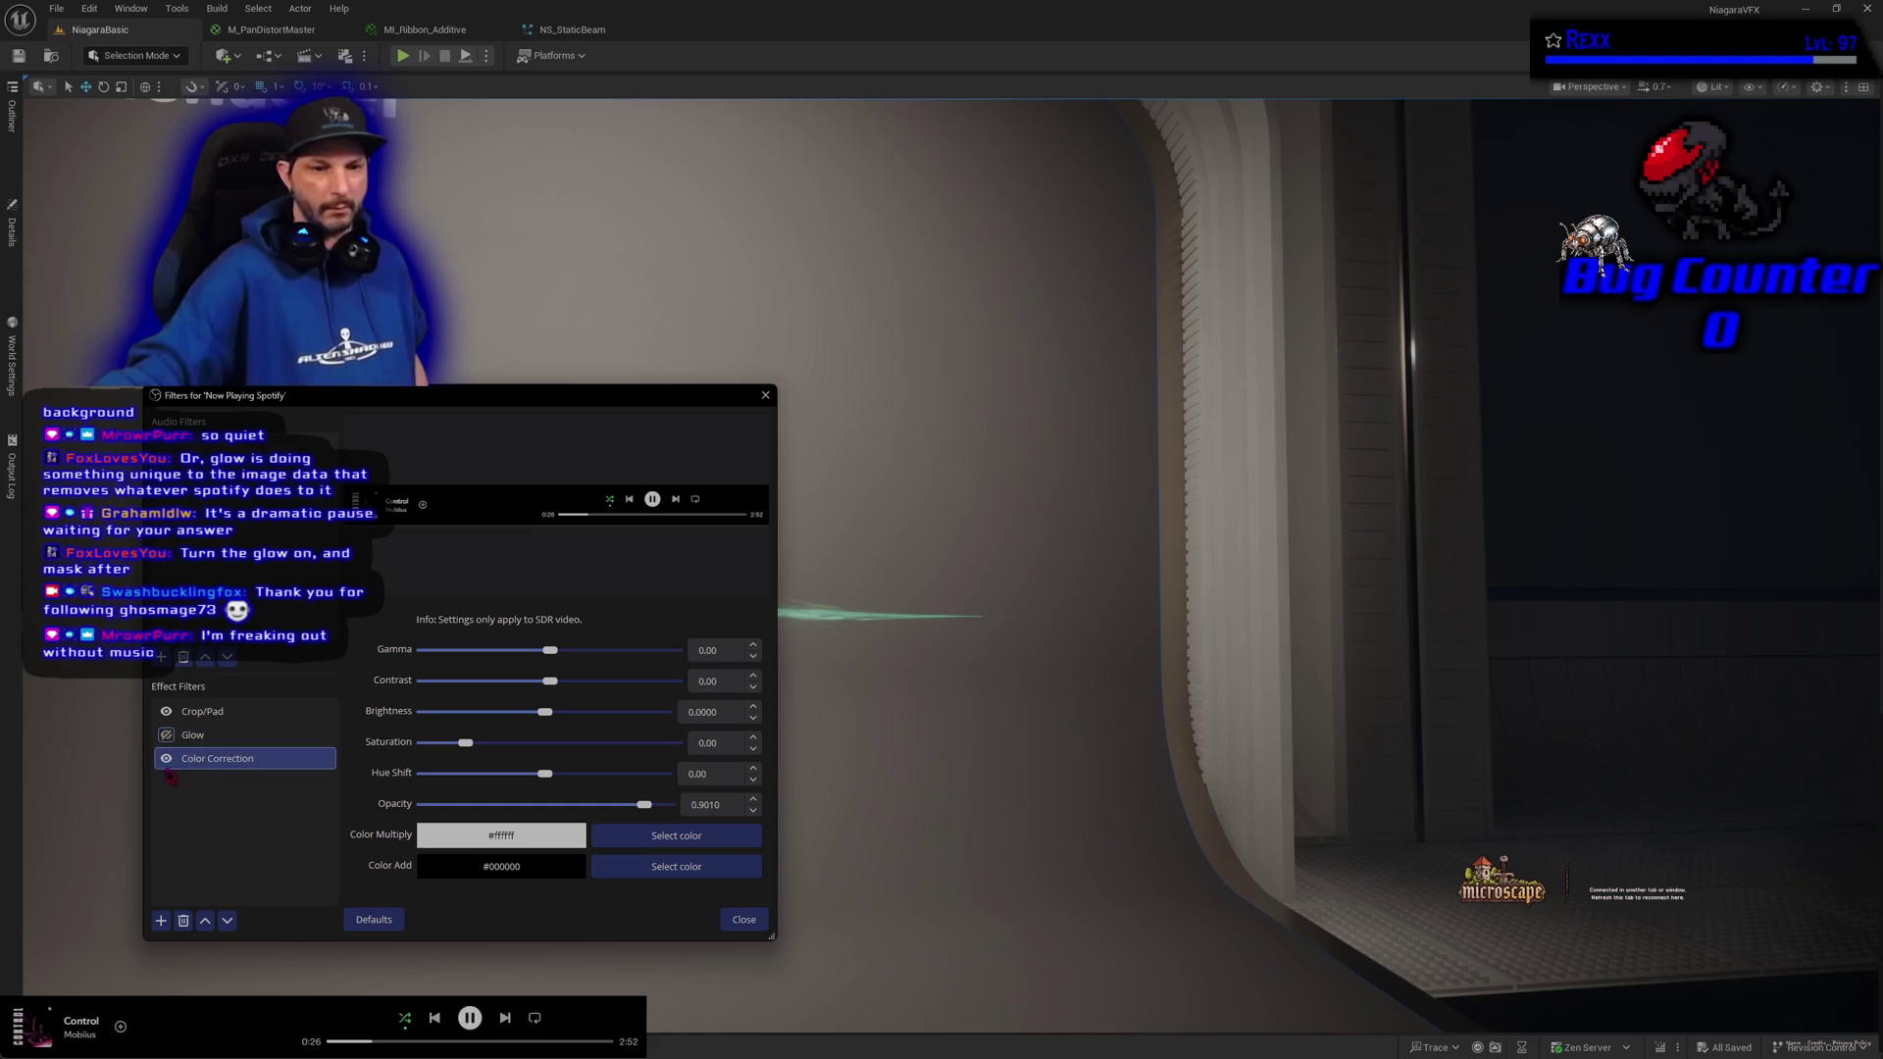
click(167, 736)
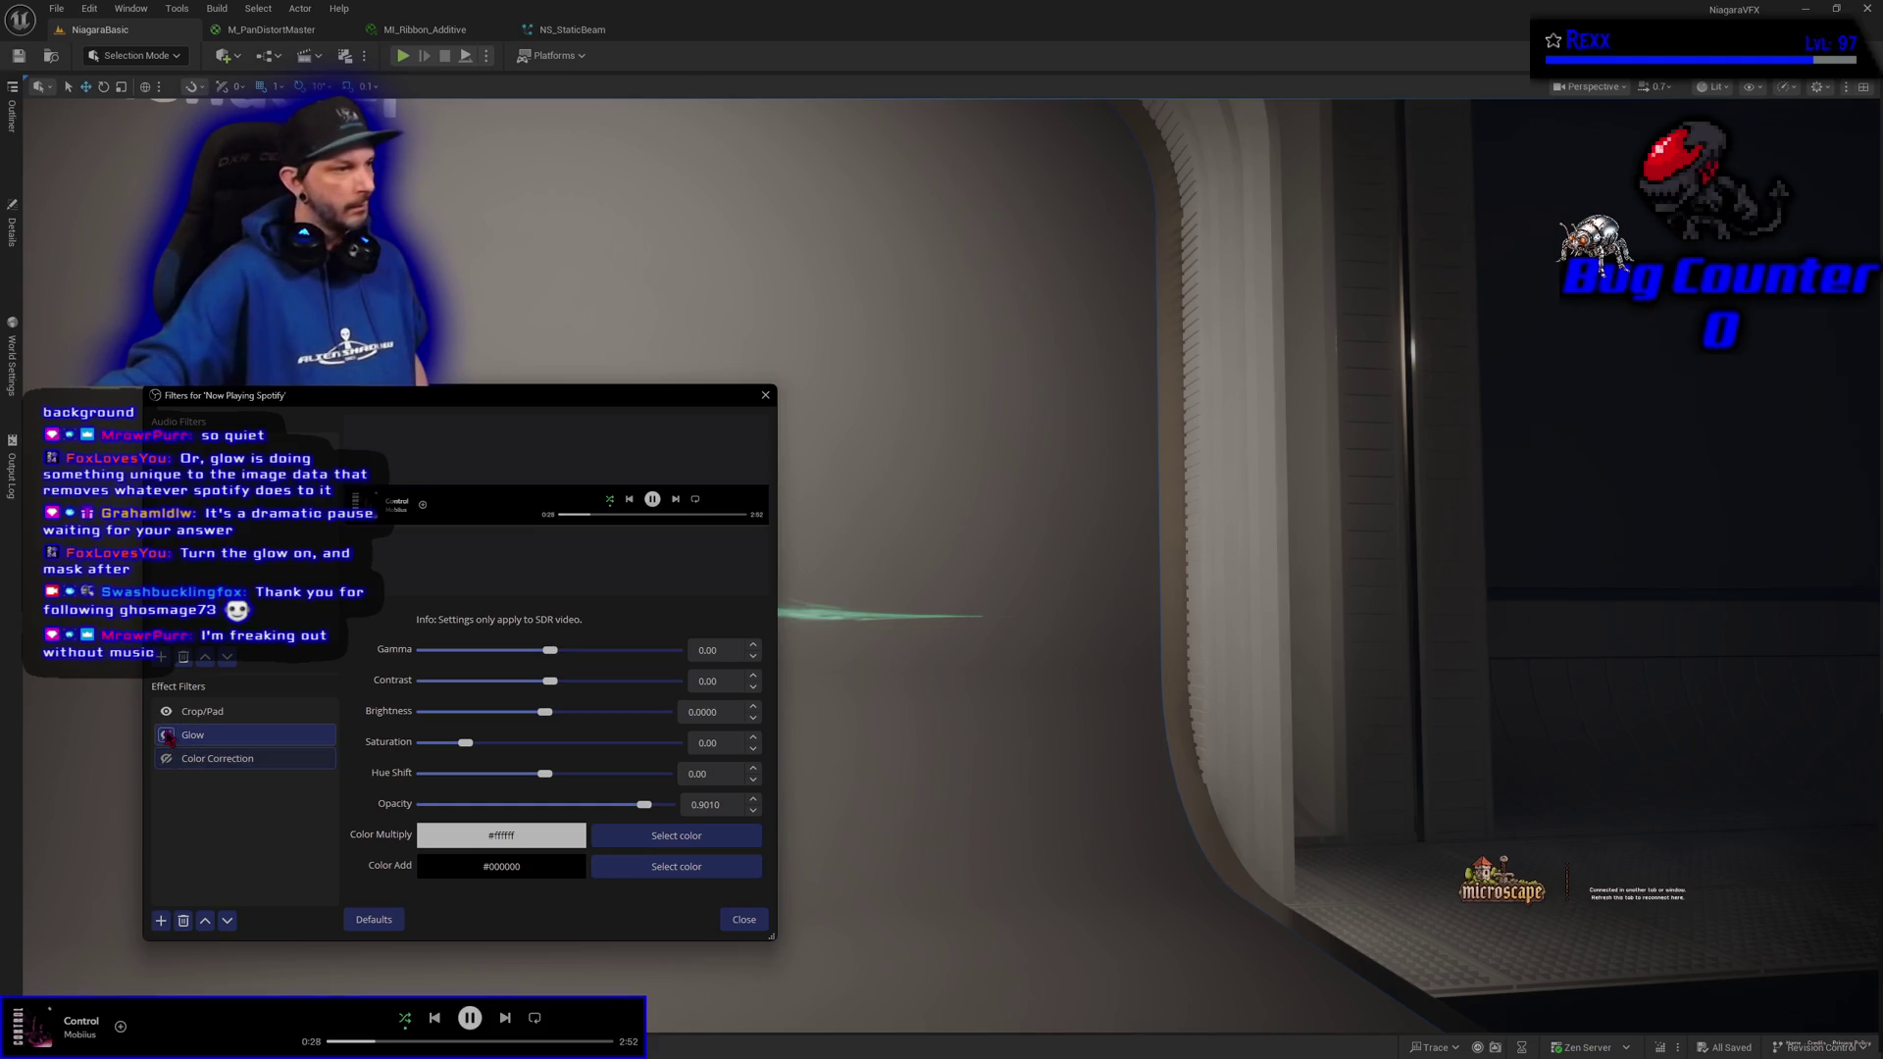
click(167, 759)
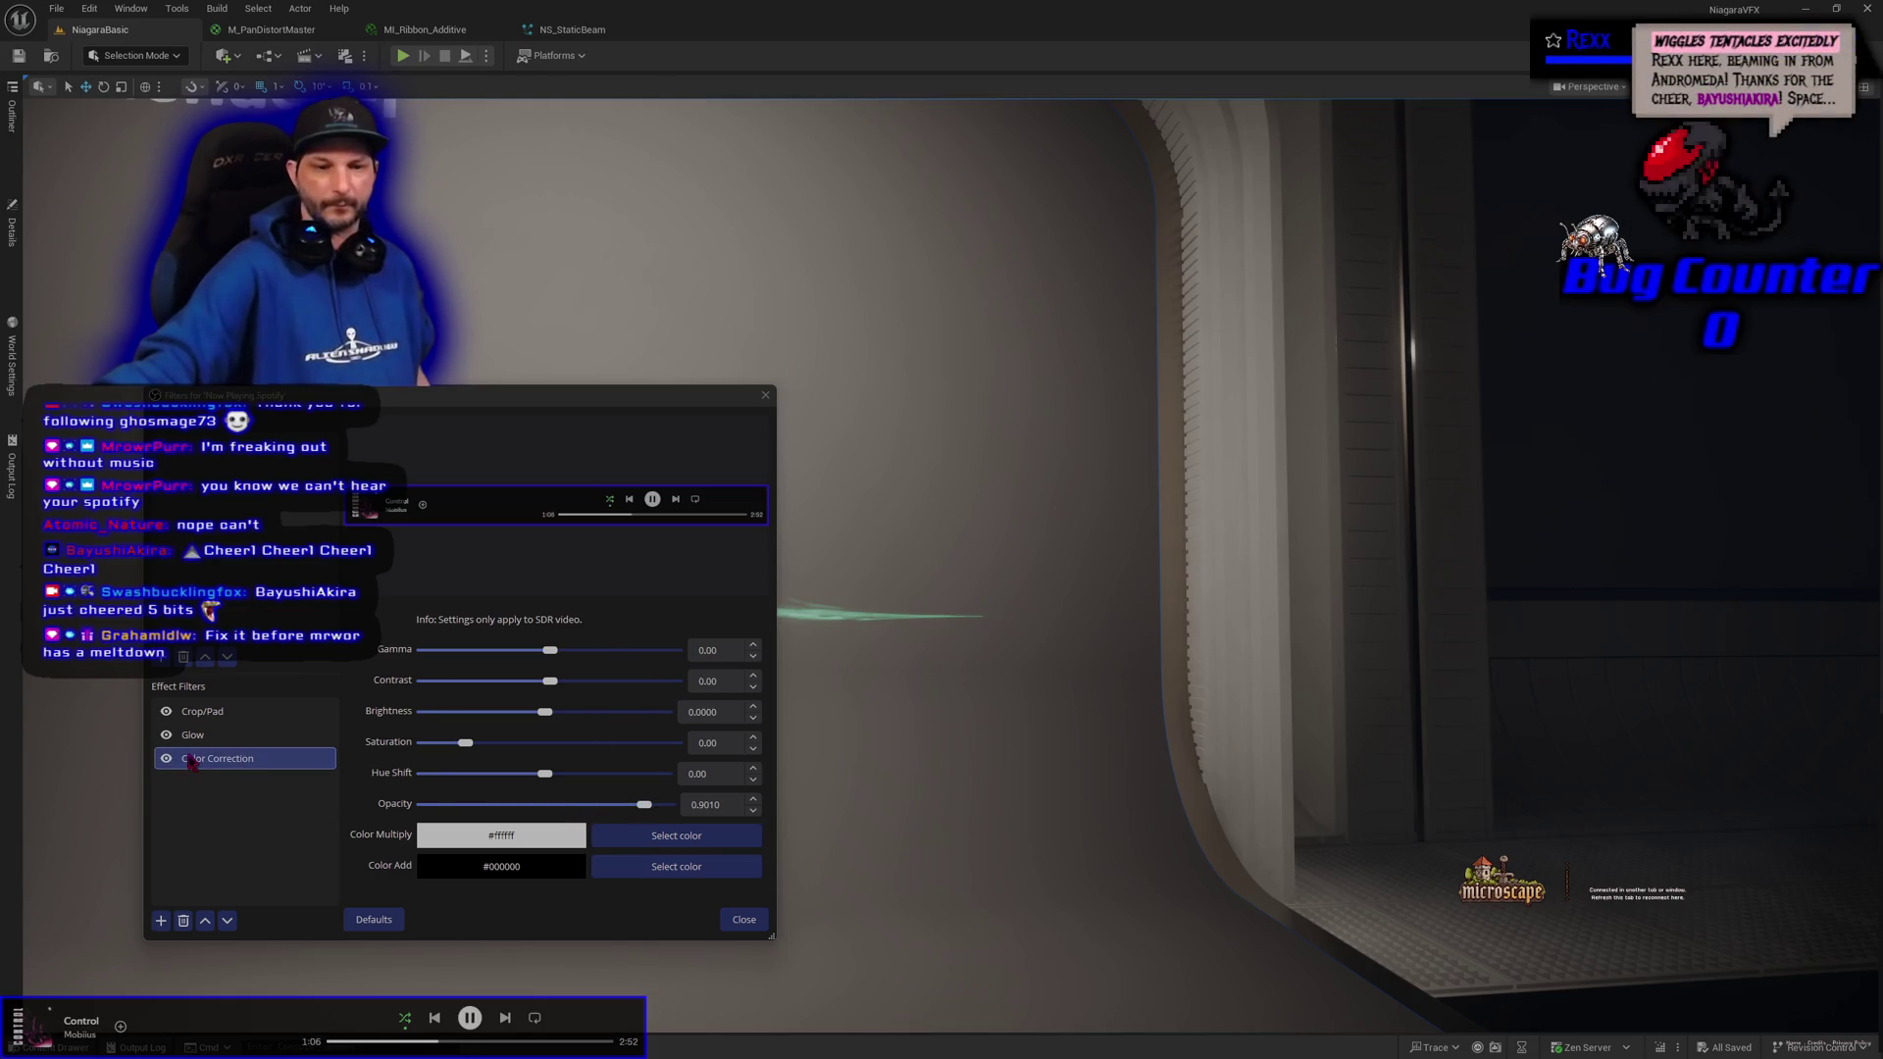
Remove the Color Correction filter and close the Spotify source's filters window
click(196, 764)
right_click(197, 764)
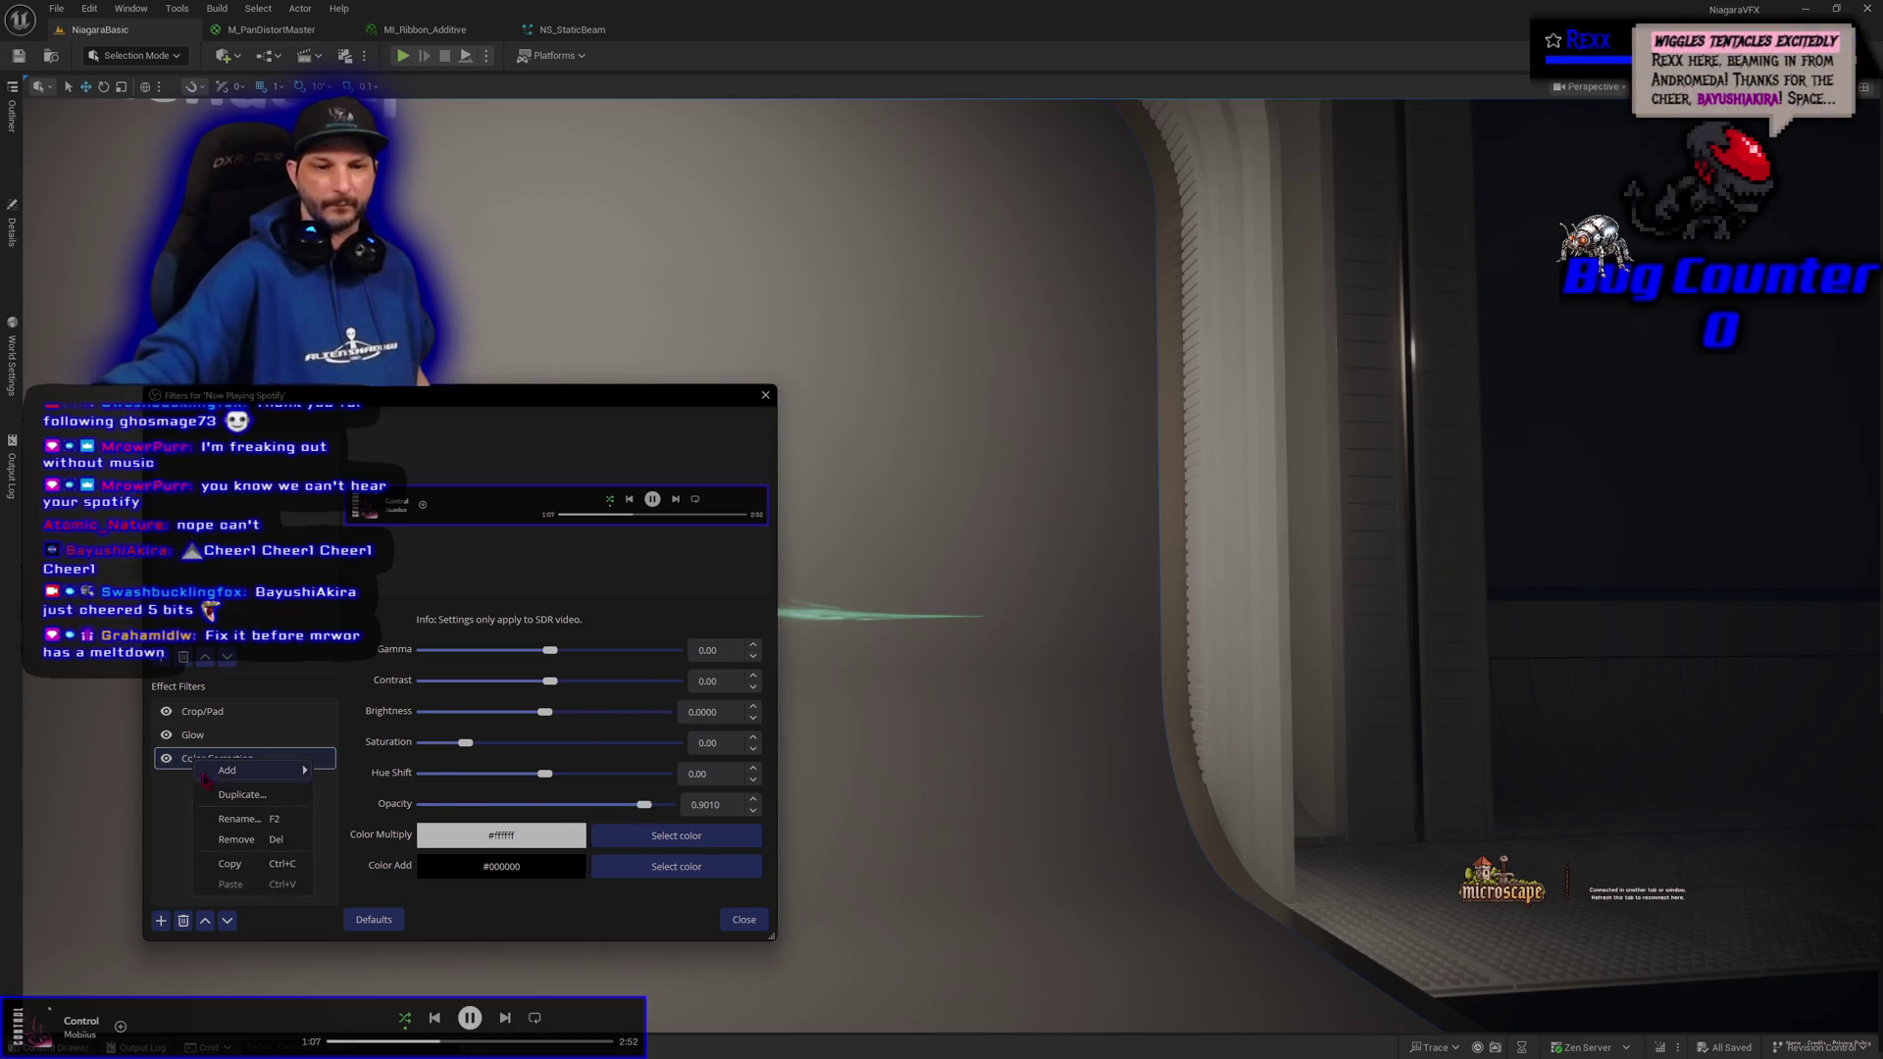
click(233, 847)
click(522, 685)
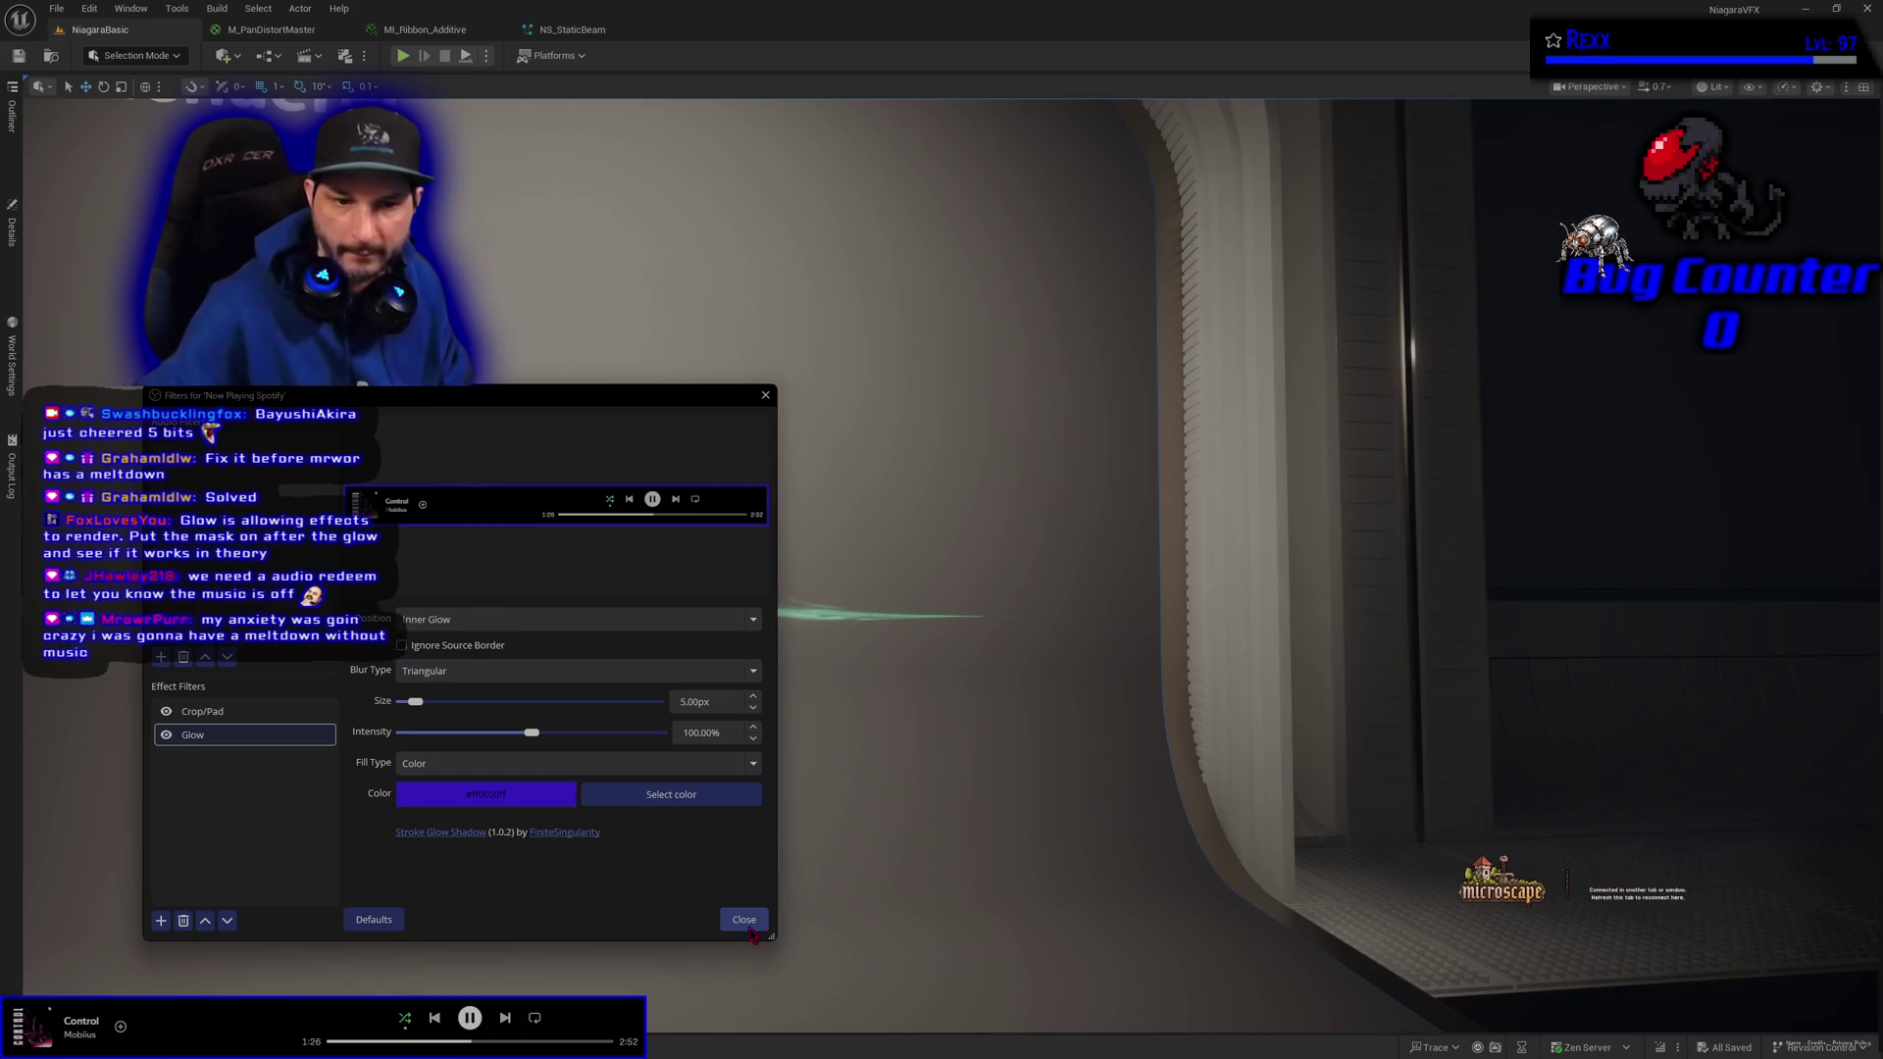
click(743, 920)
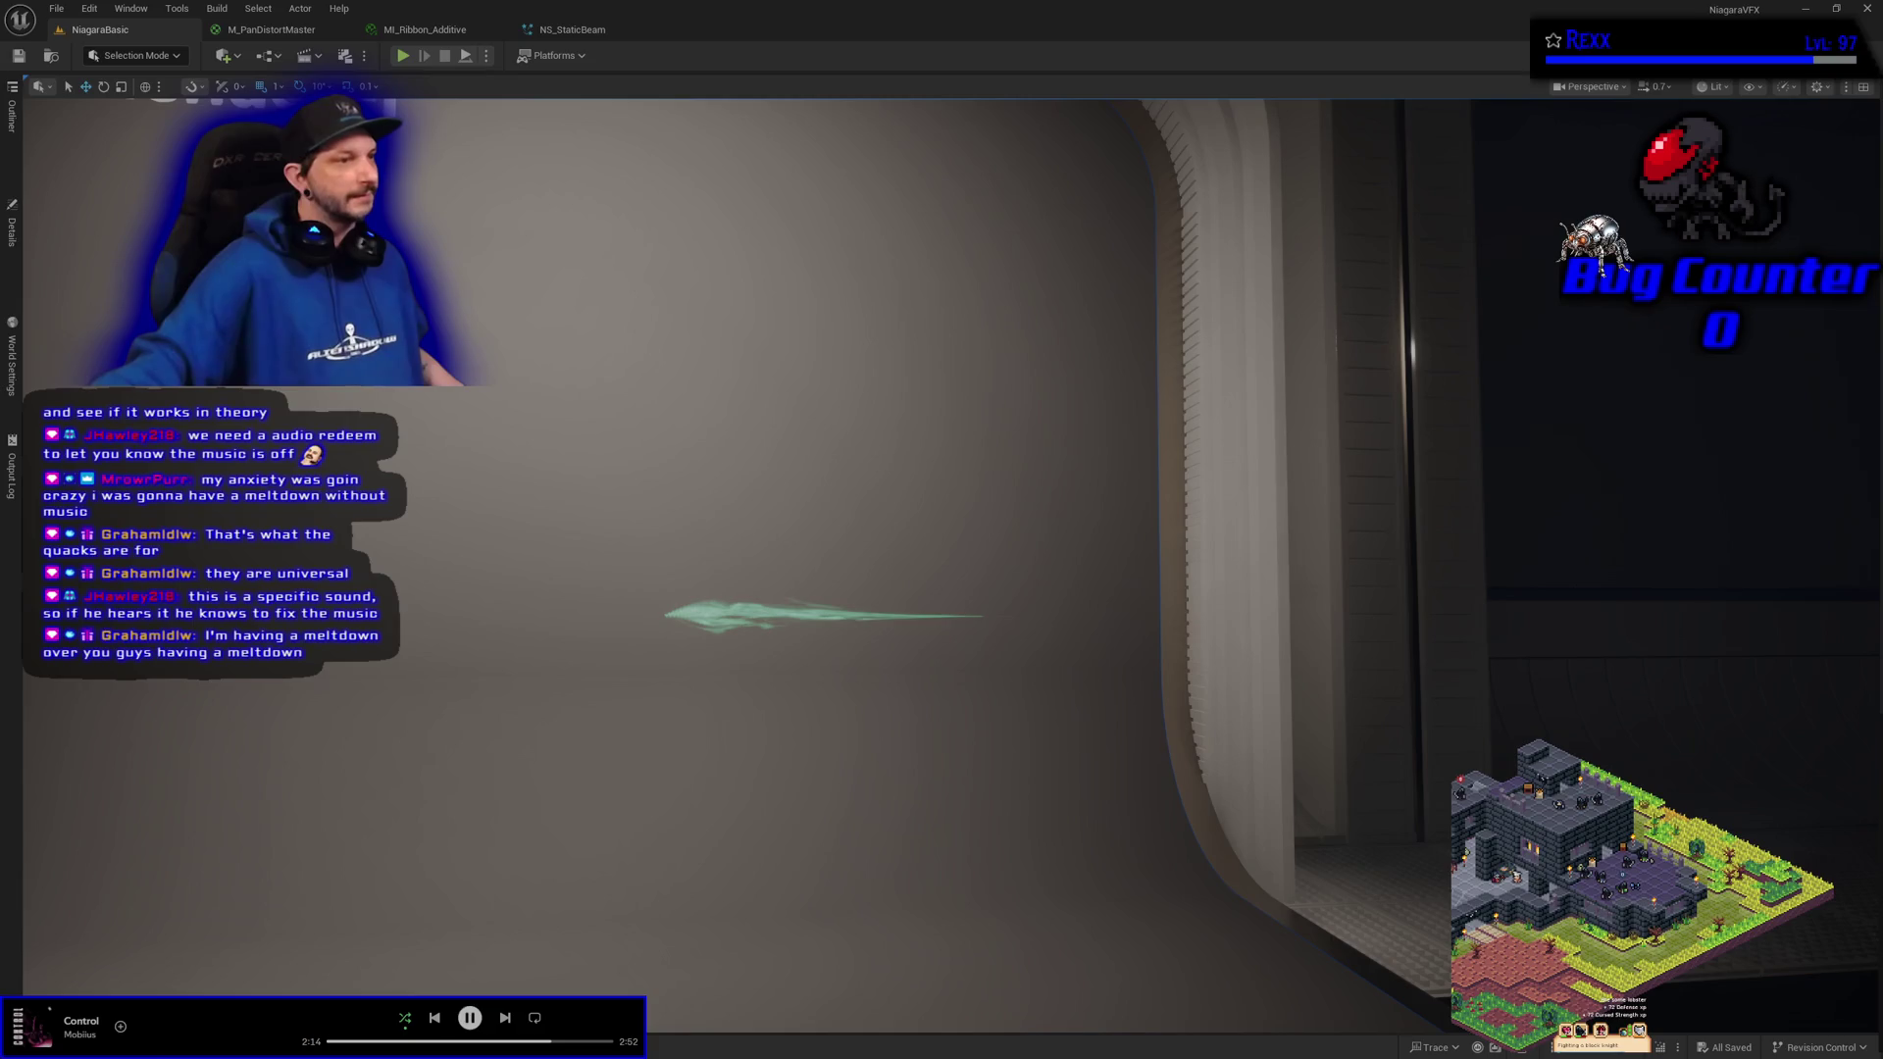
Reopen the filters window for the Now Playing Spotify source
click(306, 663)
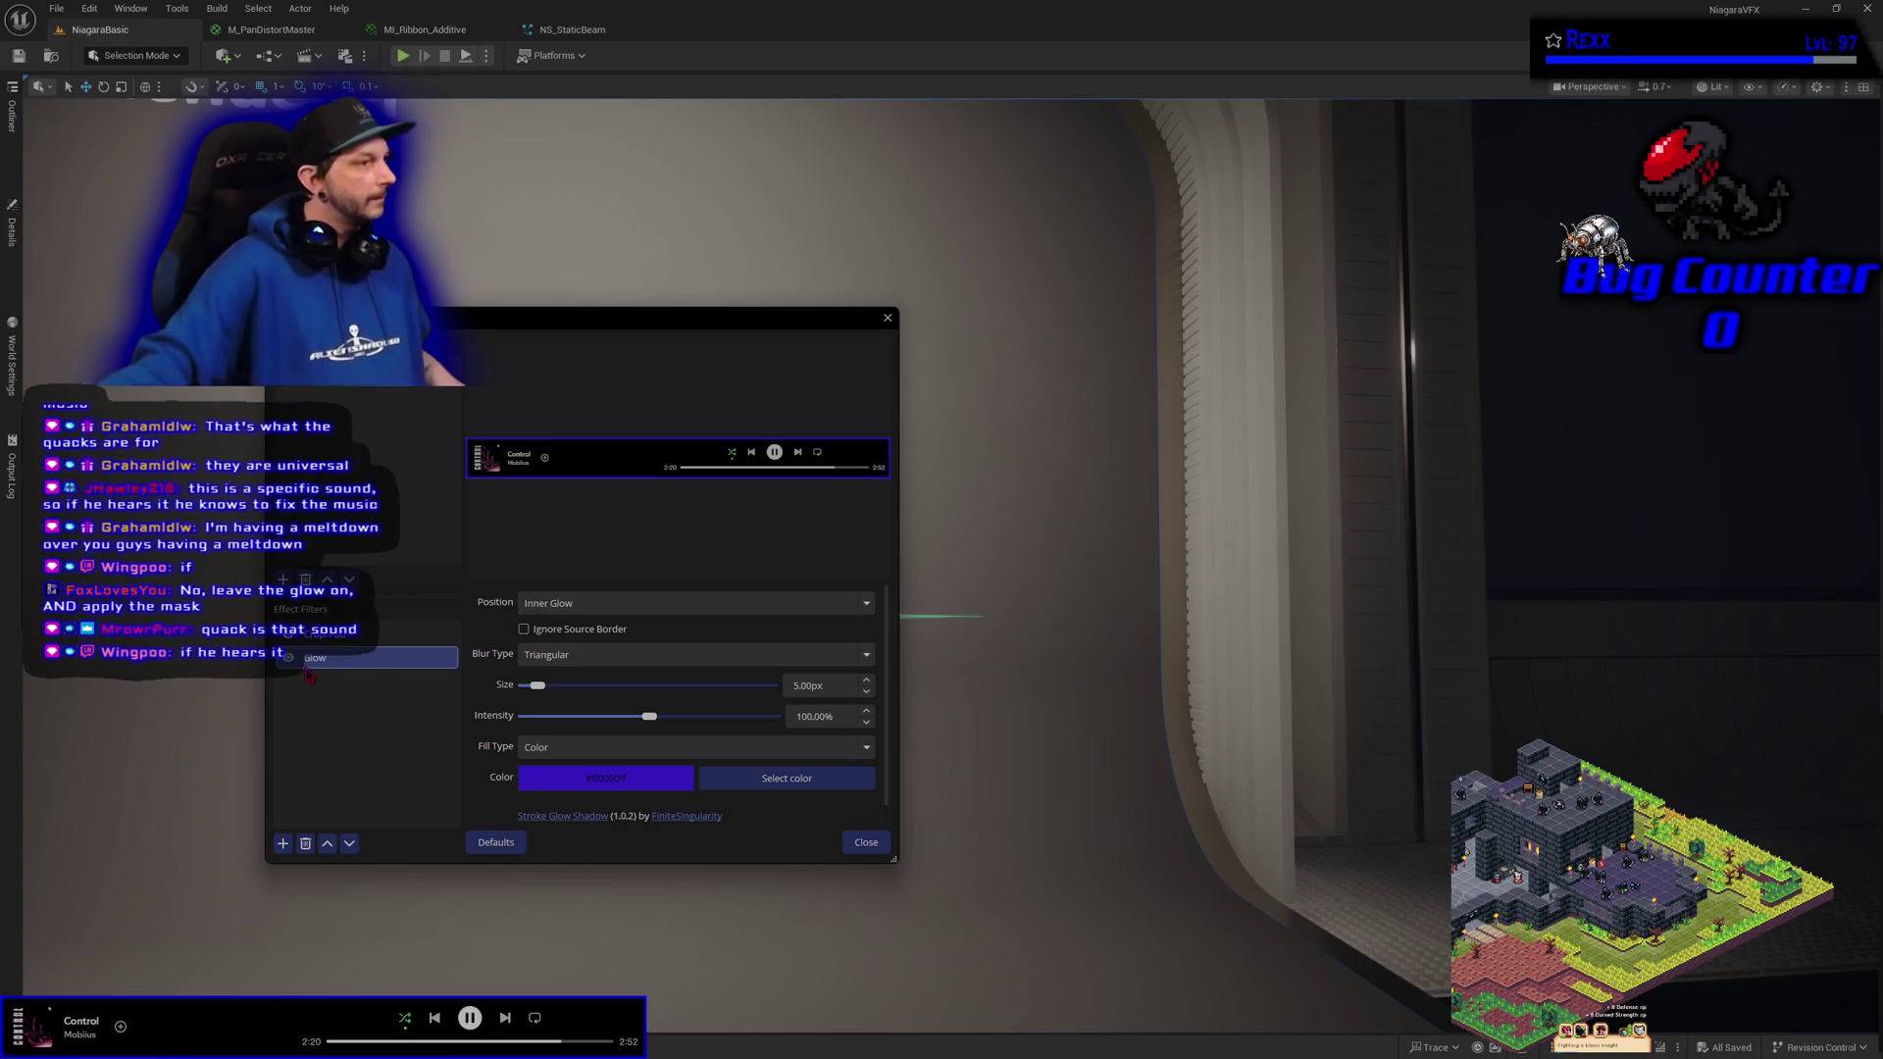
Add an Image Mask/Blend filter as Alpha Mask (Color Channel) using spotify_mask.png
click(283, 843)
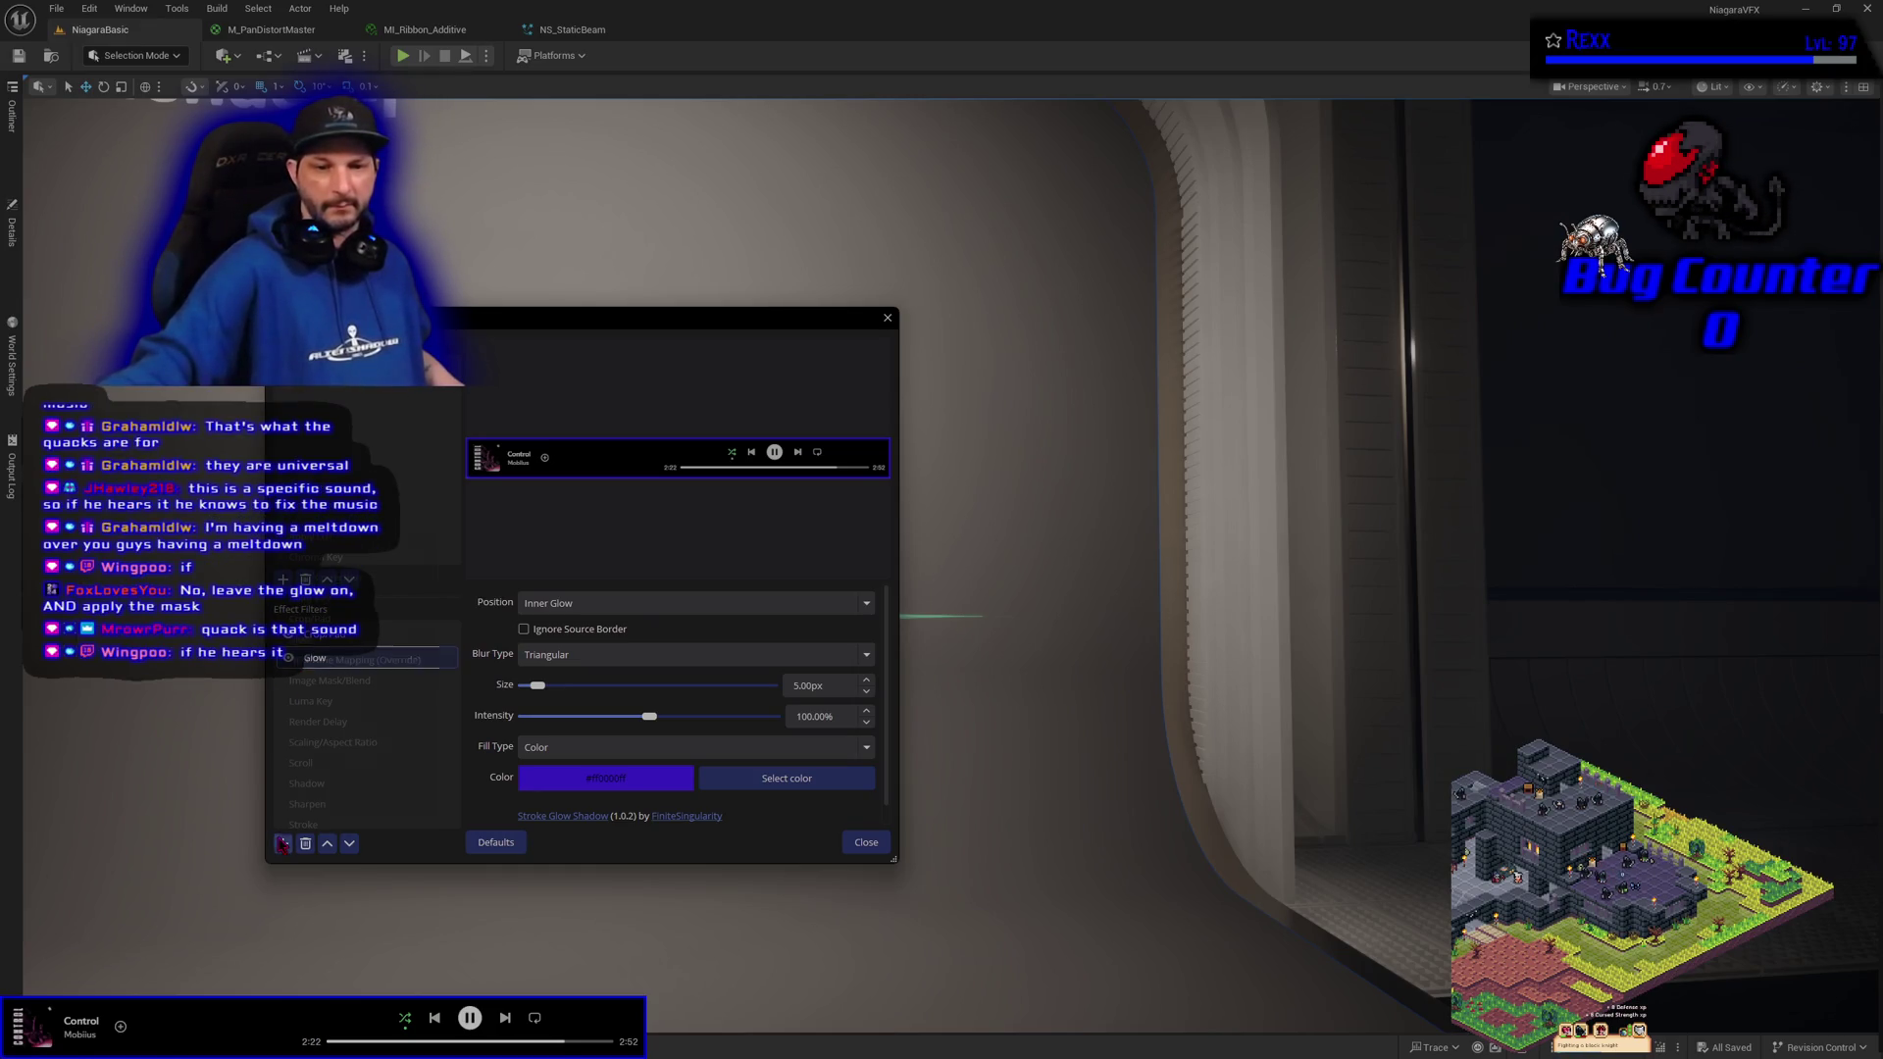
click(363, 680)
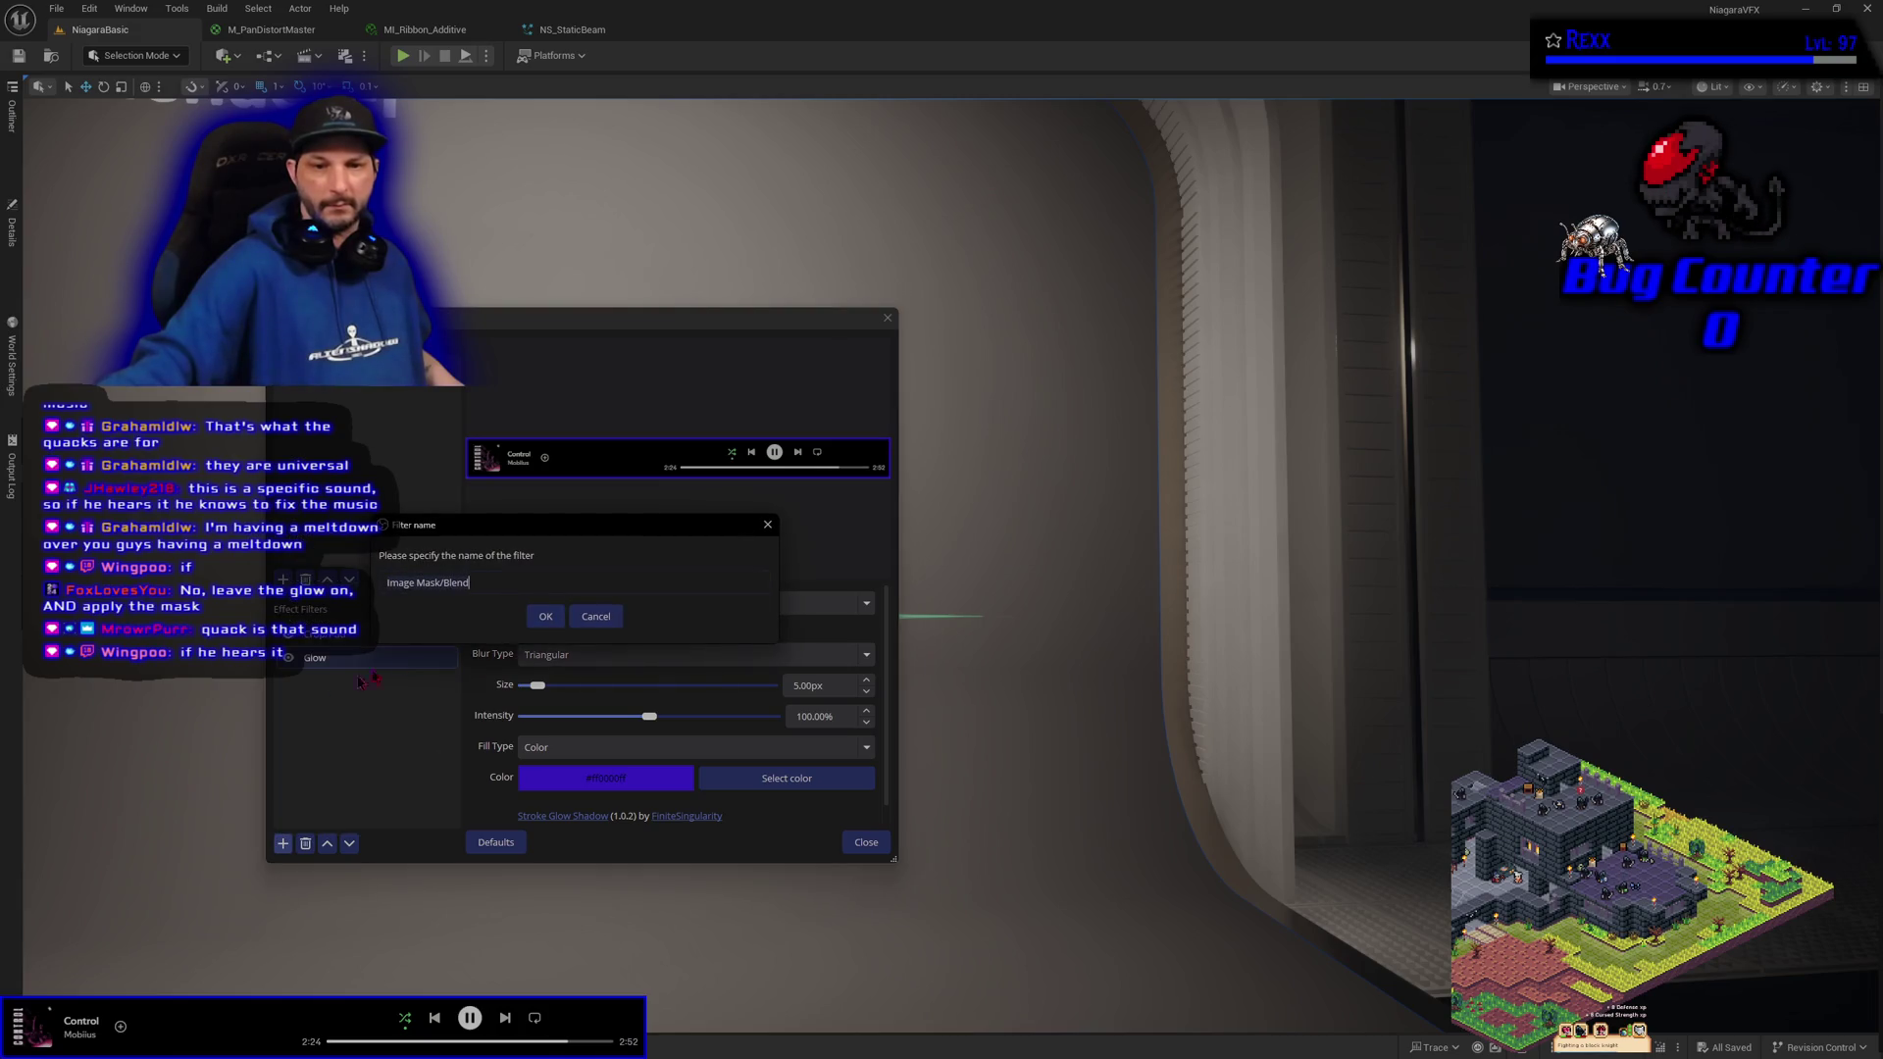
click(545, 616)
click(596, 635)
click(597, 643)
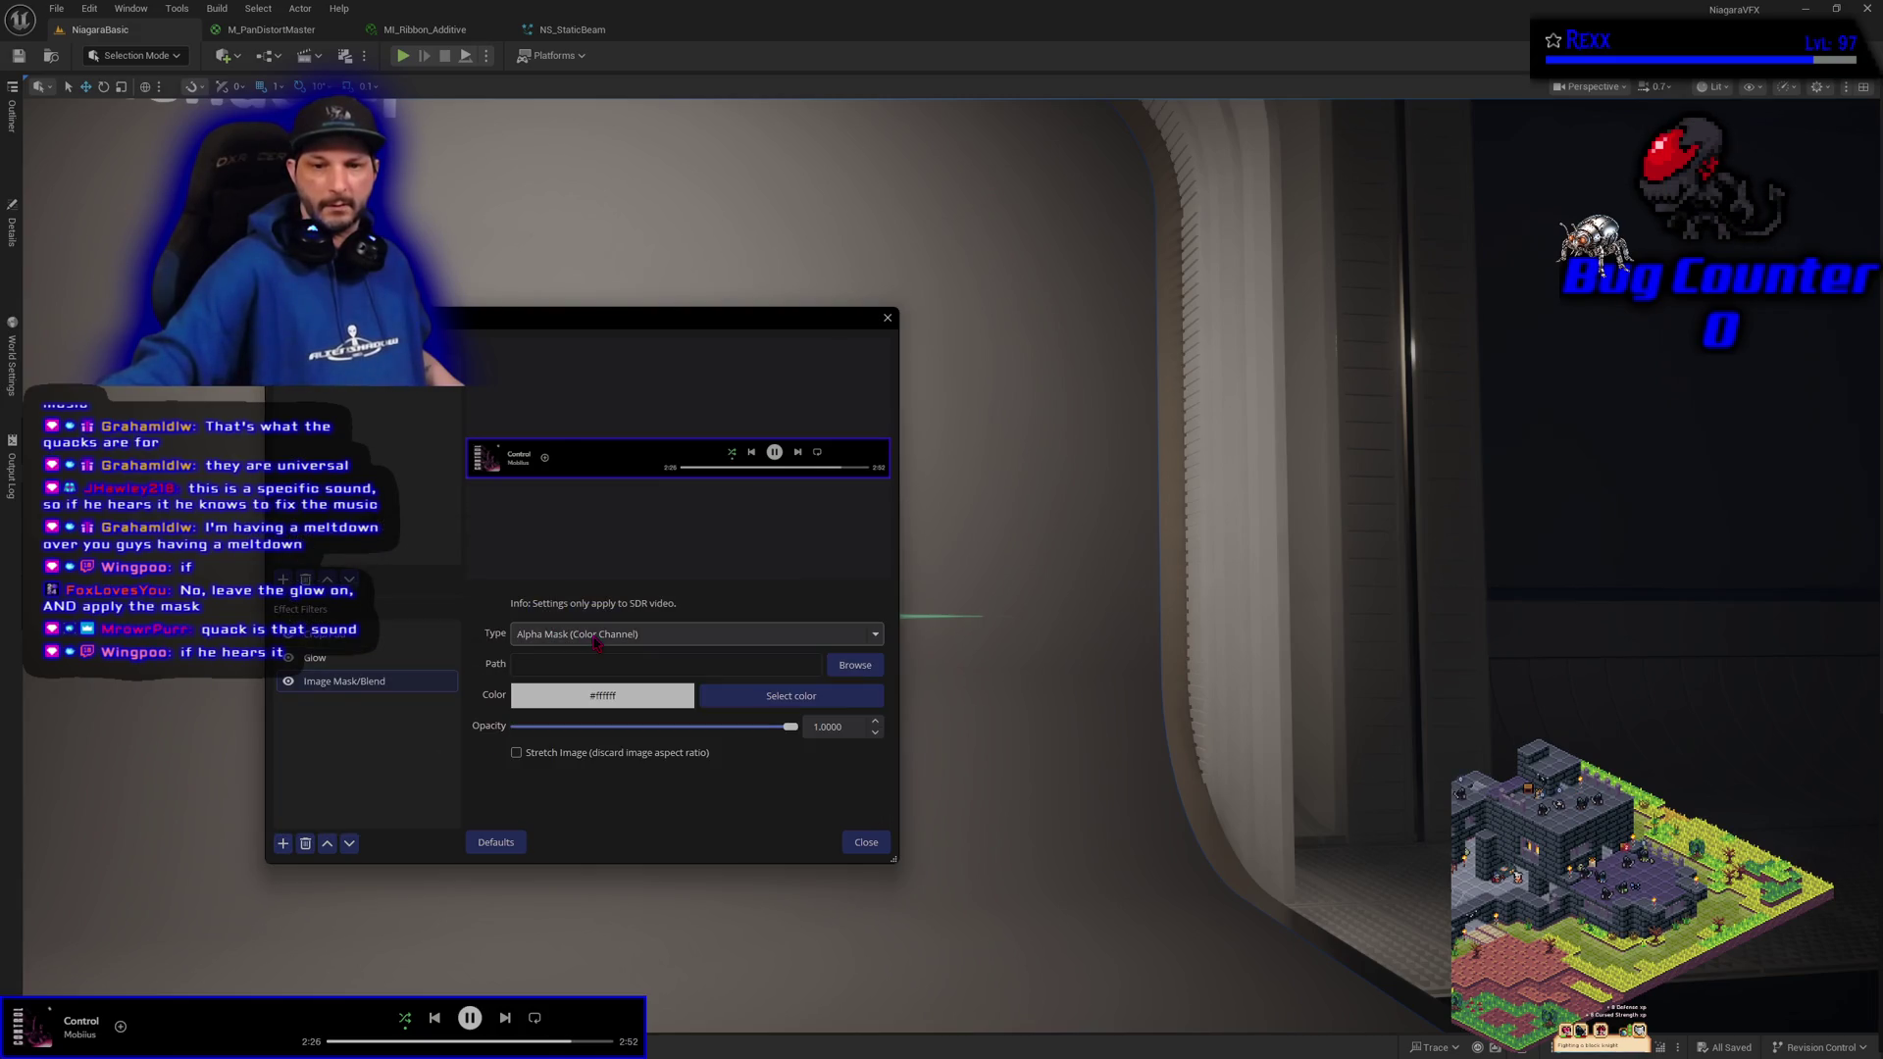
click(855, 665)
key(Escape)
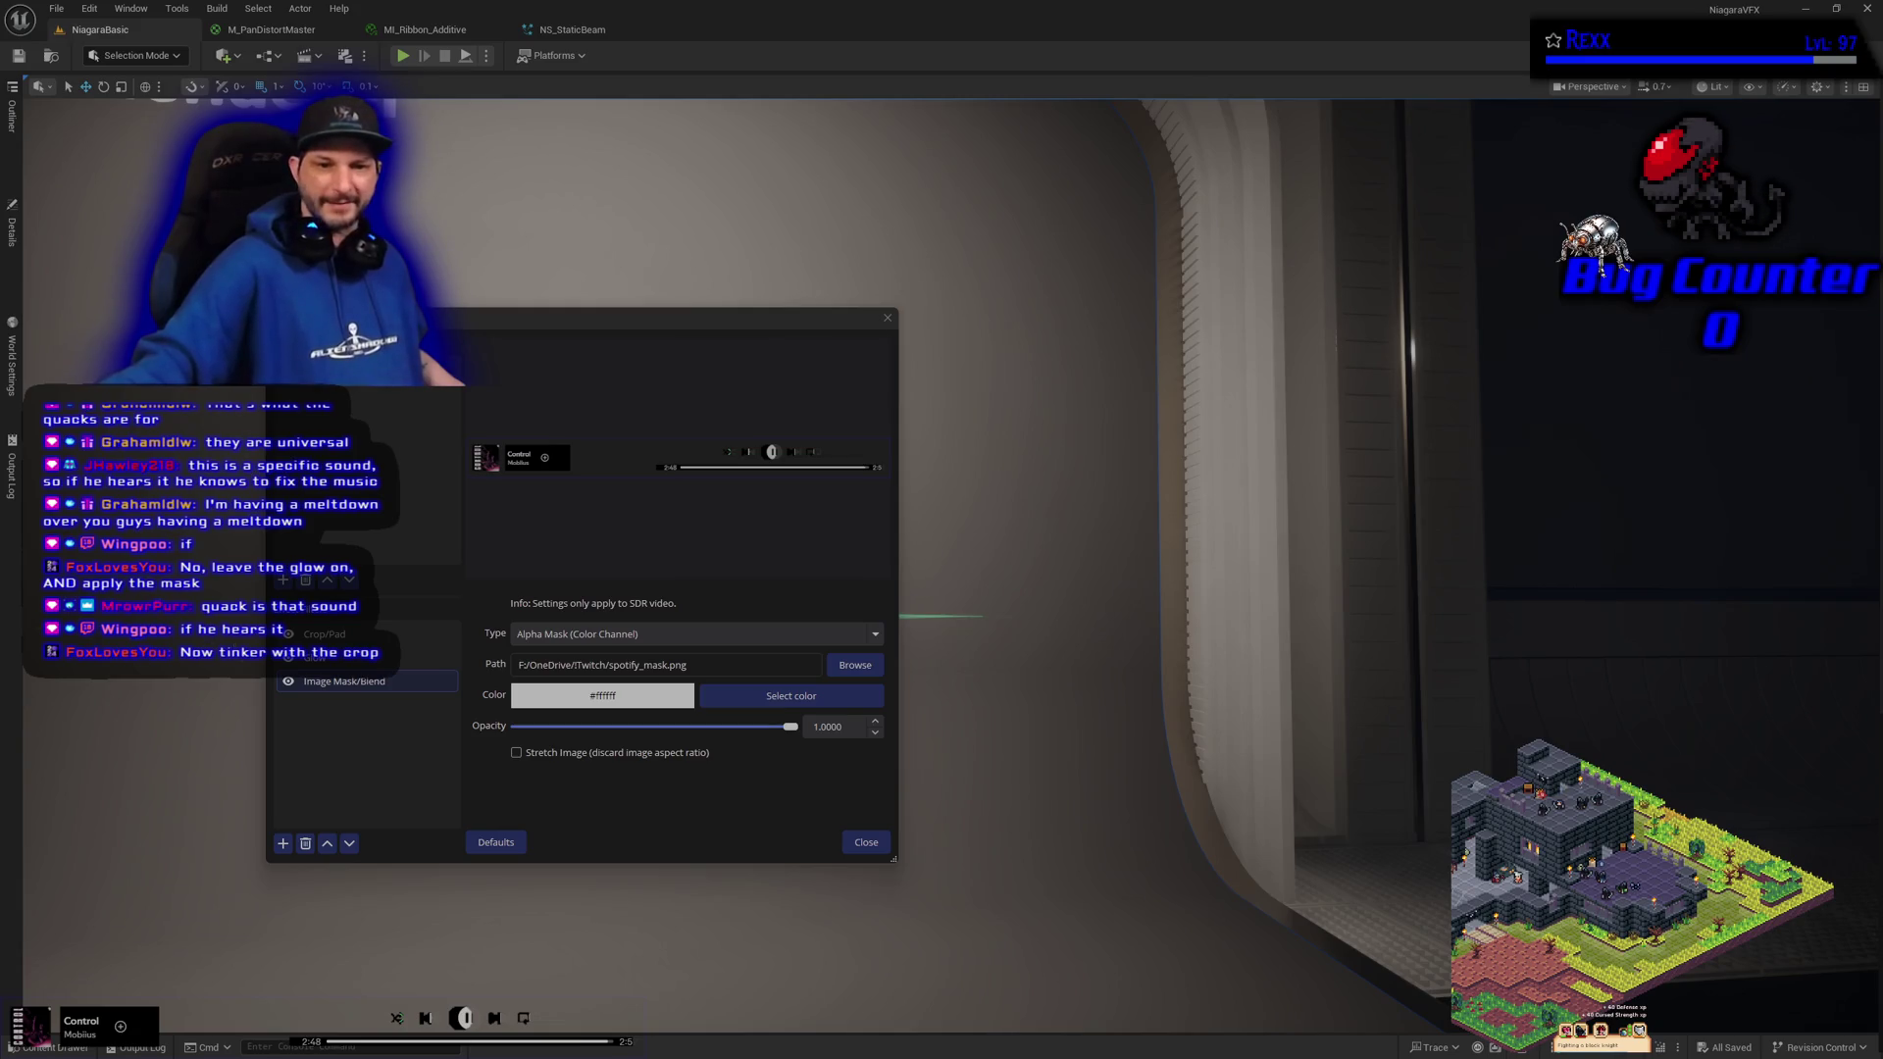
click(334, 658)
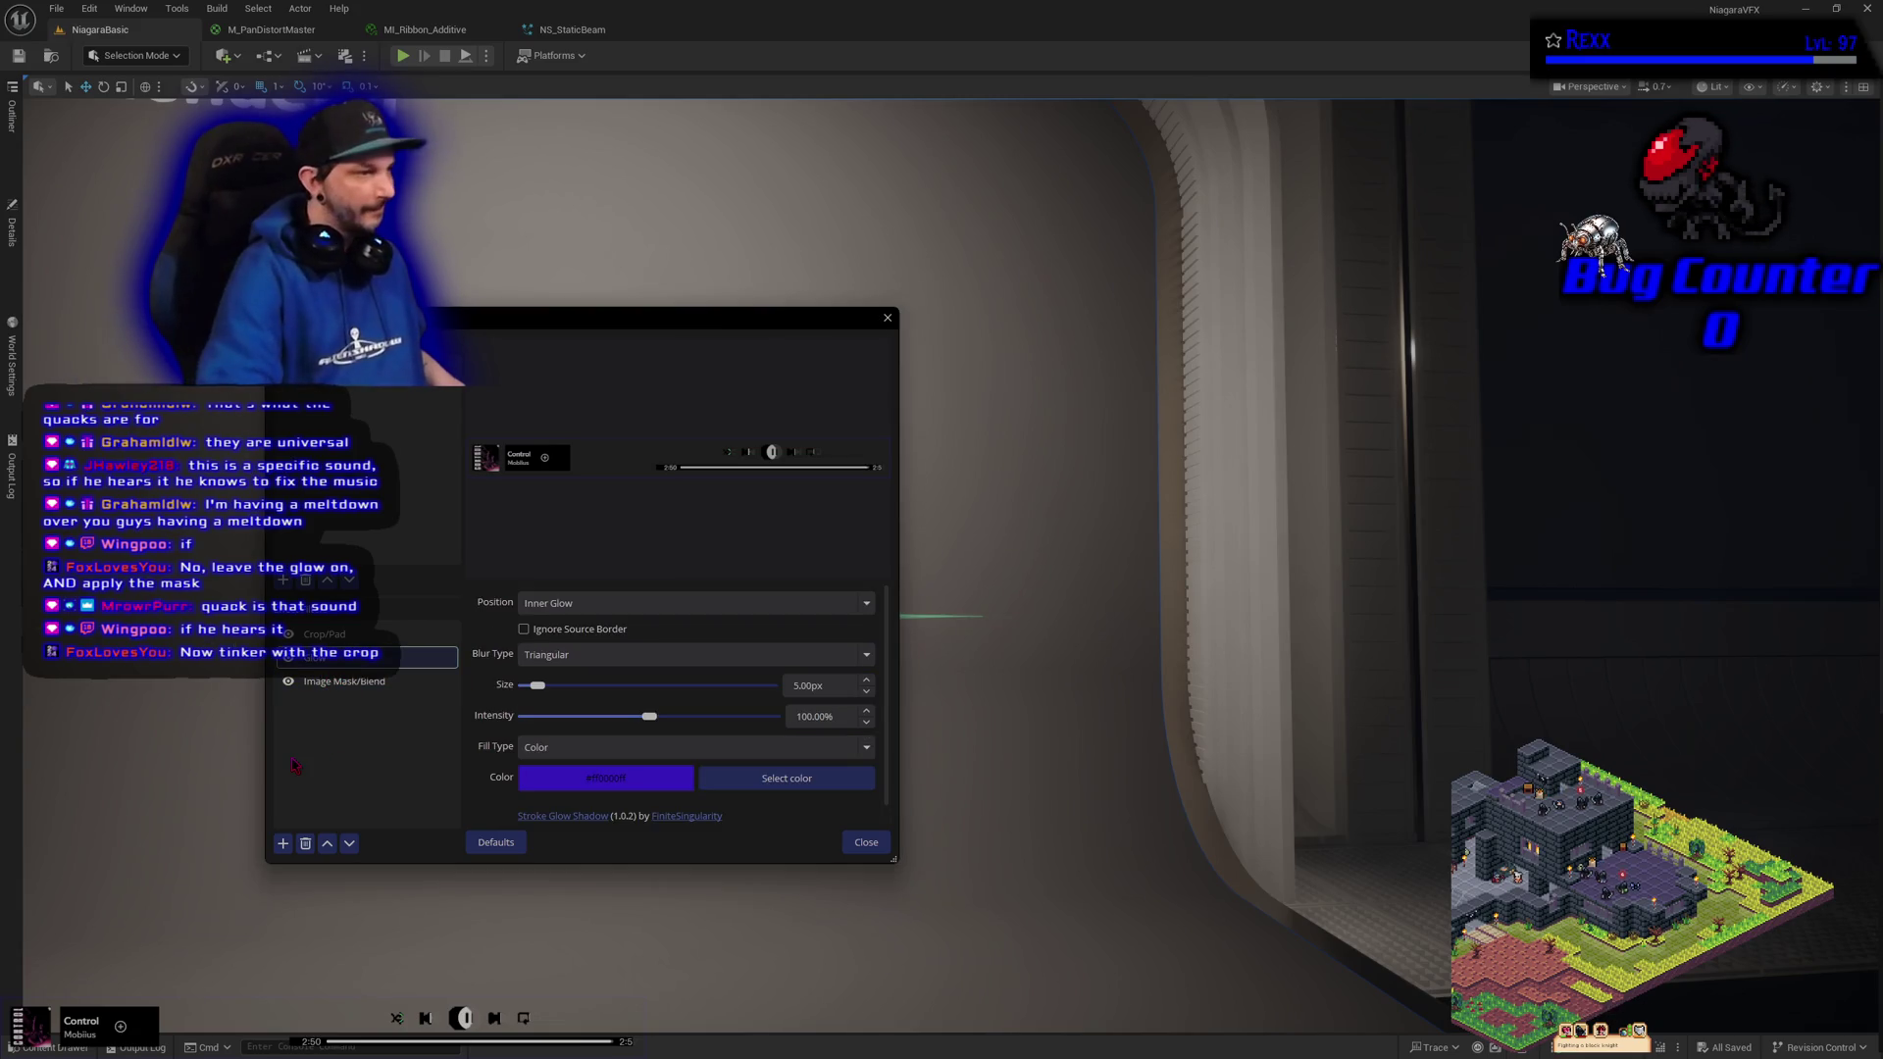
Delete the old Glow filter and add a new Glow filter with its default name
click(305, 844)
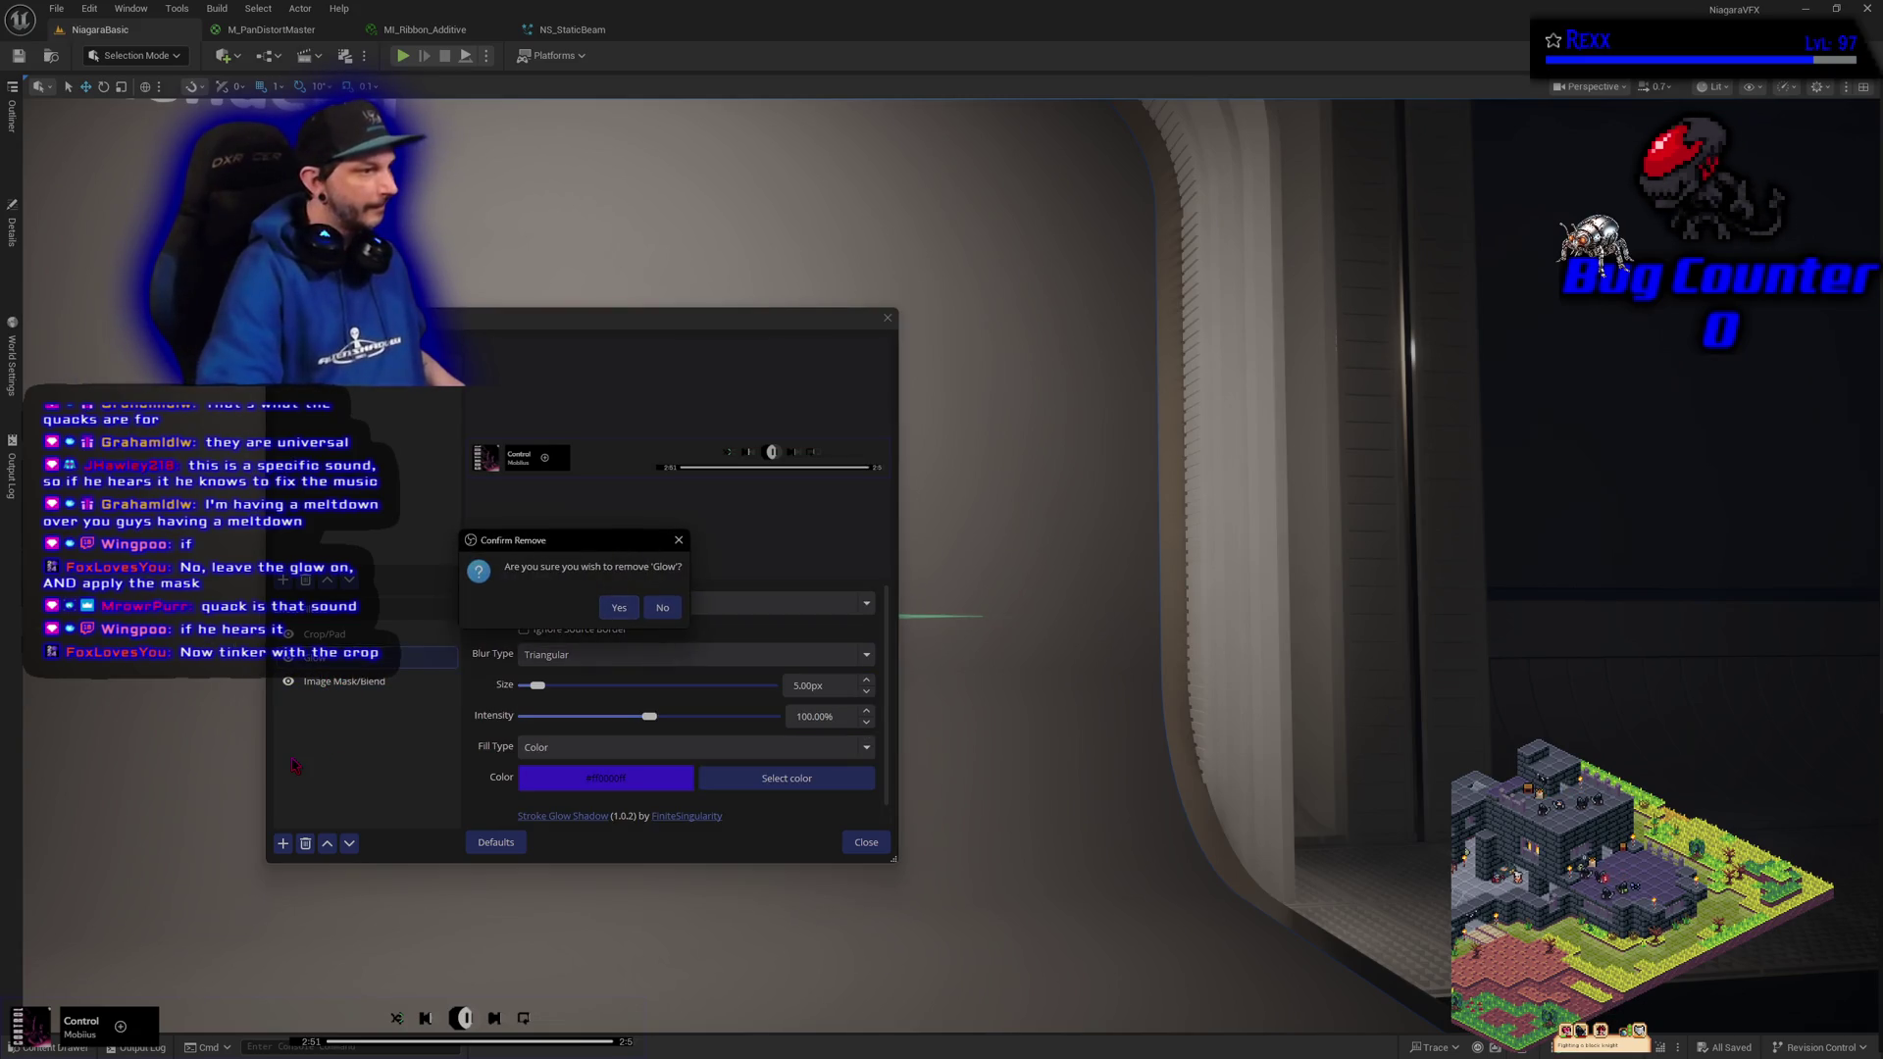
click(637, 613)
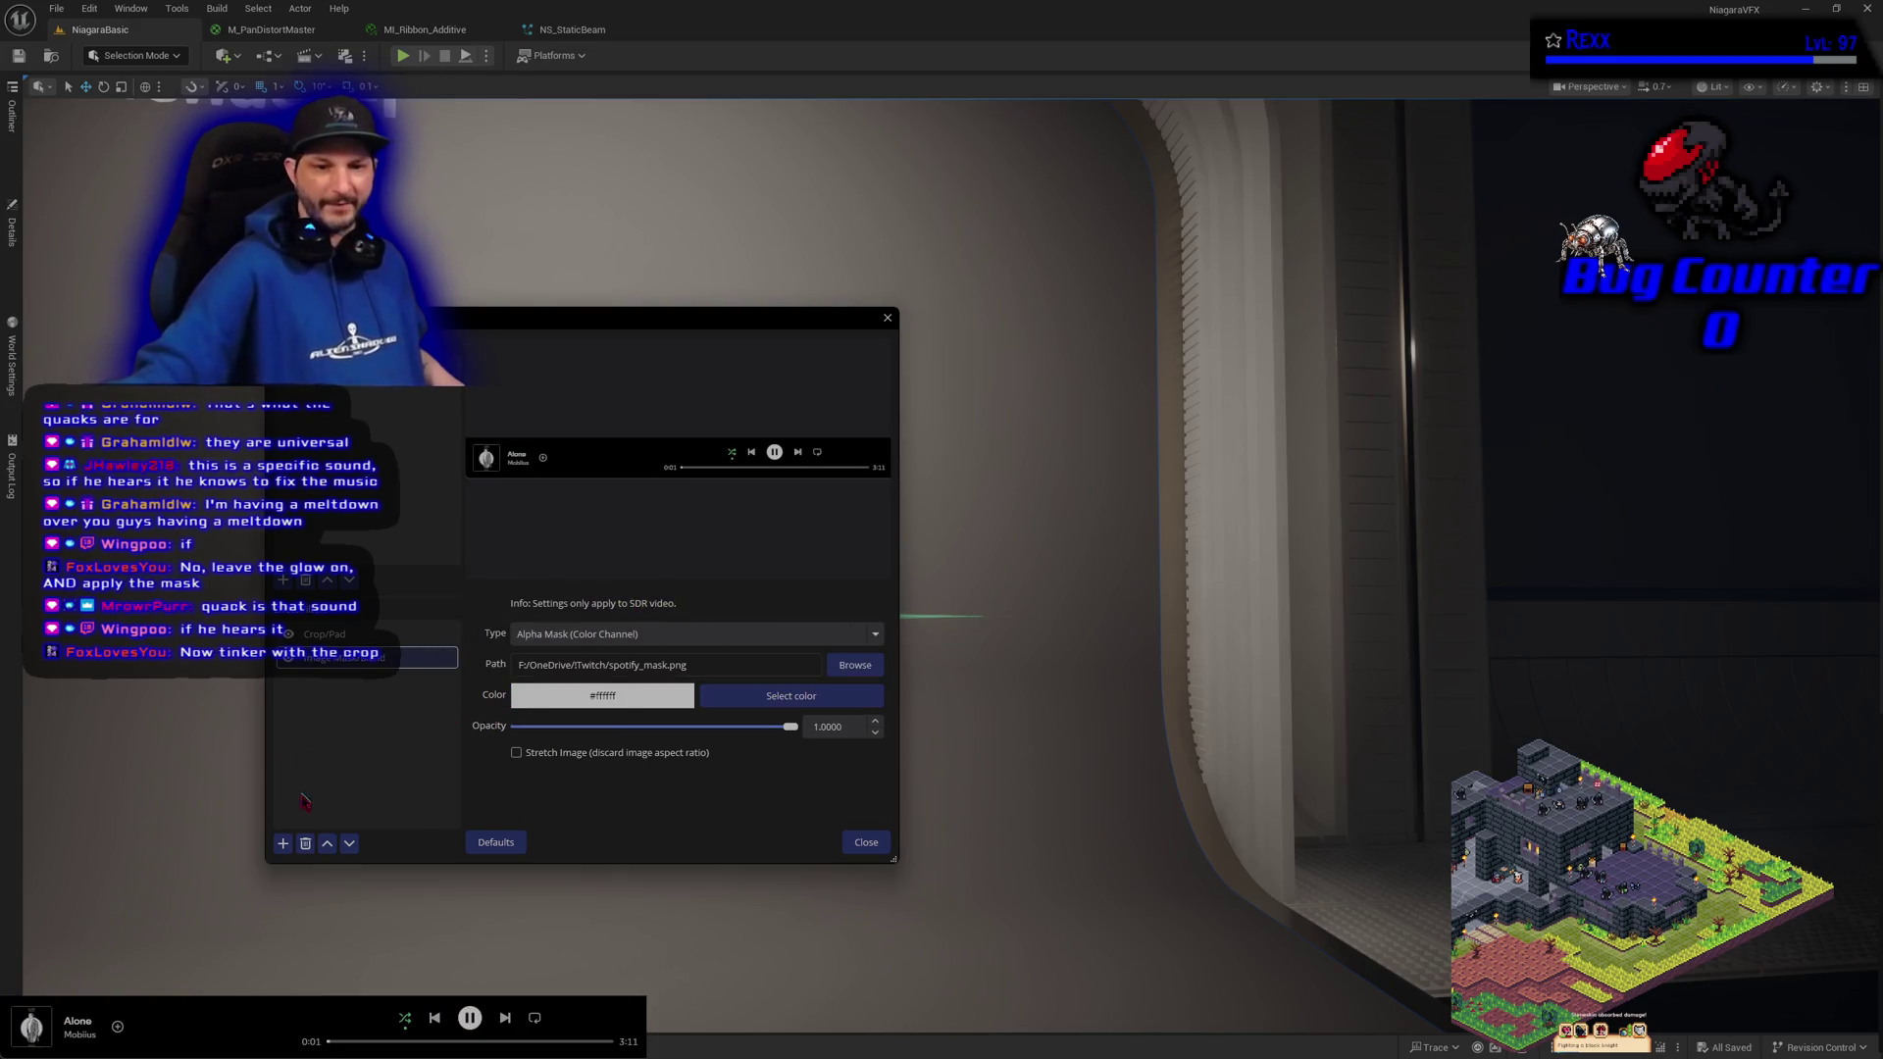
click(282, 843)
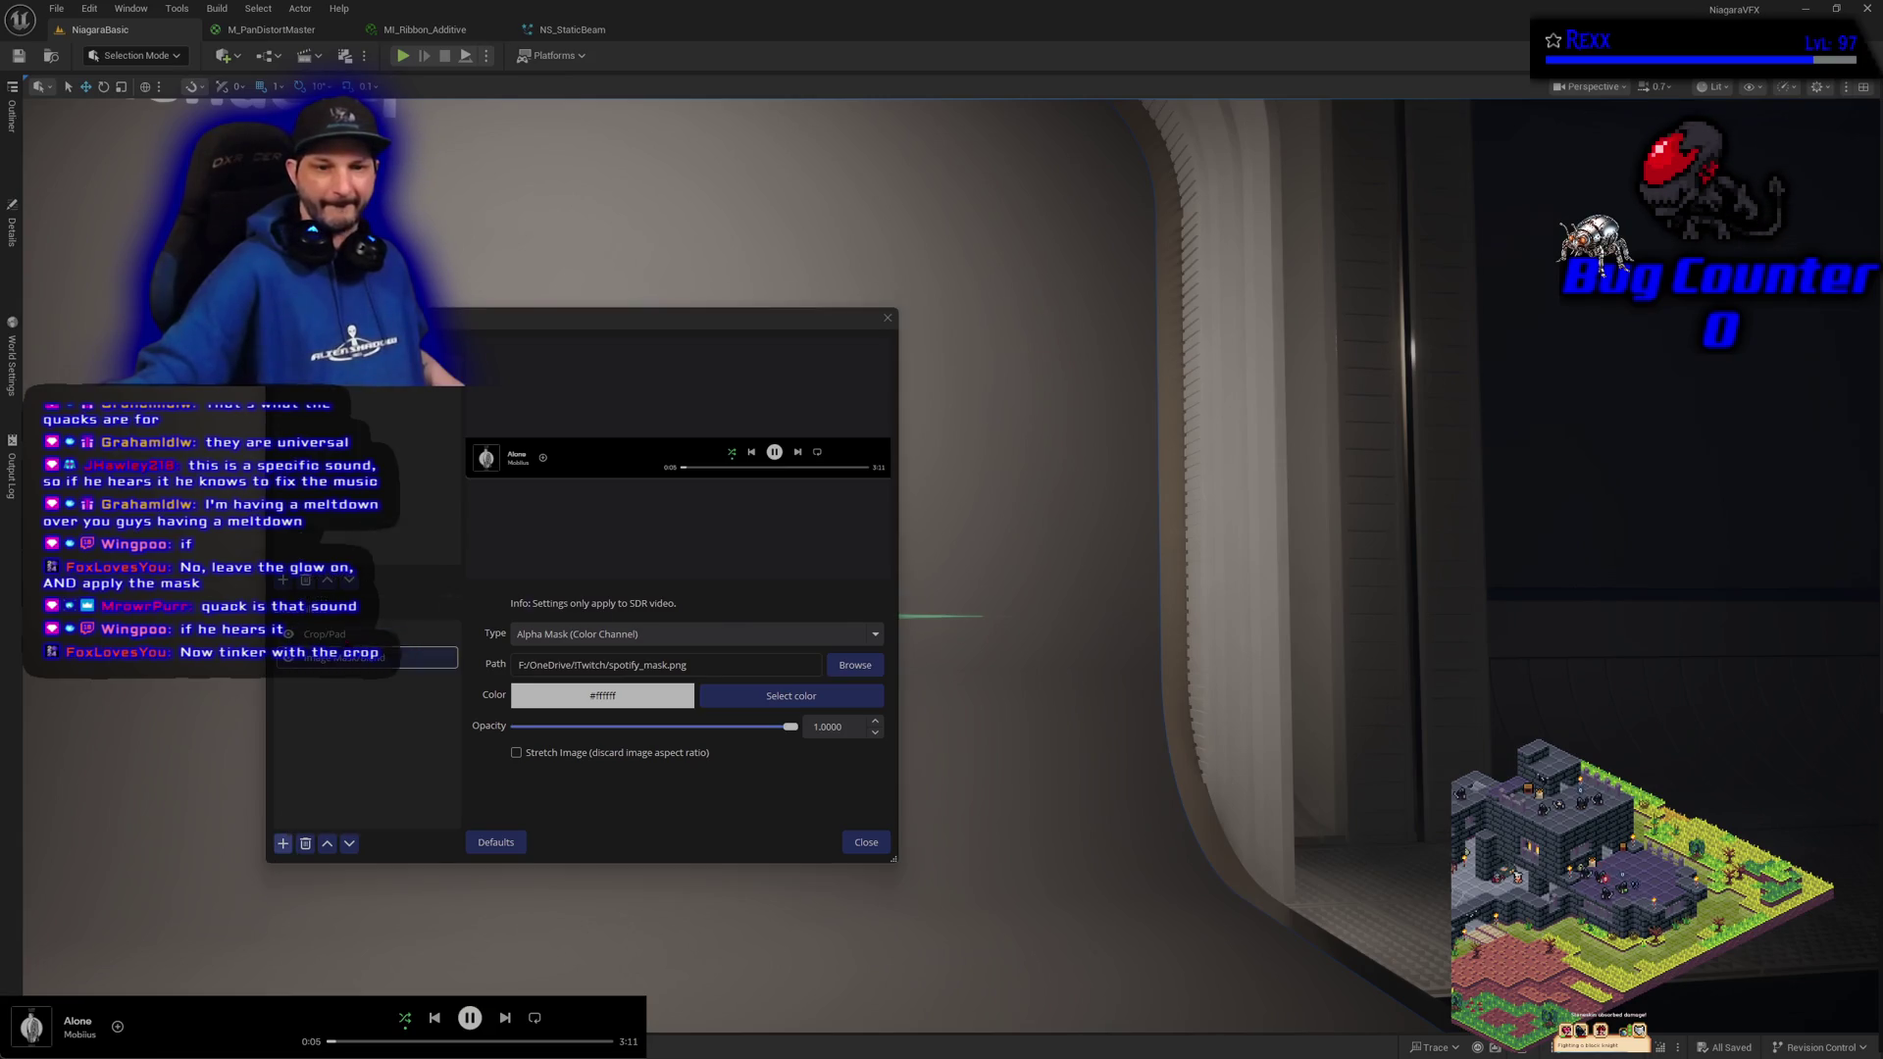
click(546, 618)
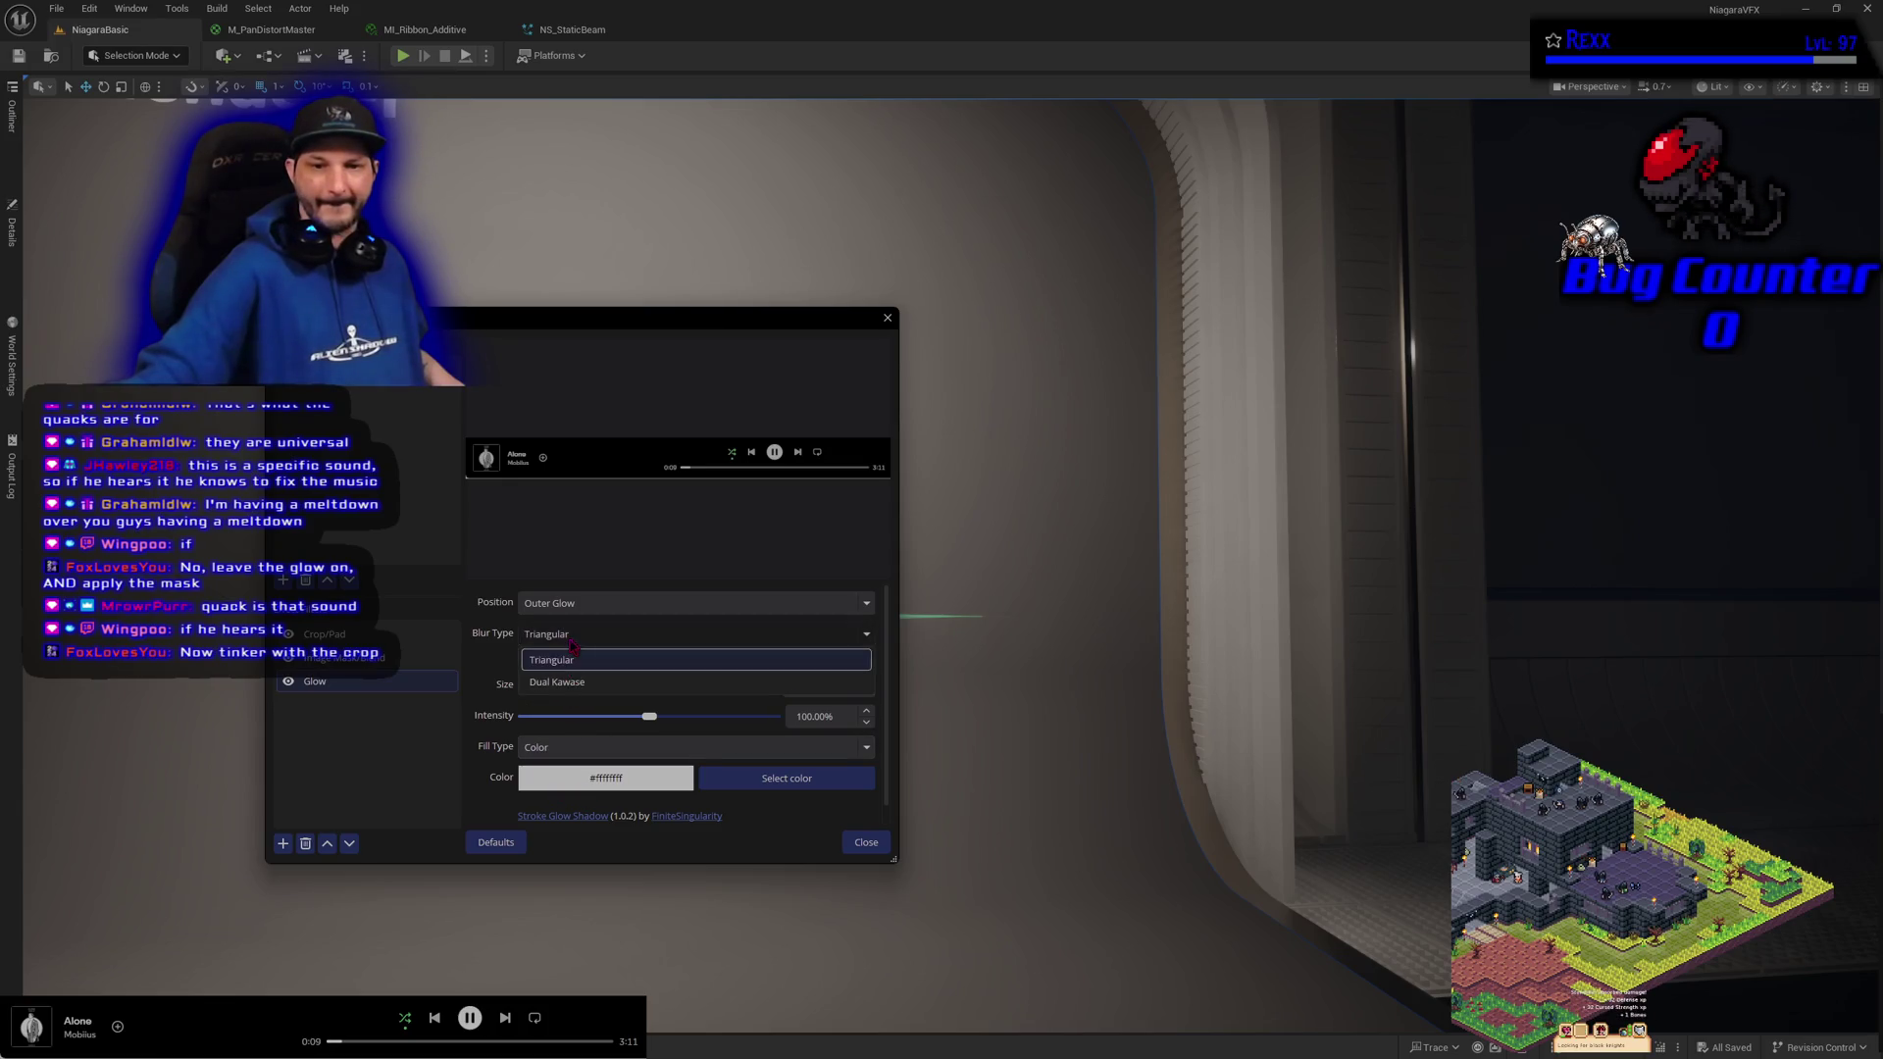
Make the new Glow a 4.00px Inner Glow and move it above Image Mask/Blend
click(572, 603)
click(554, 642)
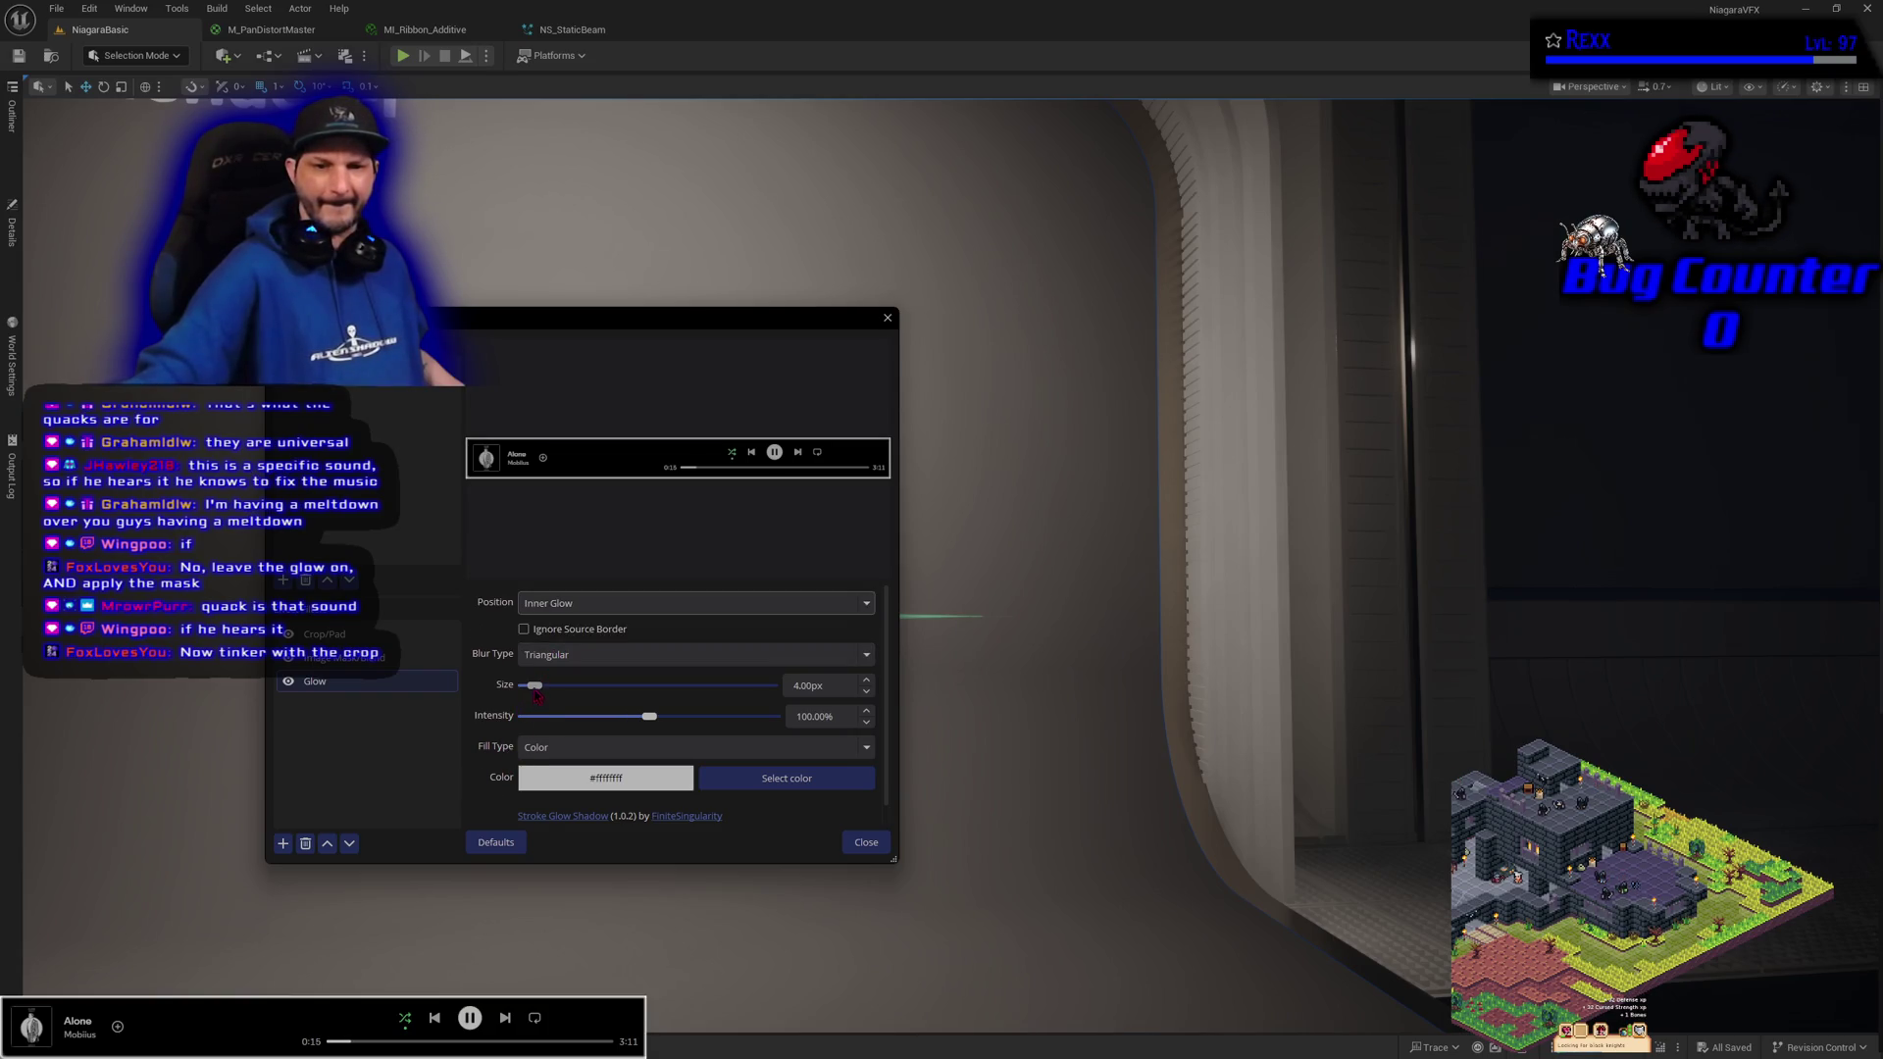
click(328, 844)
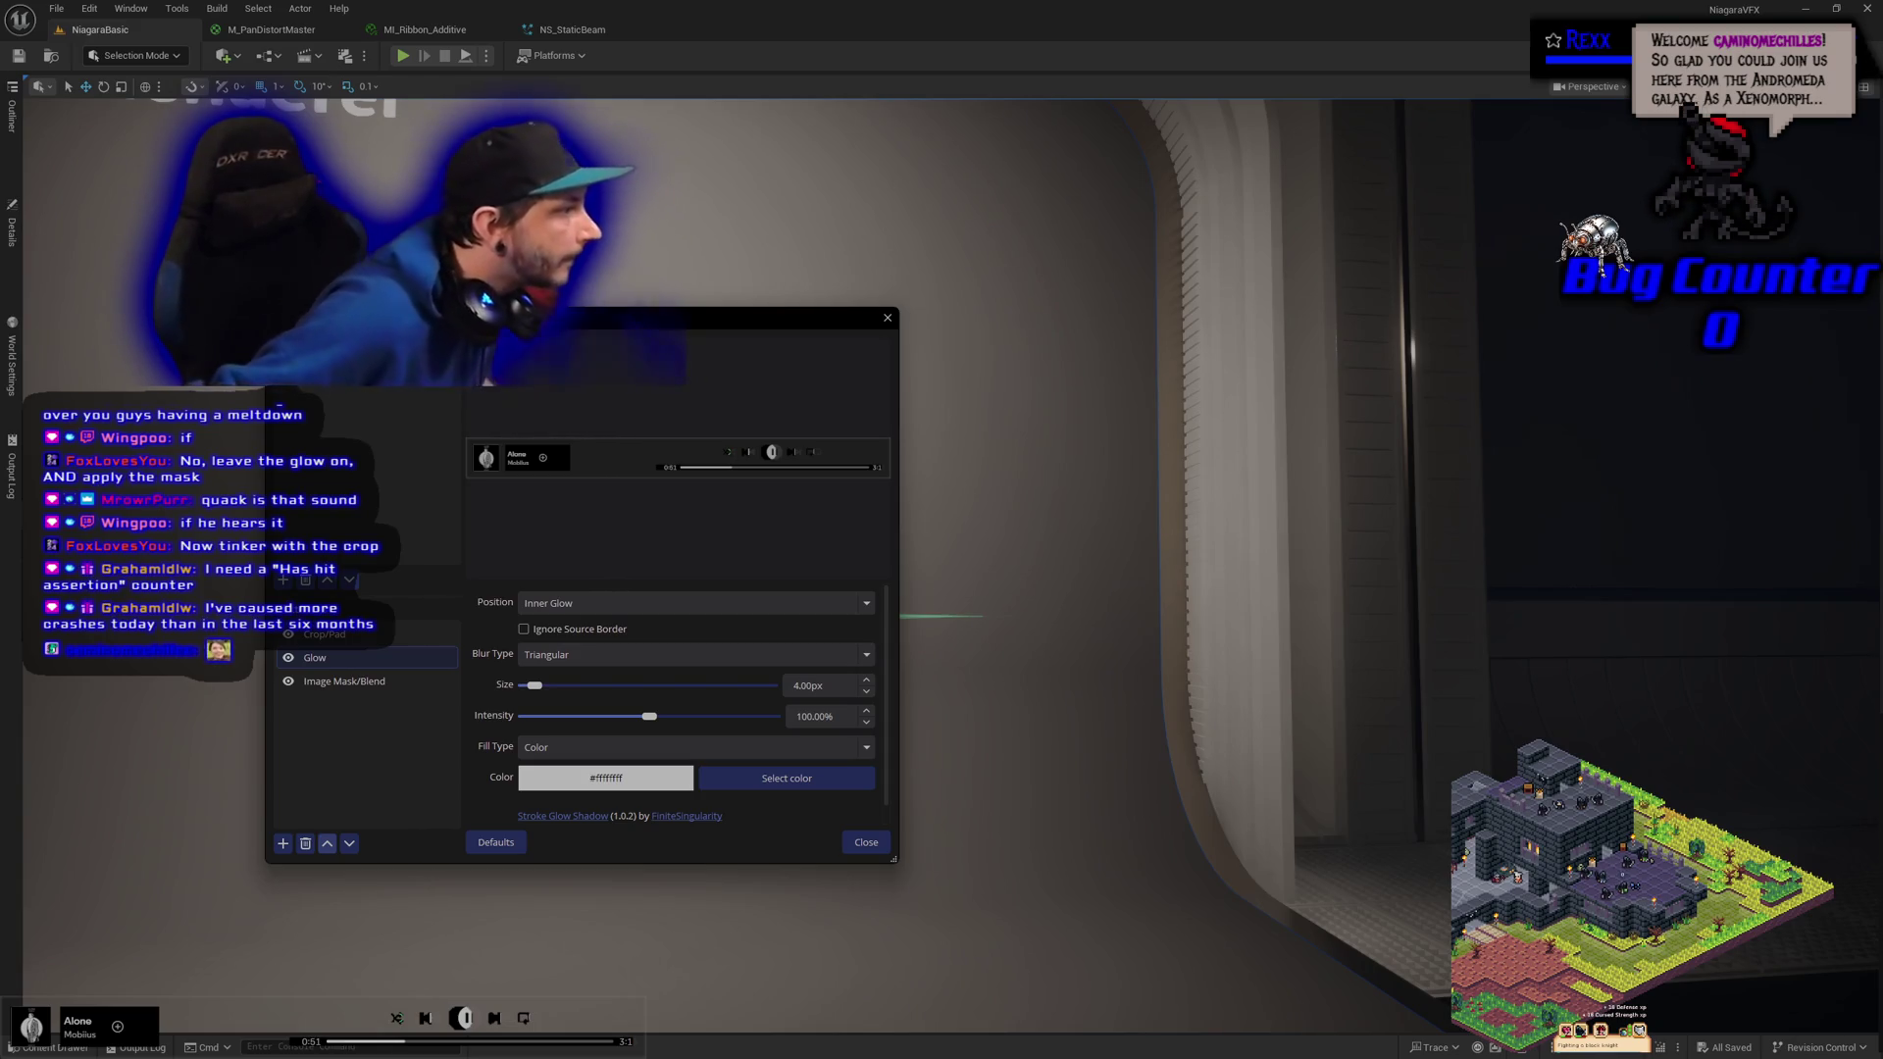
key(Escape)
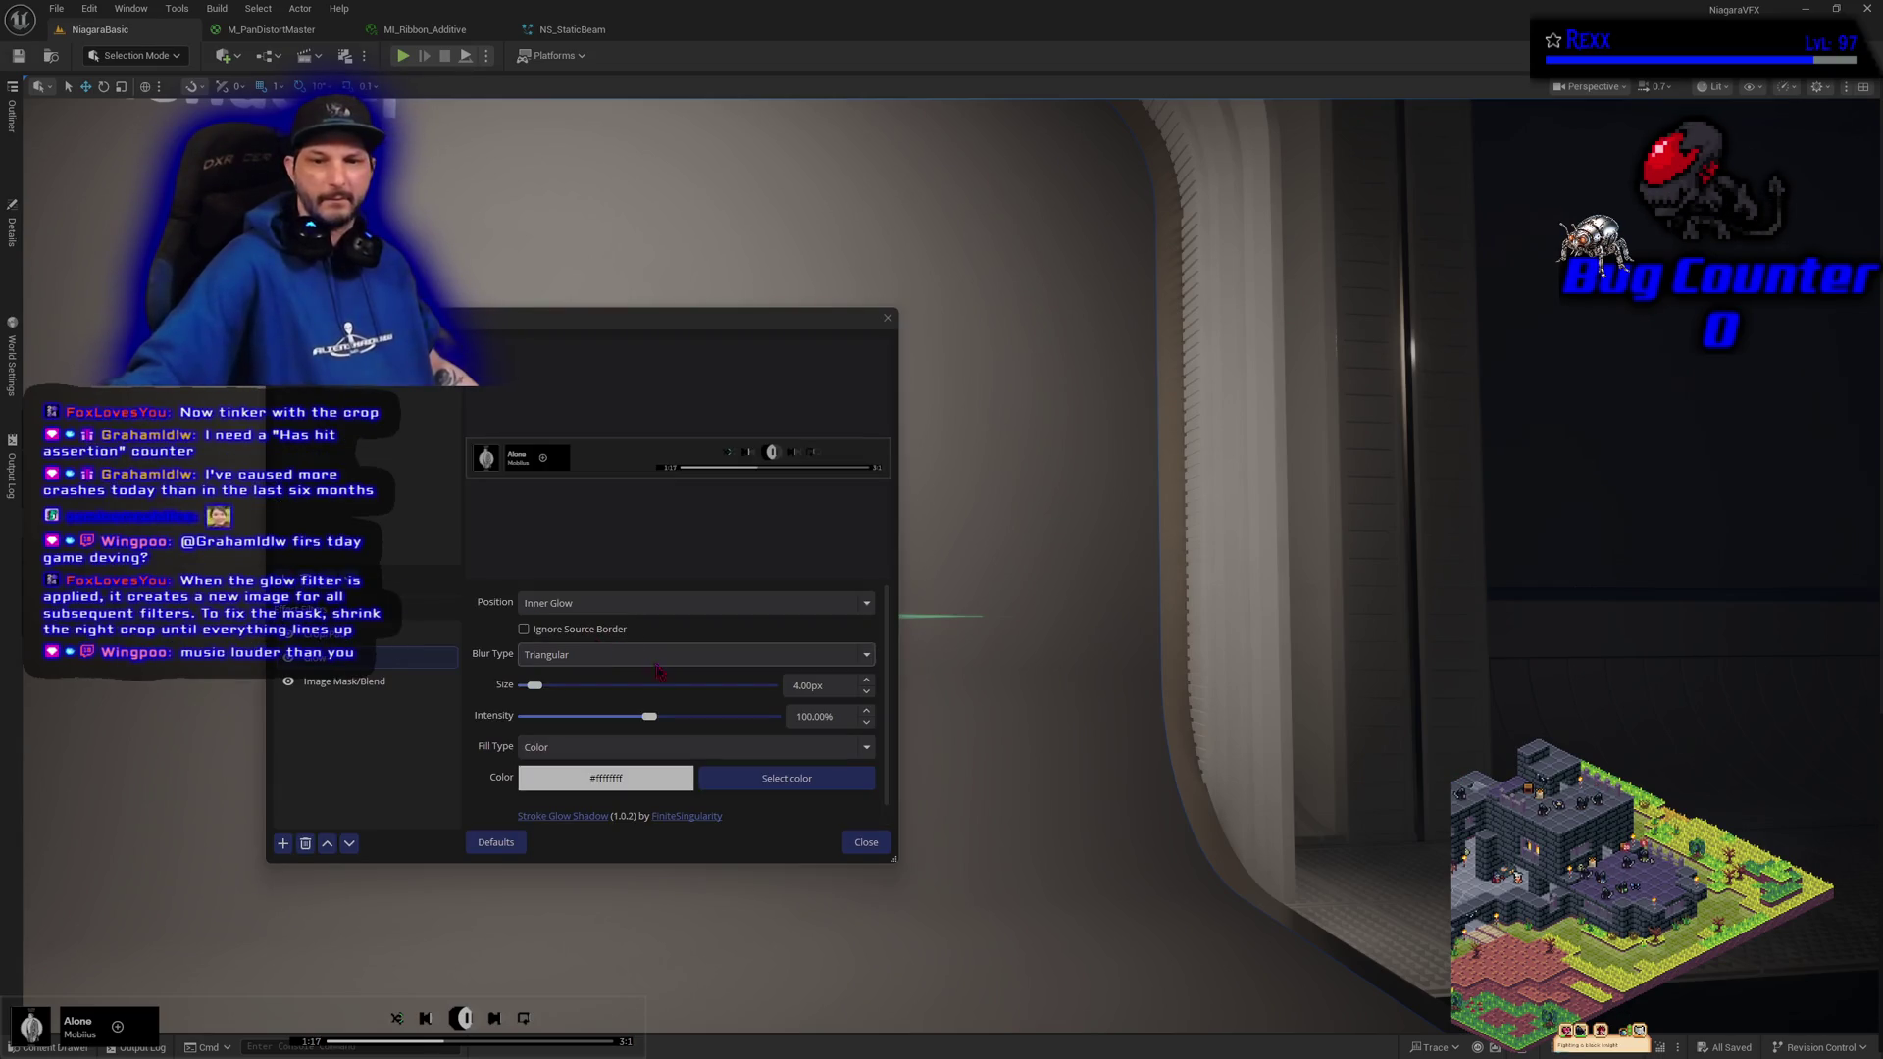
click(392, 634)
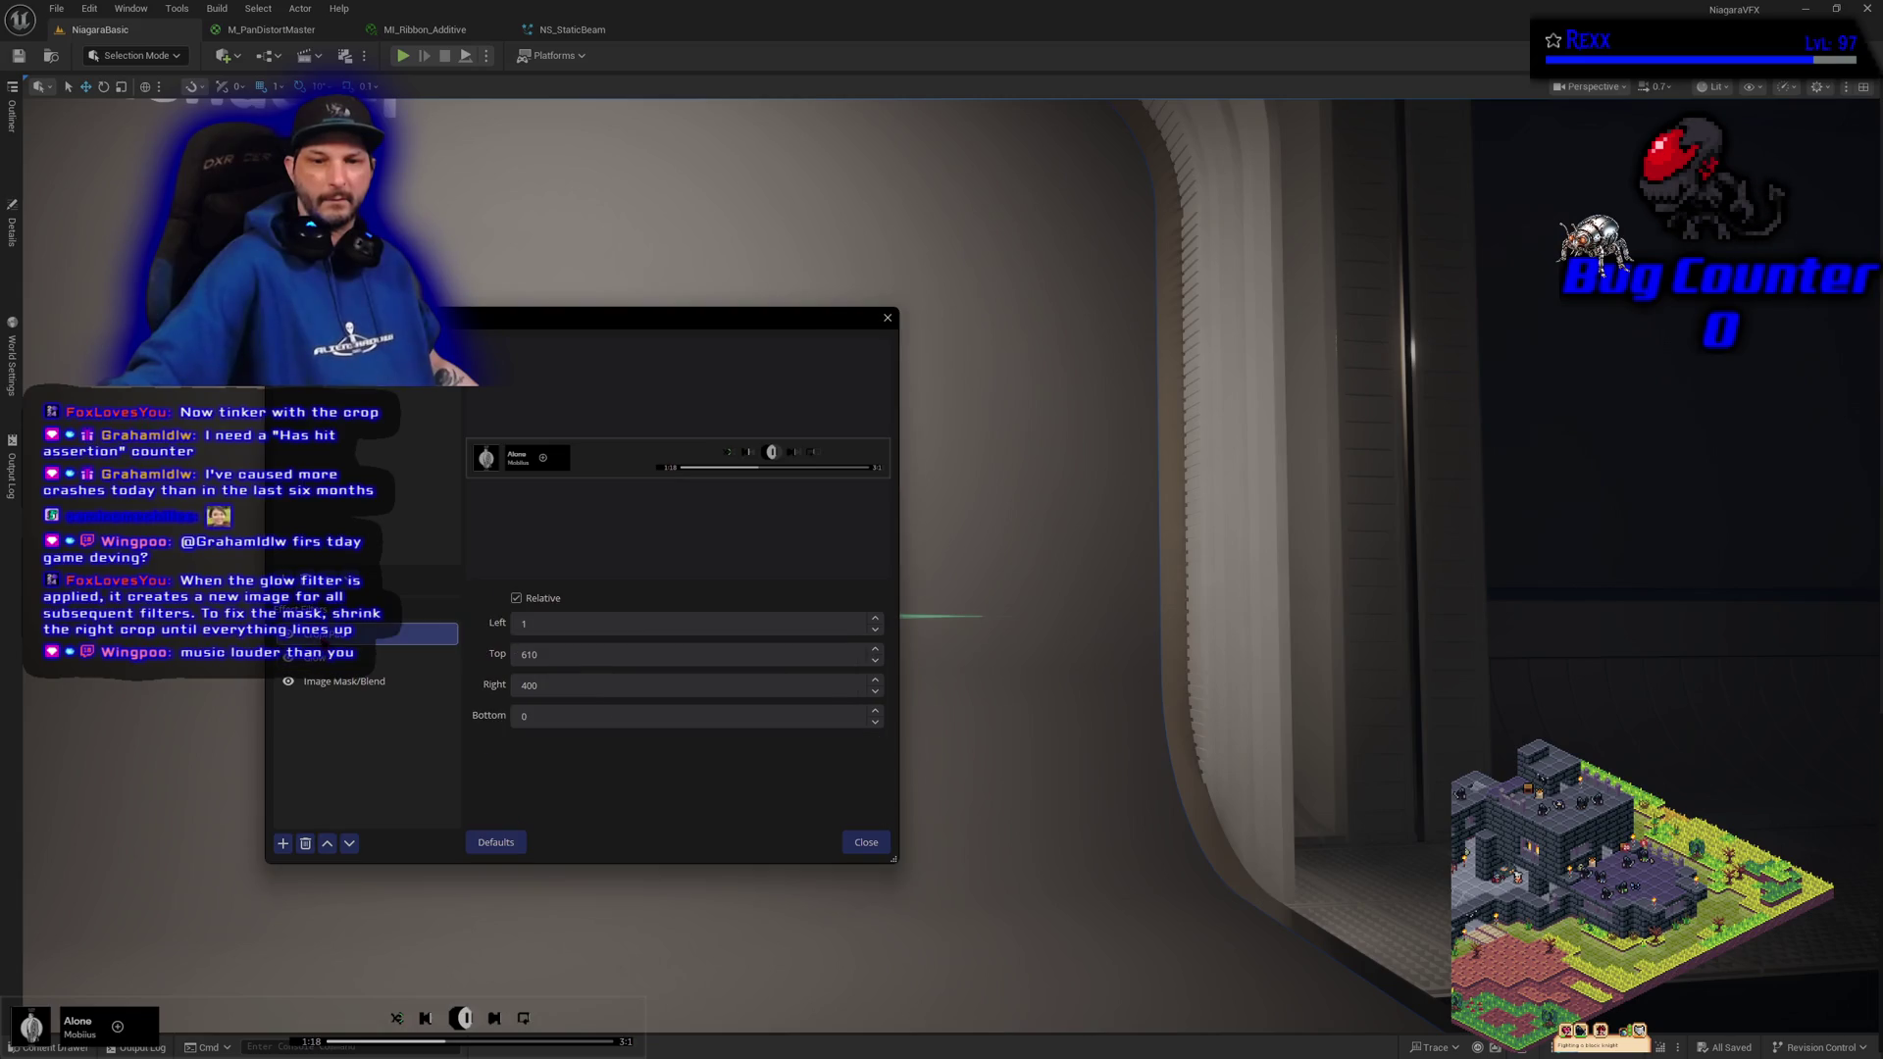
Lower the Crop/Pad filter's Right crop from about 401 to 383
click(575, 685)
scroll(575, 686, down, 5)
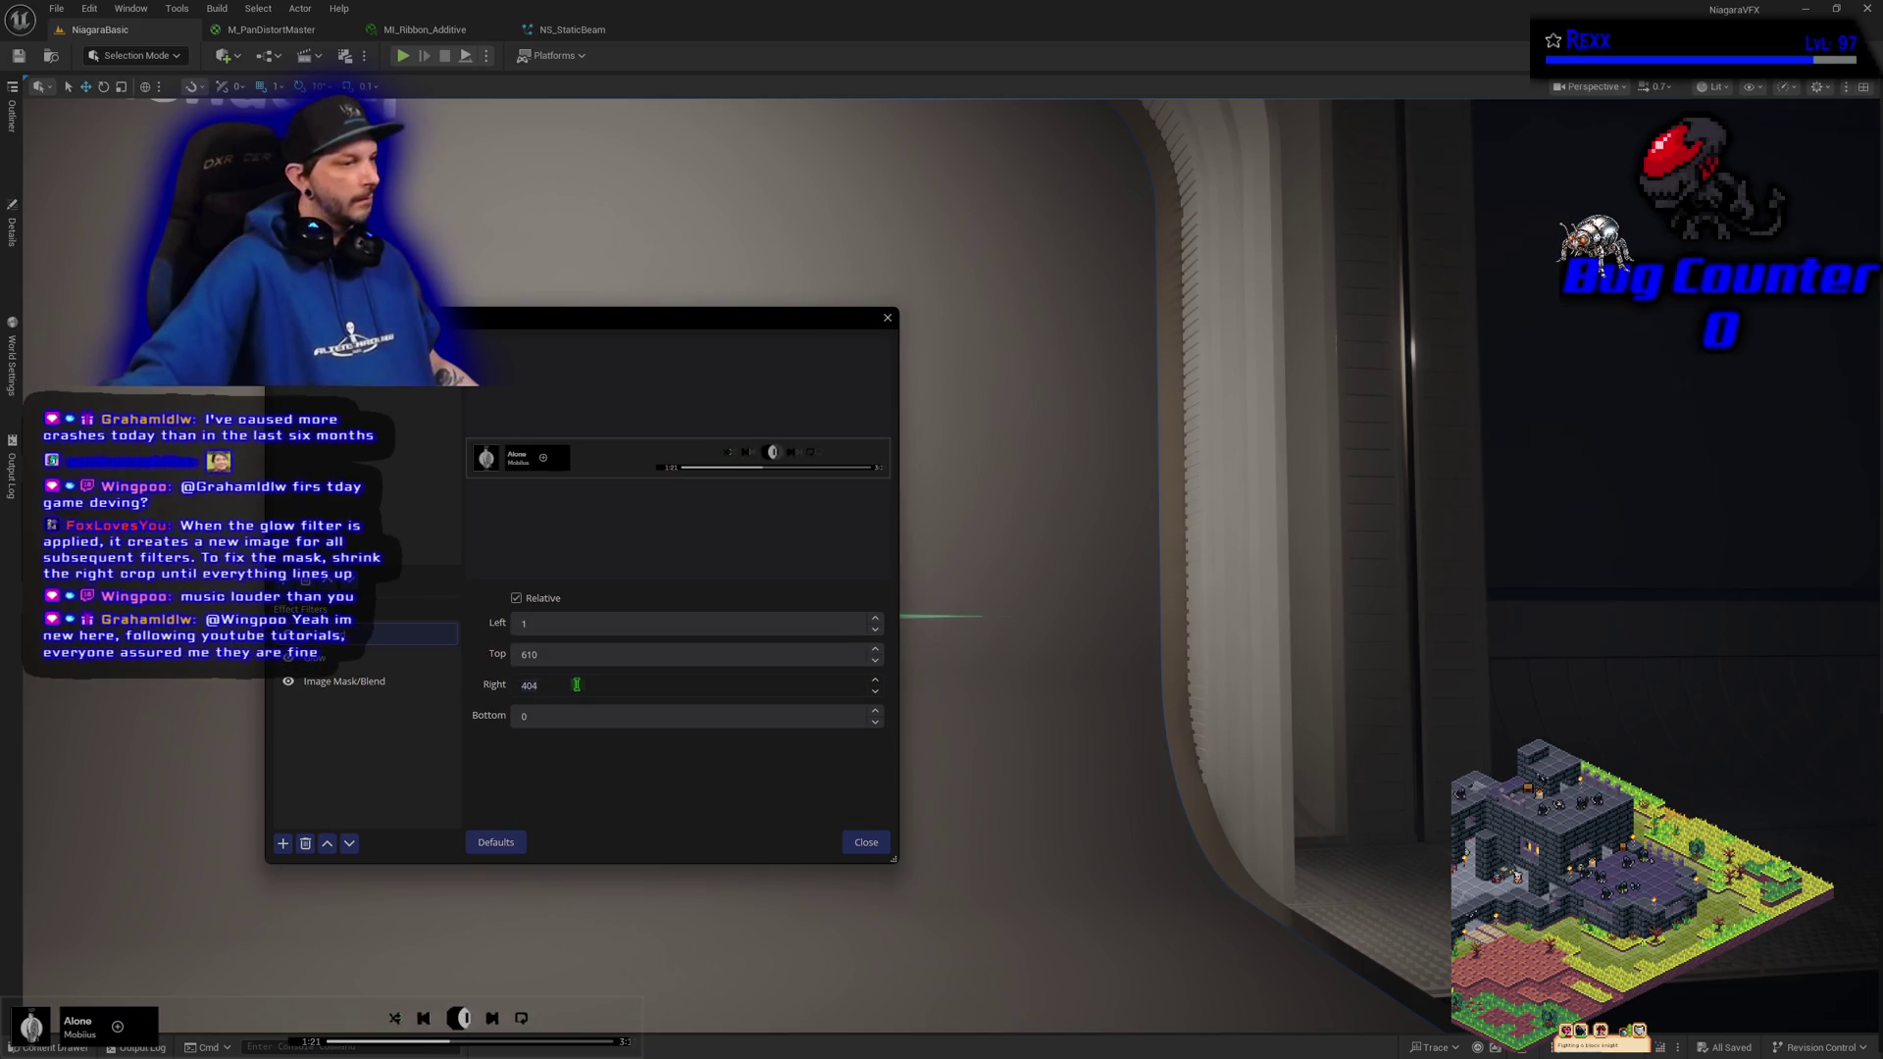
scroll(575, 682, down, 5)
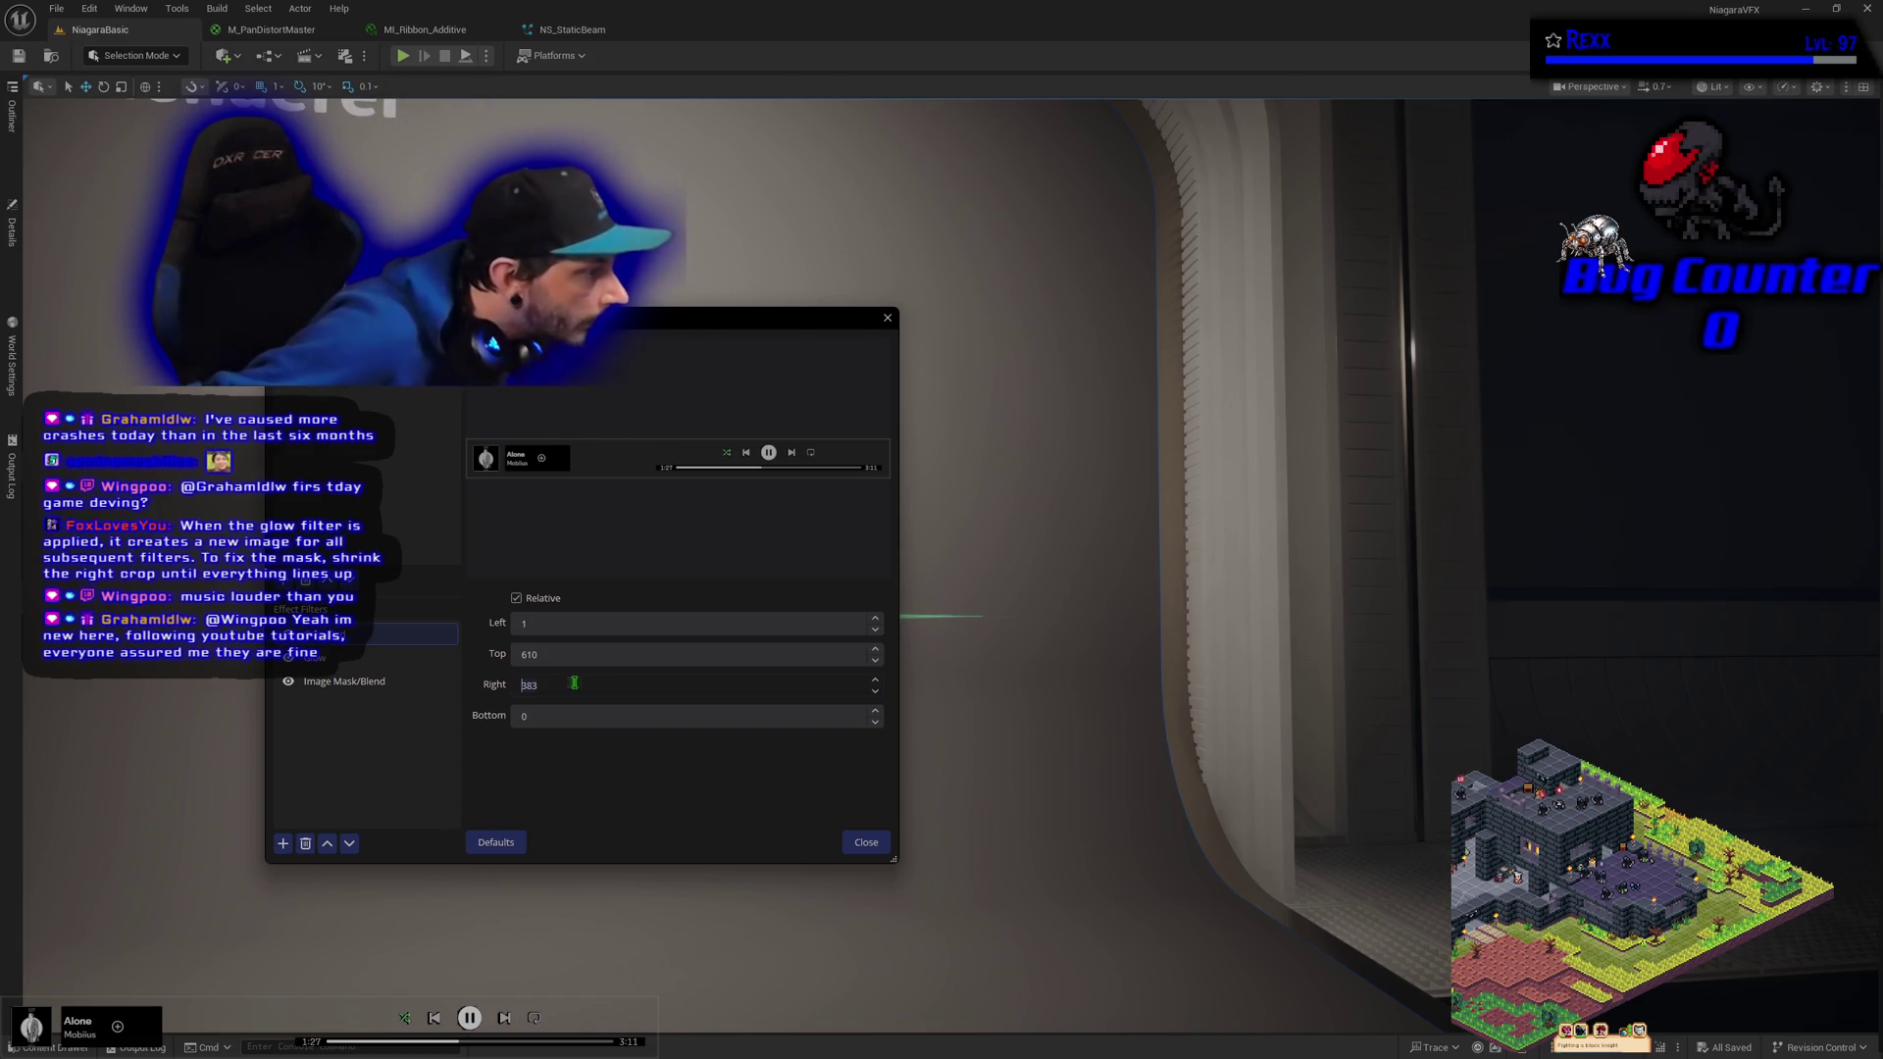
scroll(575, 683, down, 1)
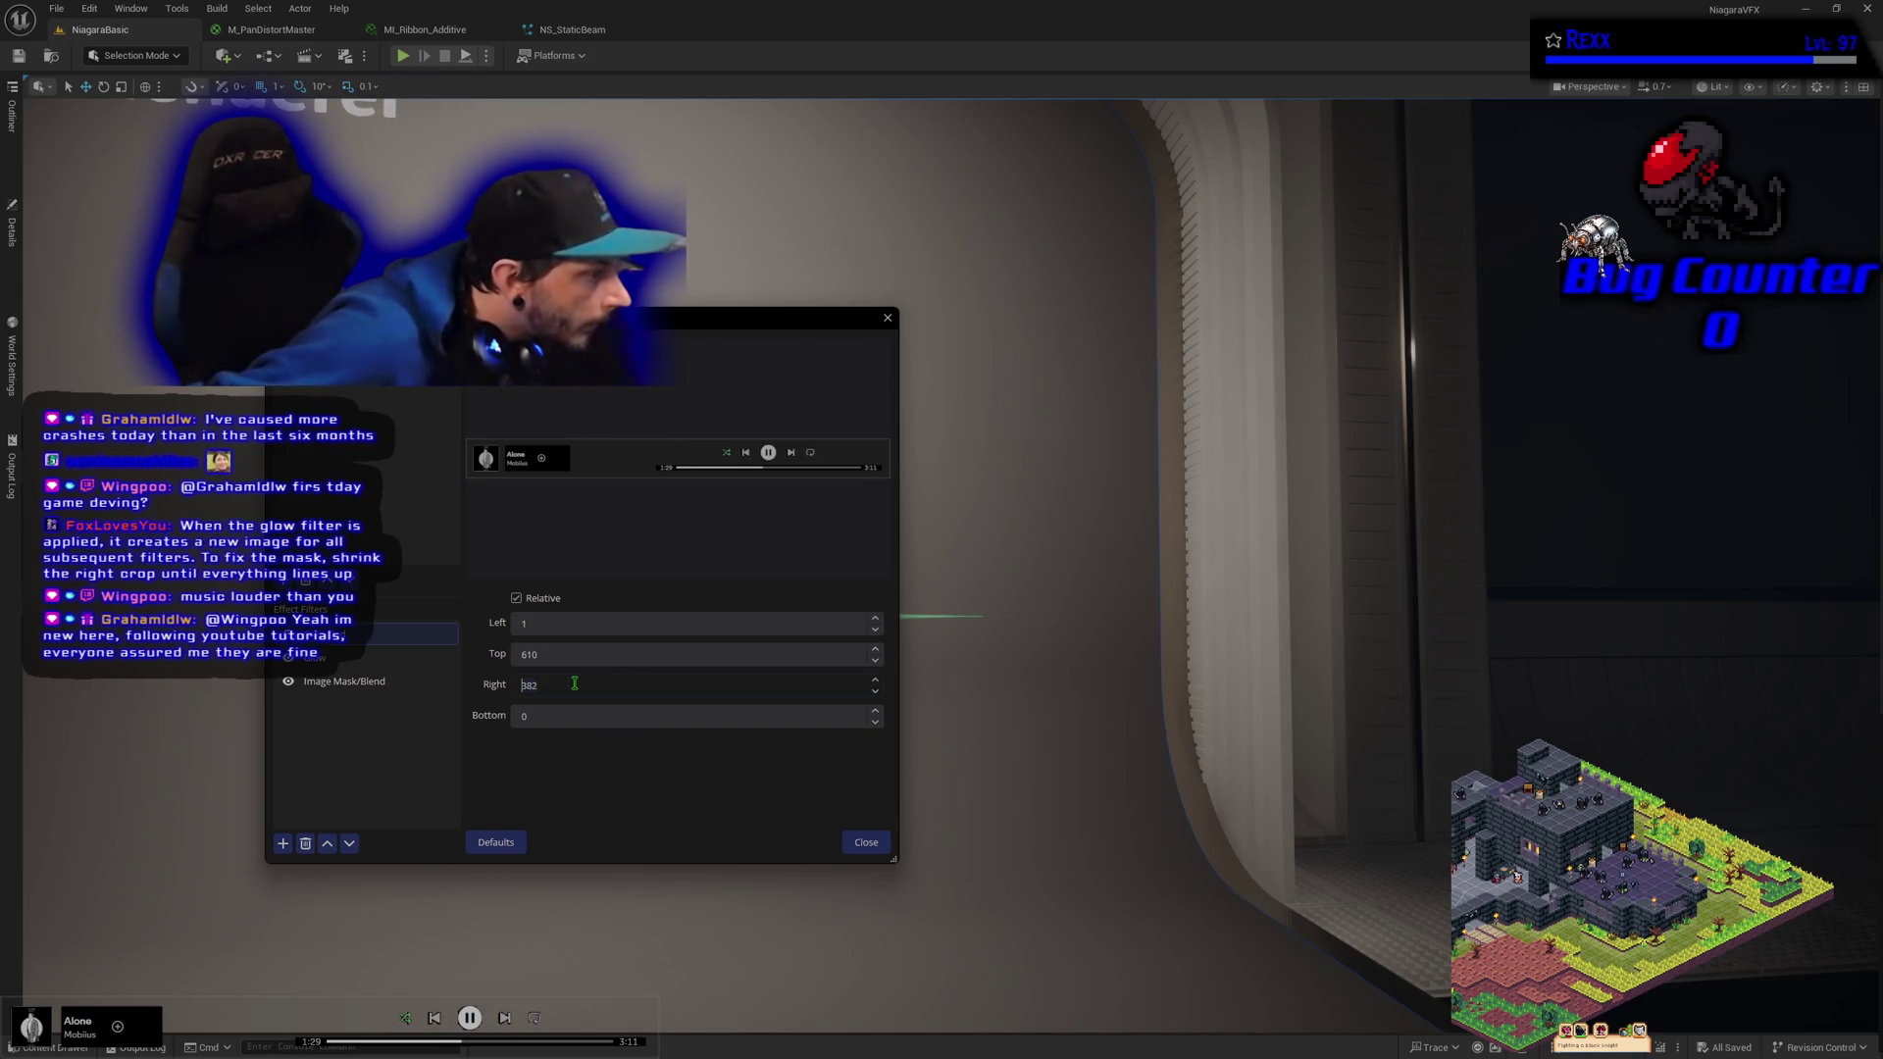
scroll(575, 684, down, 2)
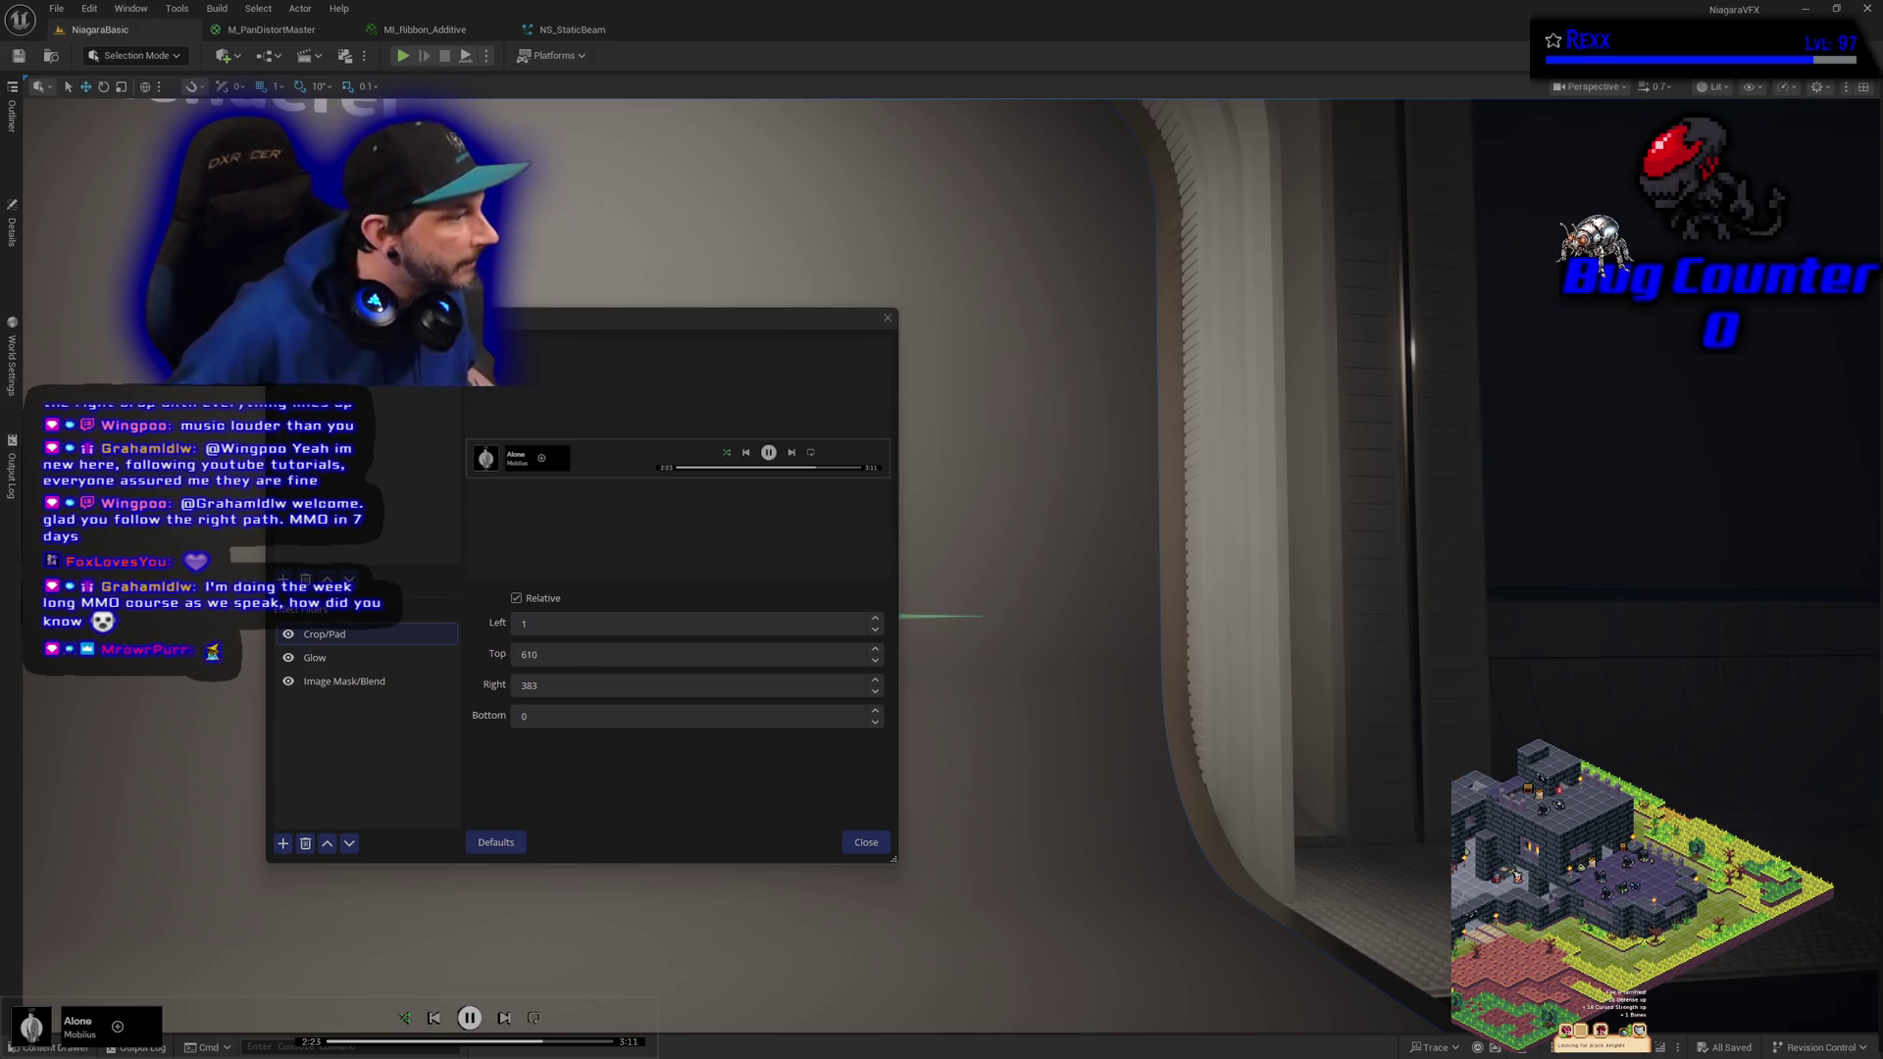
Turn the Image Mask/Blend filter back on
key(Escape)
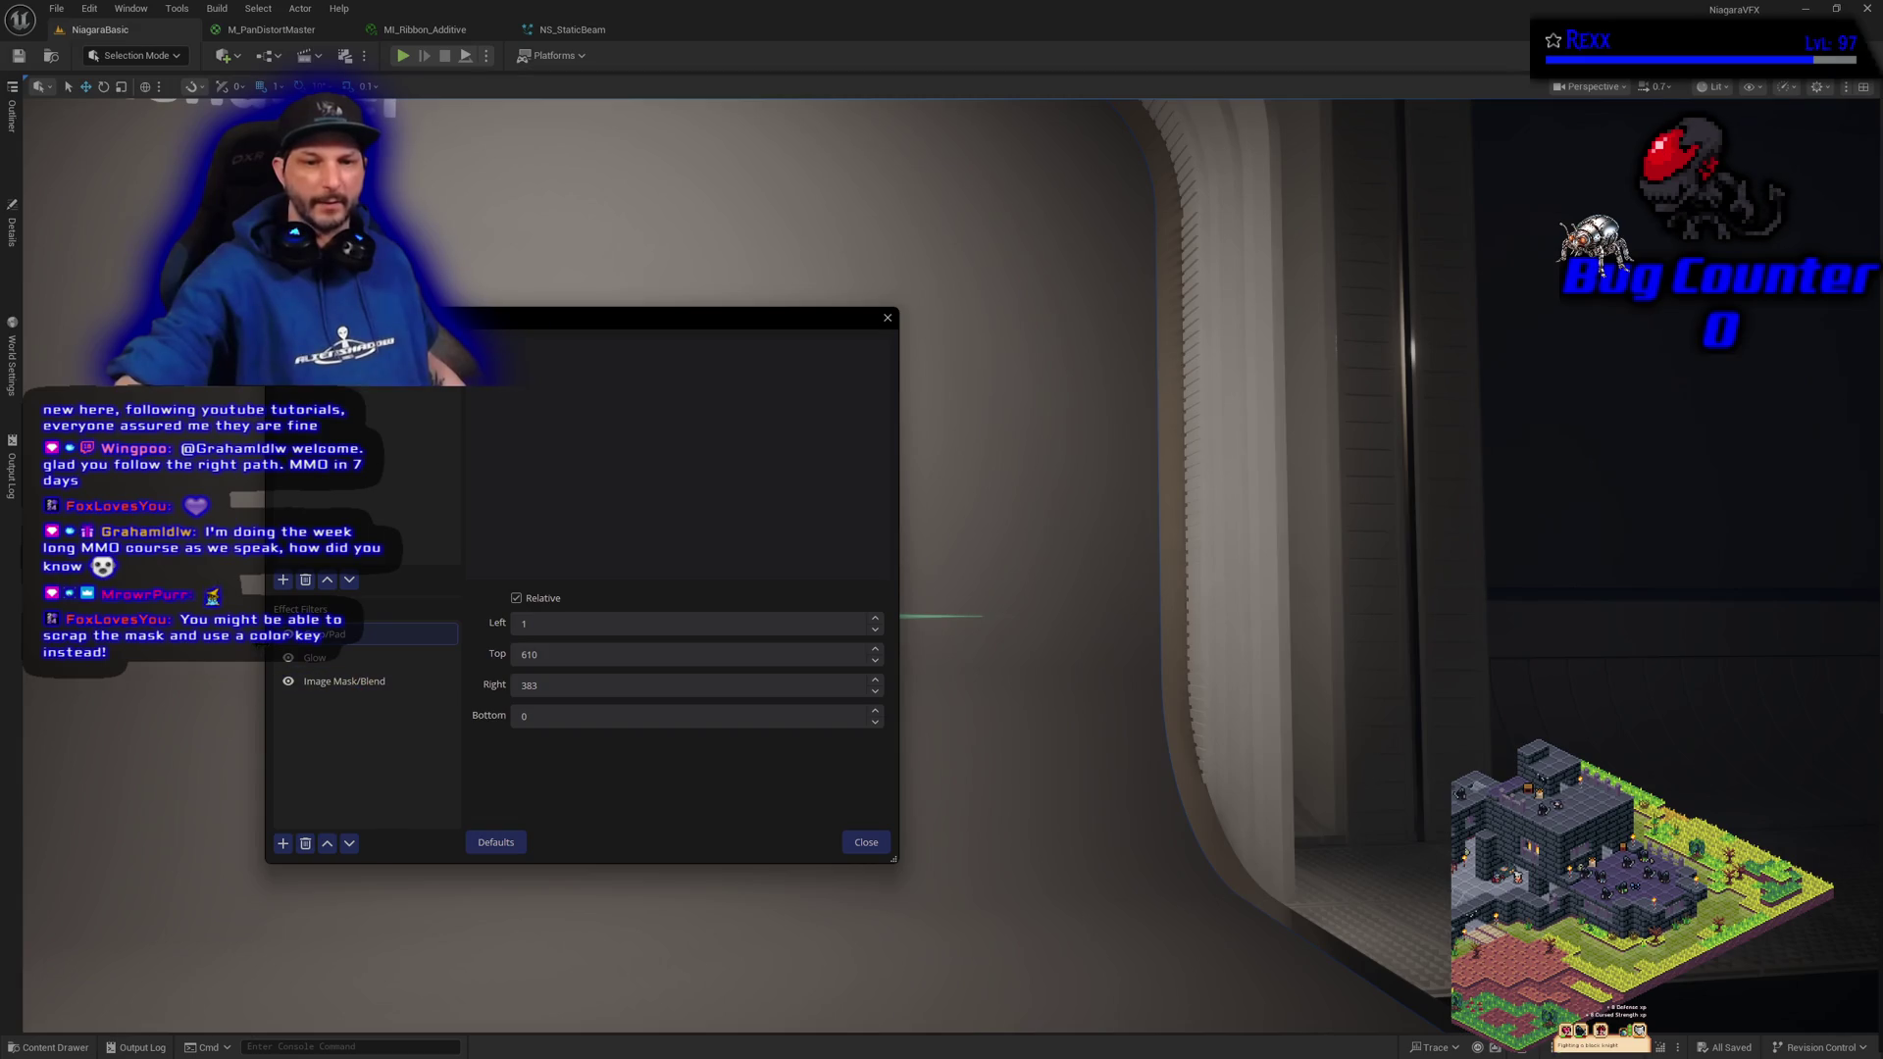
click(285, 682)
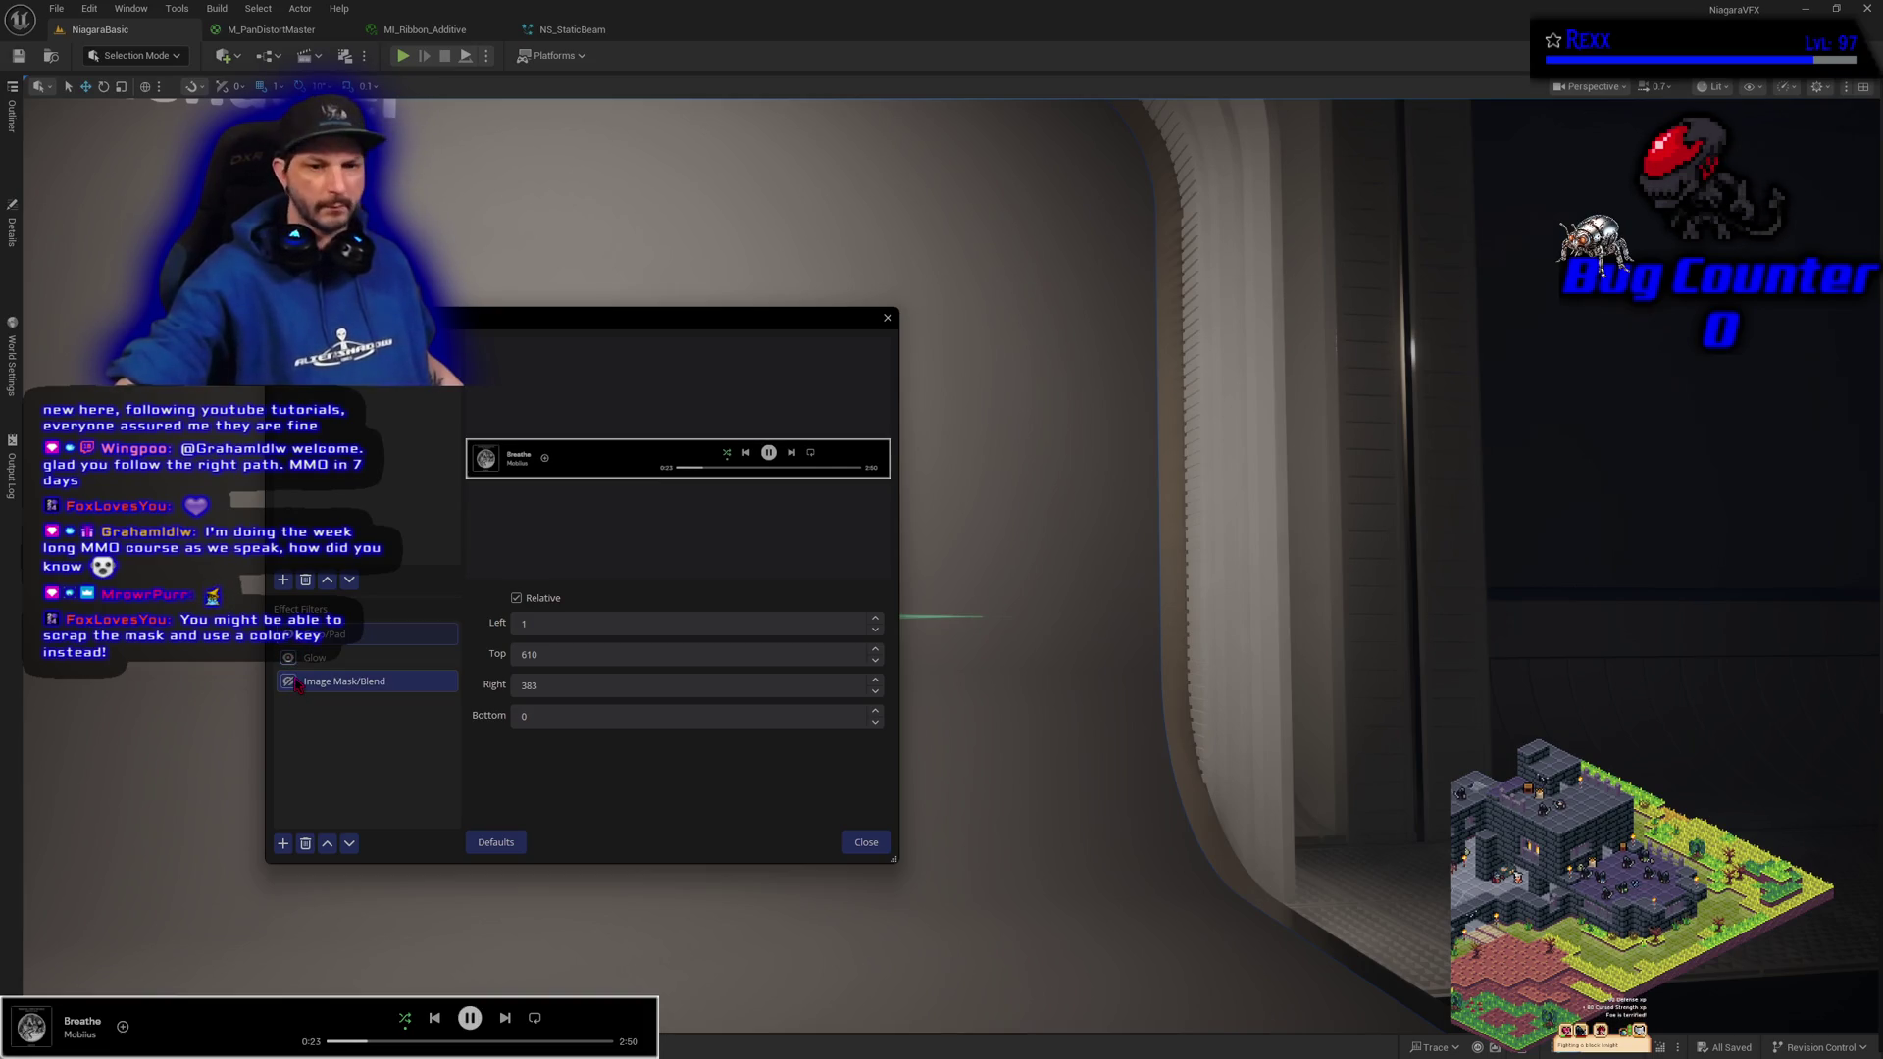
click(290, 682)
Change the Glow filter's colour from white to pure blue #0000ff
click(323, 657)
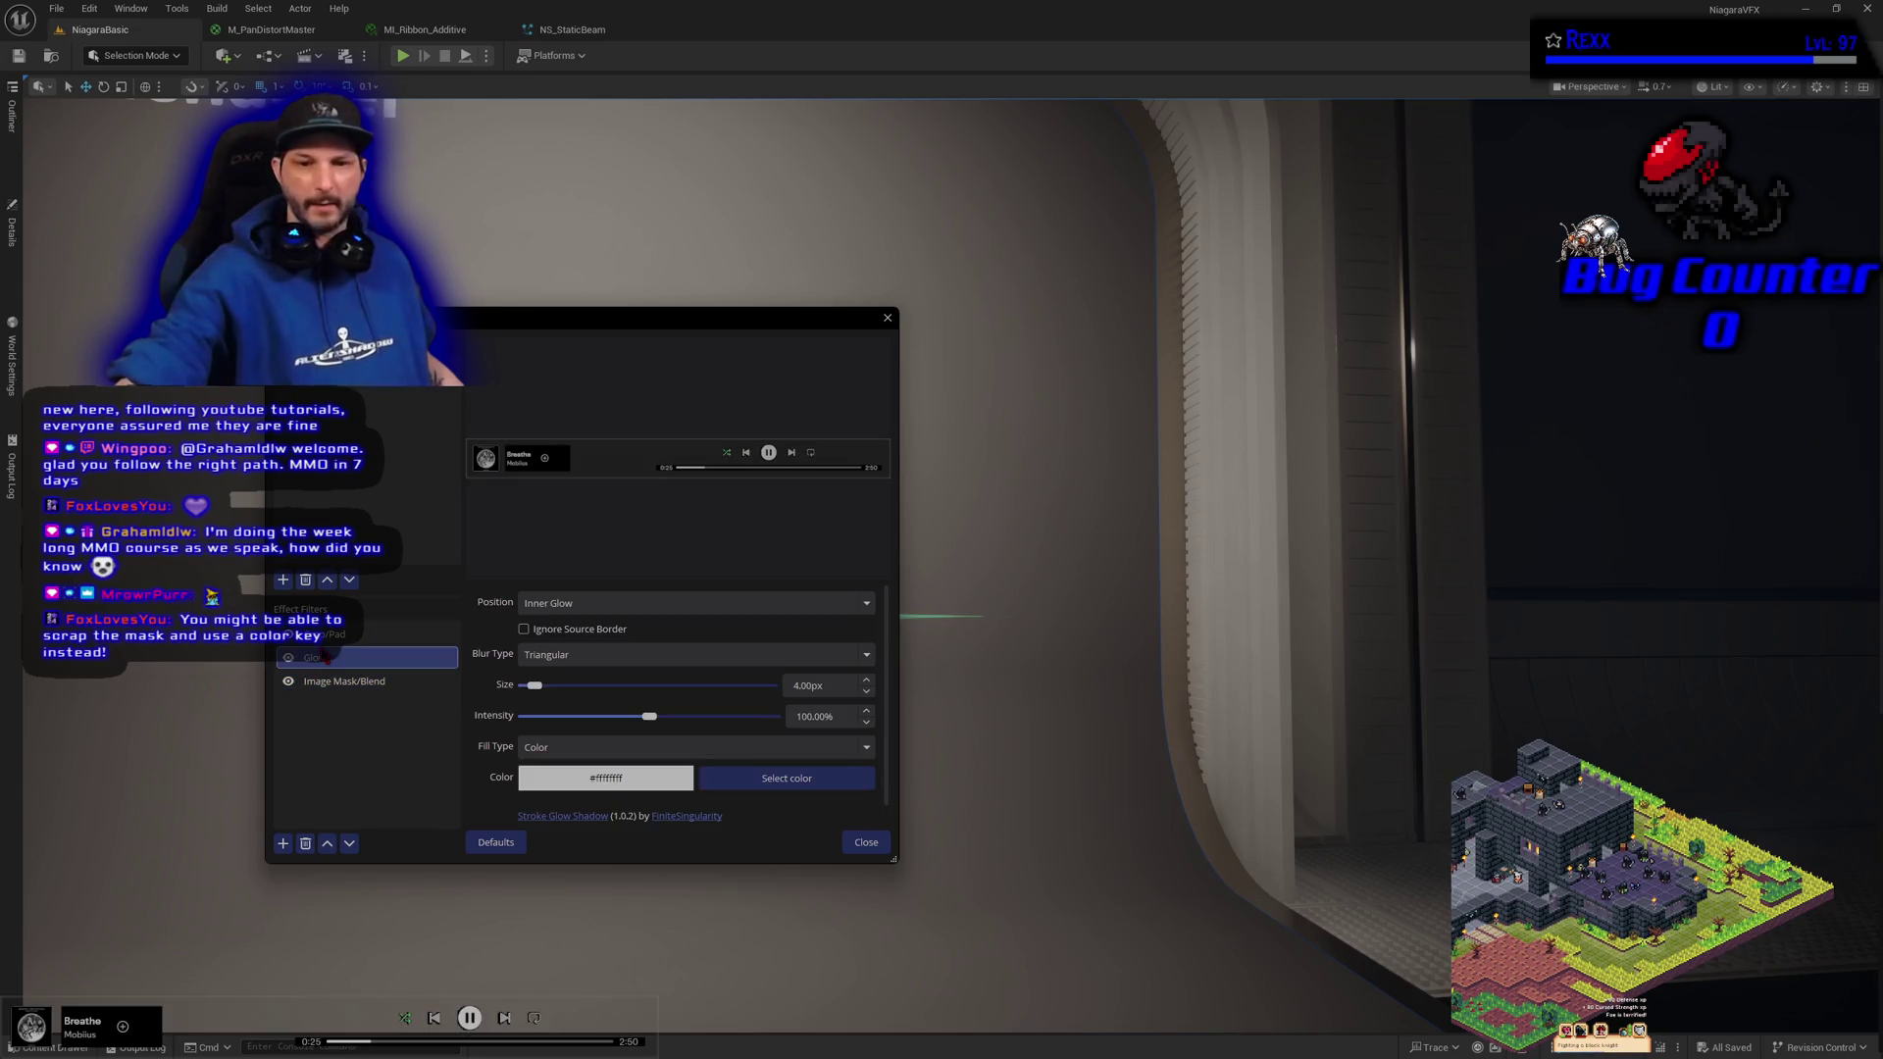
click(721, 785)
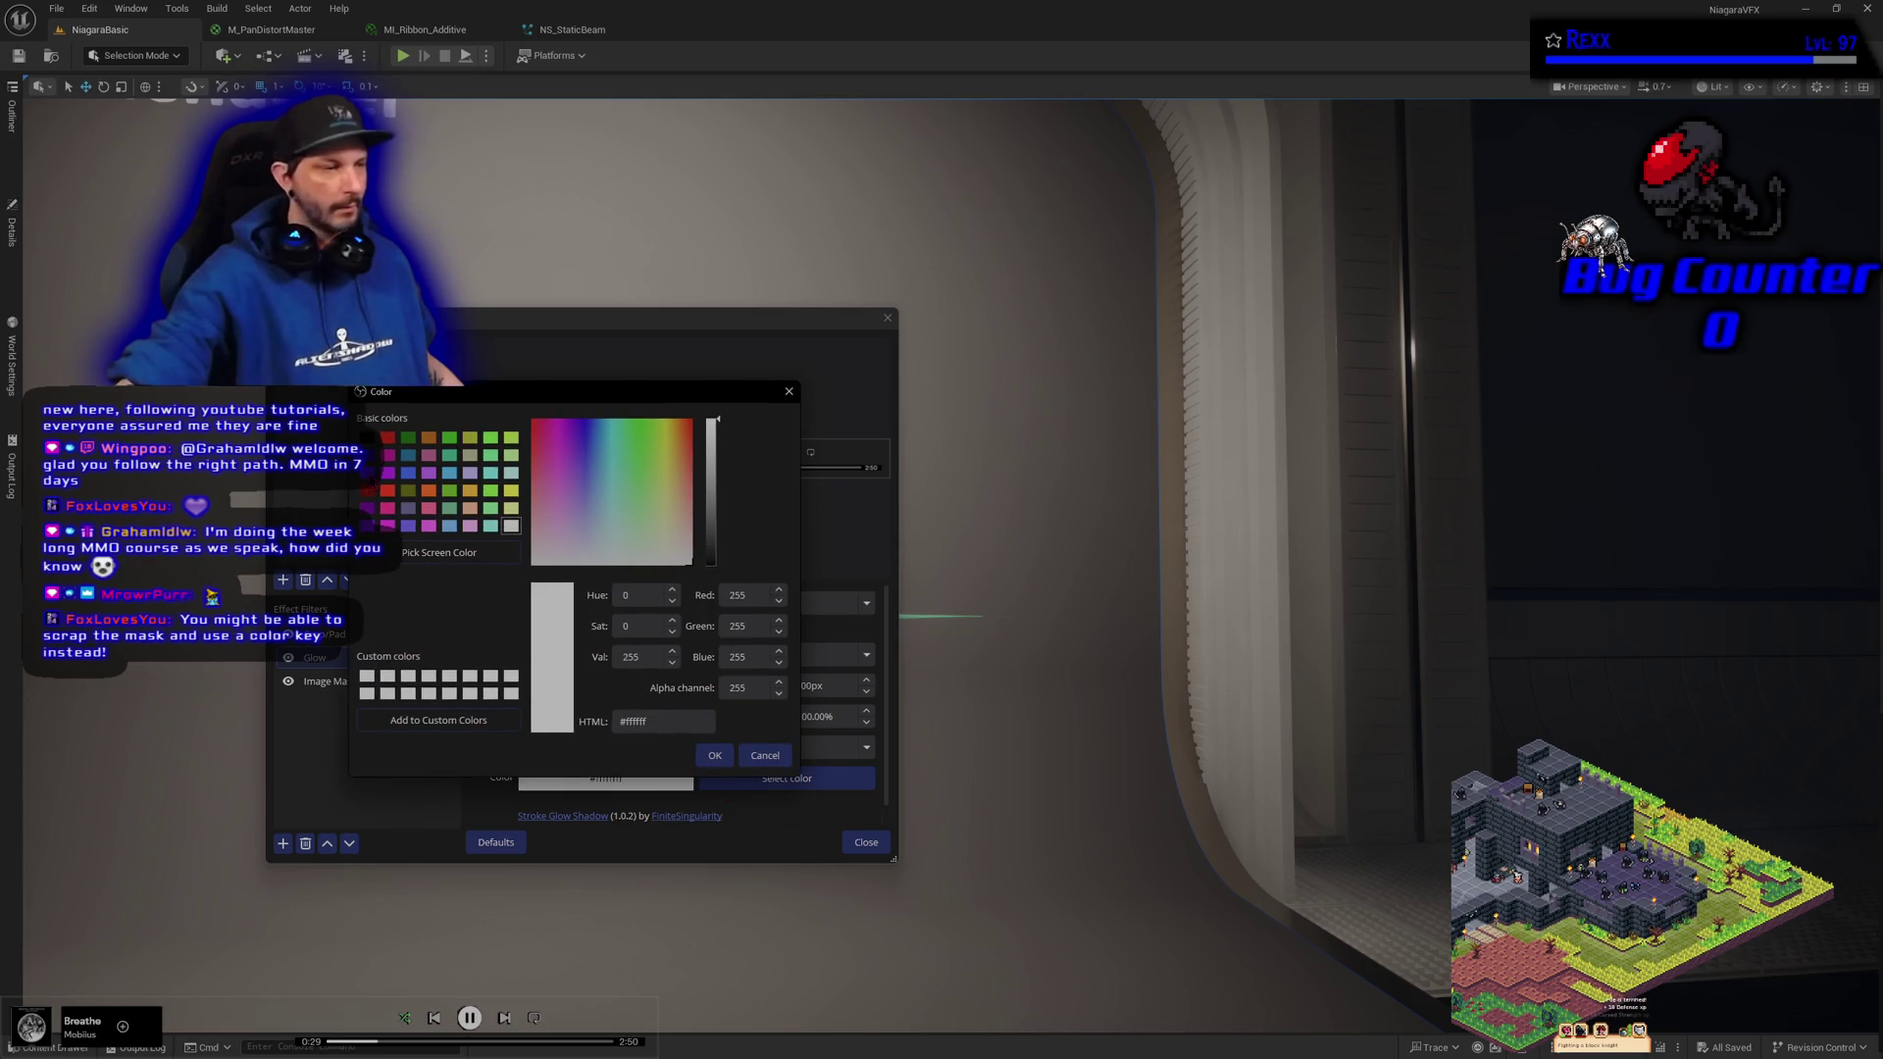
click(368, 473)
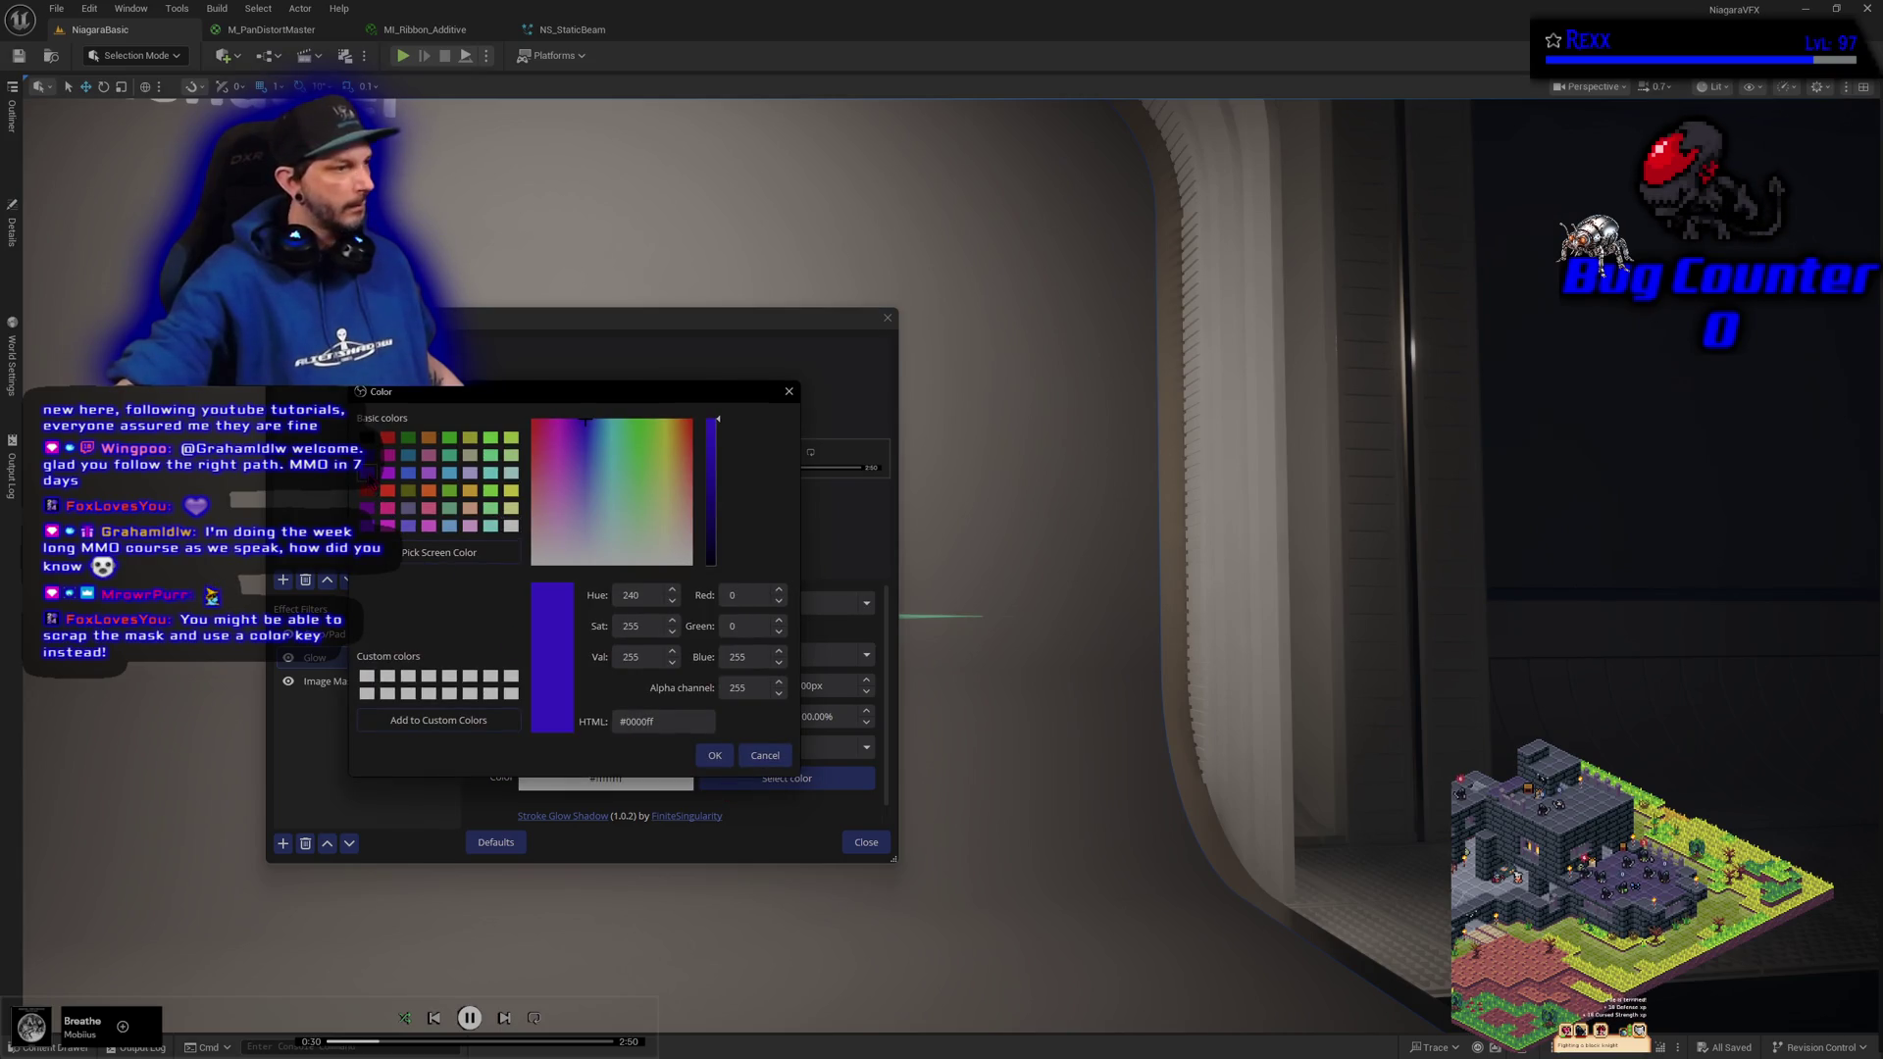
click(717, 755)
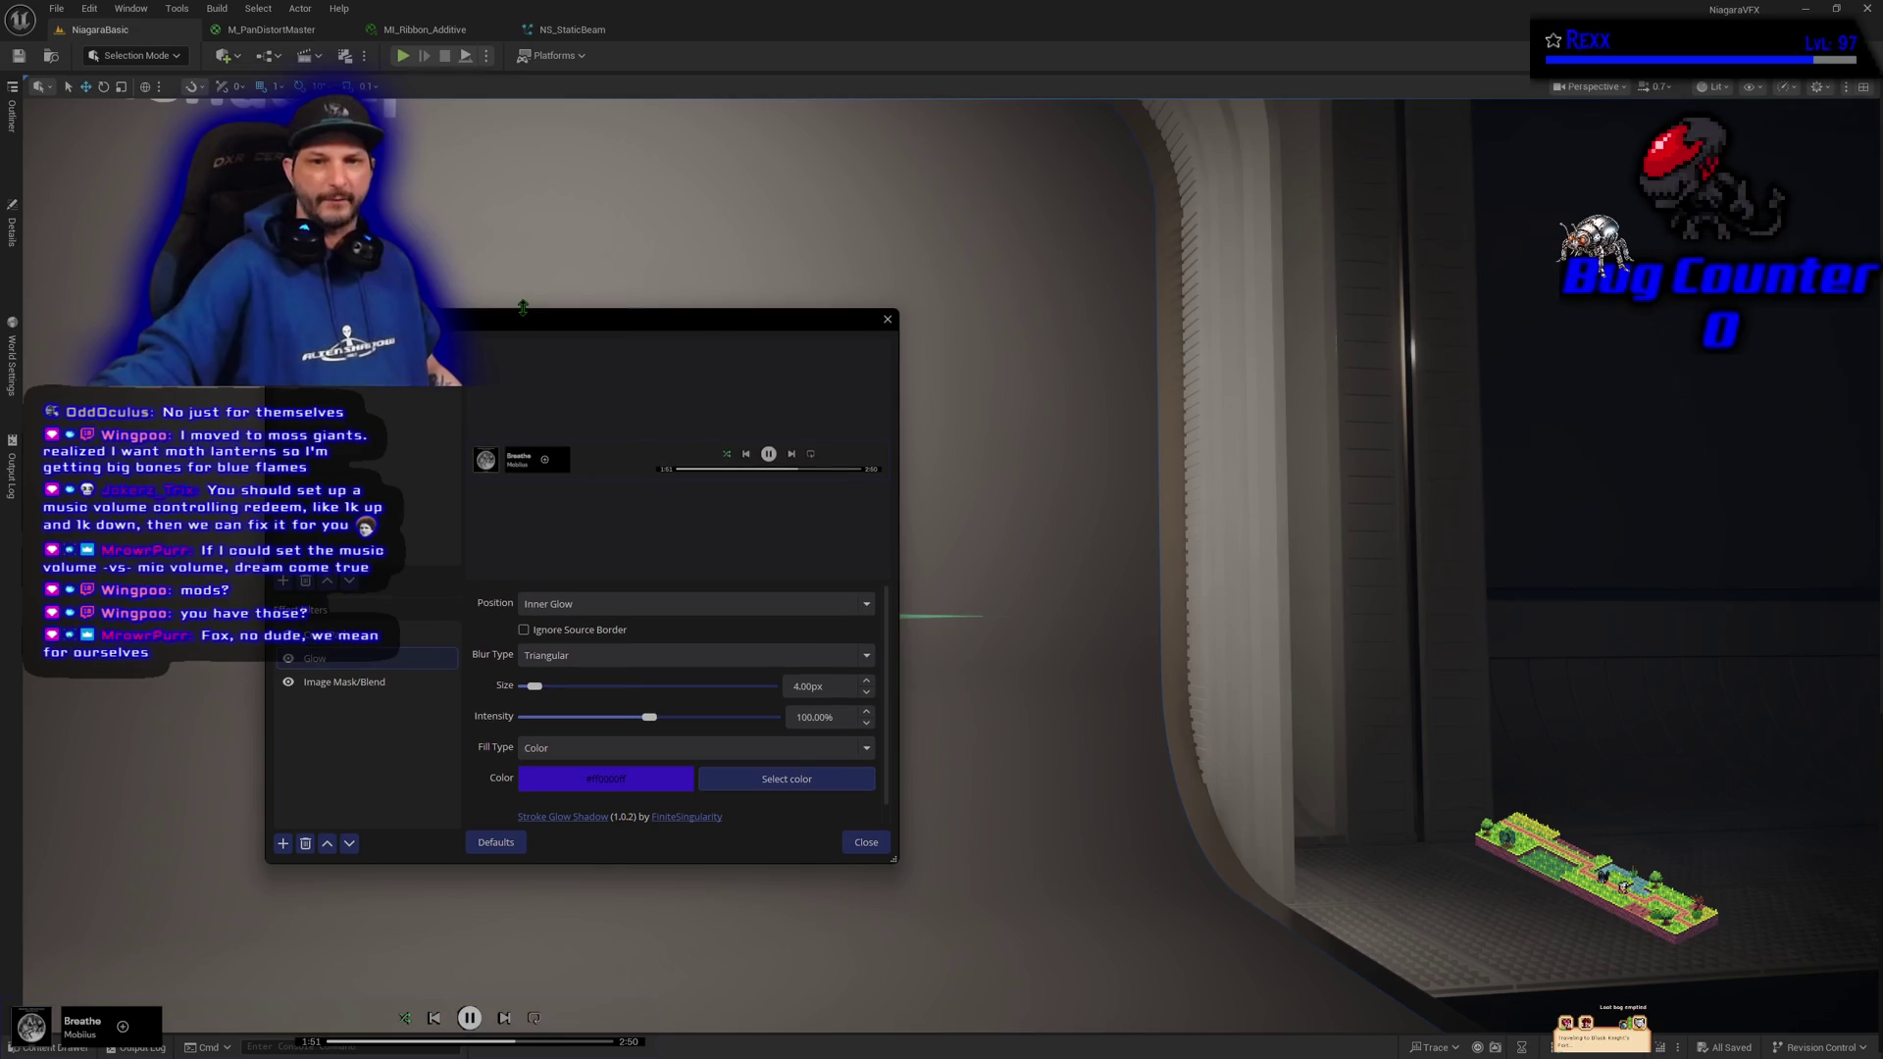
Move the Filters window aside and hide the Image Mask/Blend filter on the Spotify source
drag(525, 326, 435, 348)
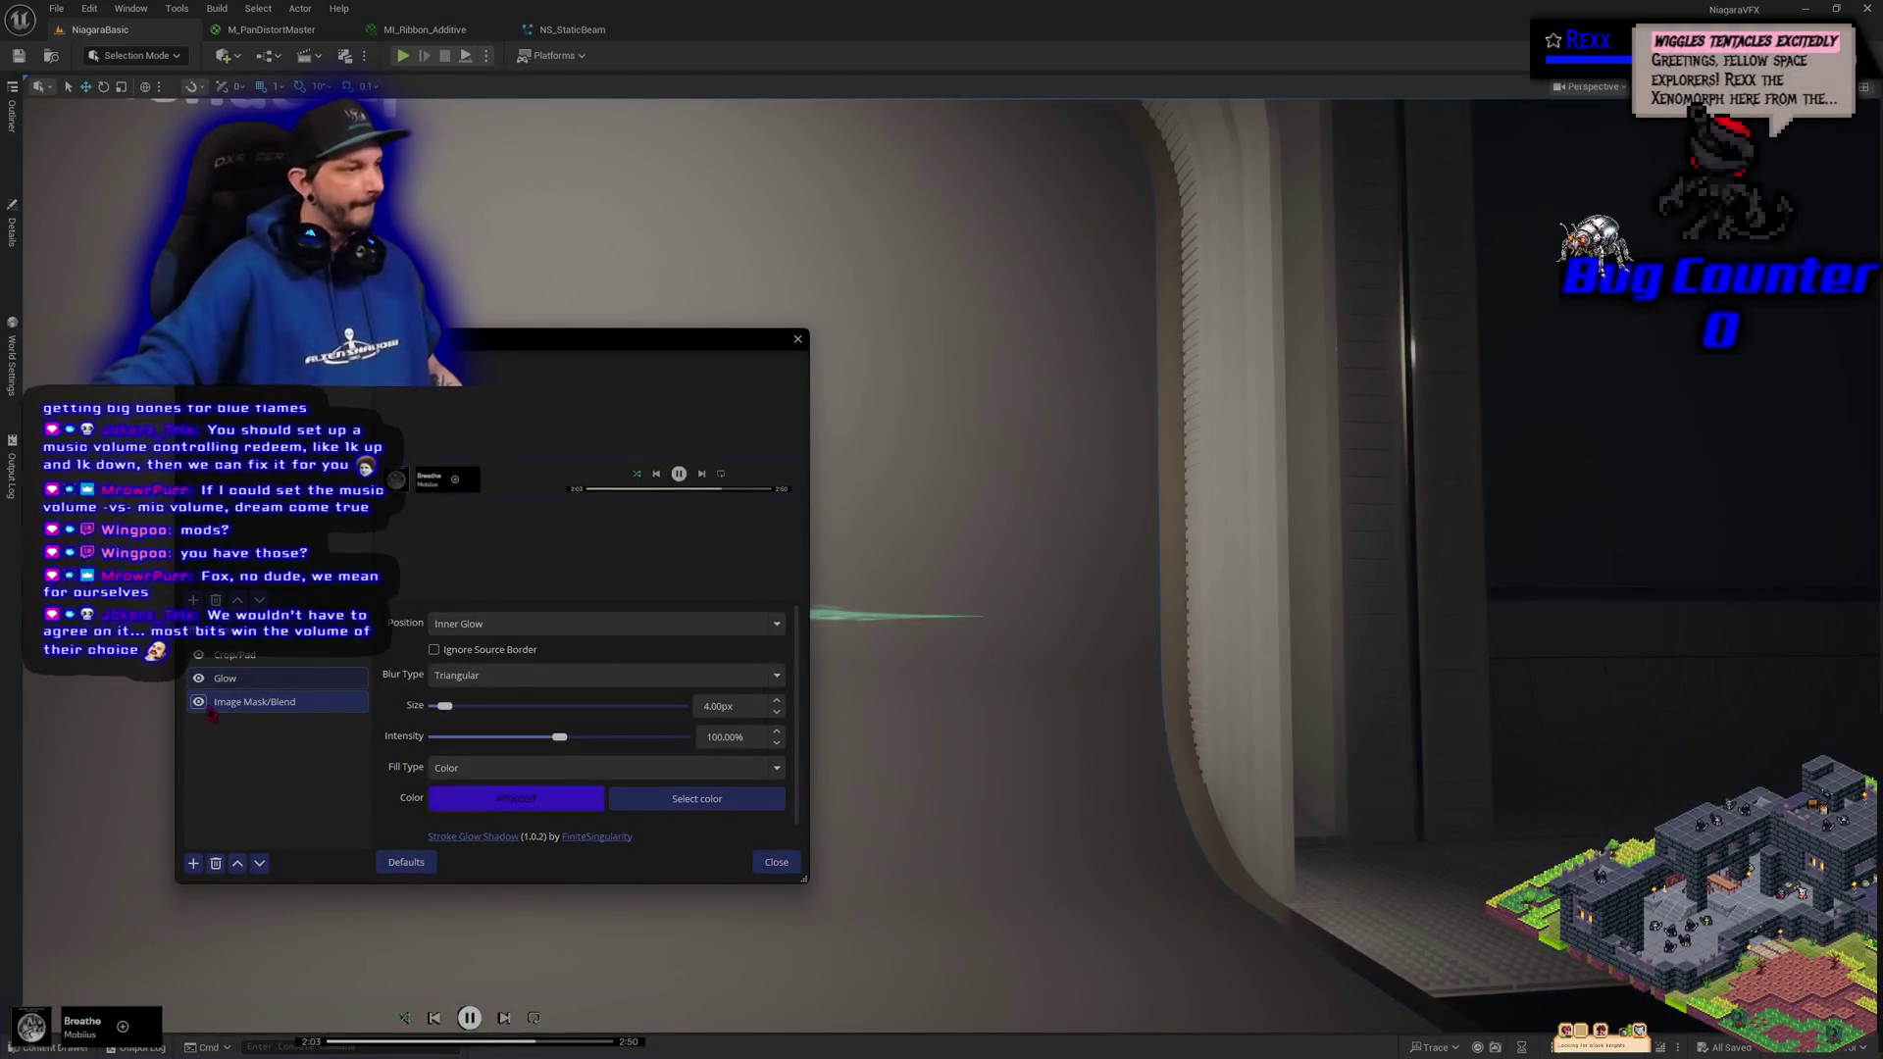
click(199, 703)
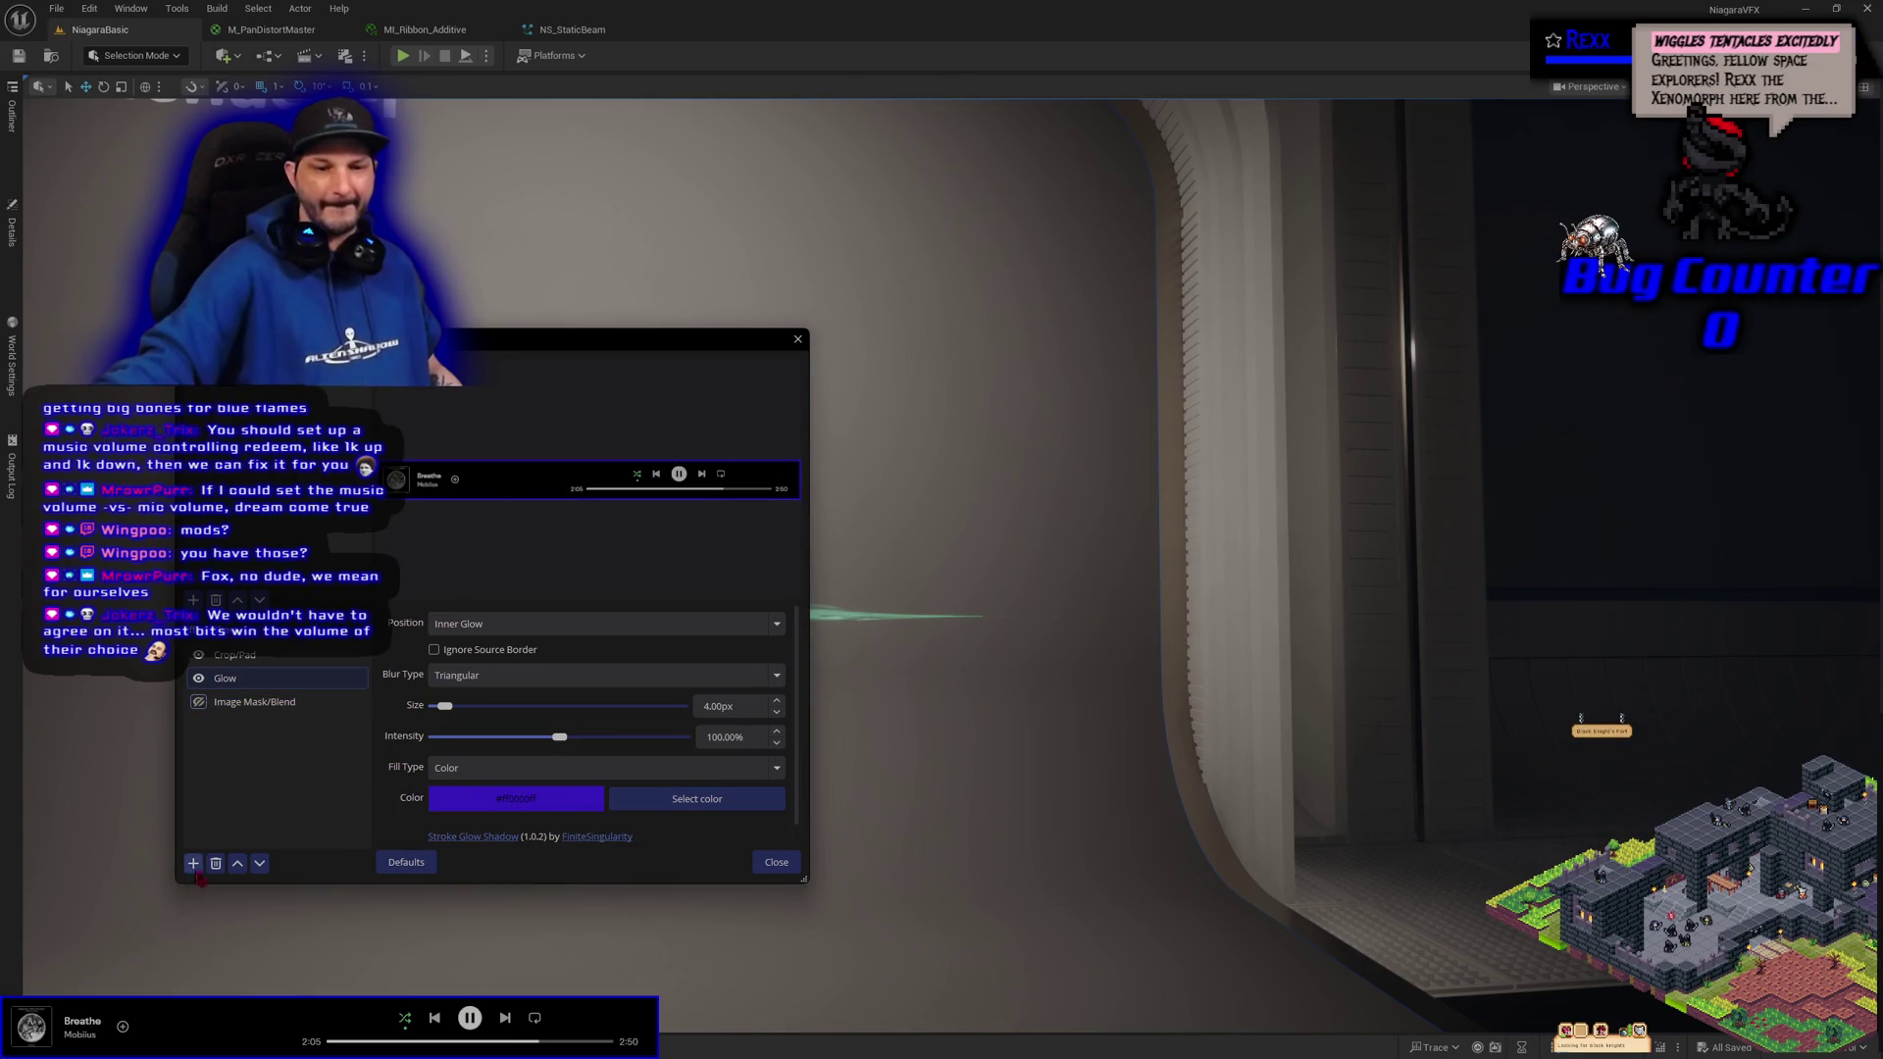
Add a Color Key filter named 'Color Key' to the Spotify source
click(193, 863)
click(235, 753)
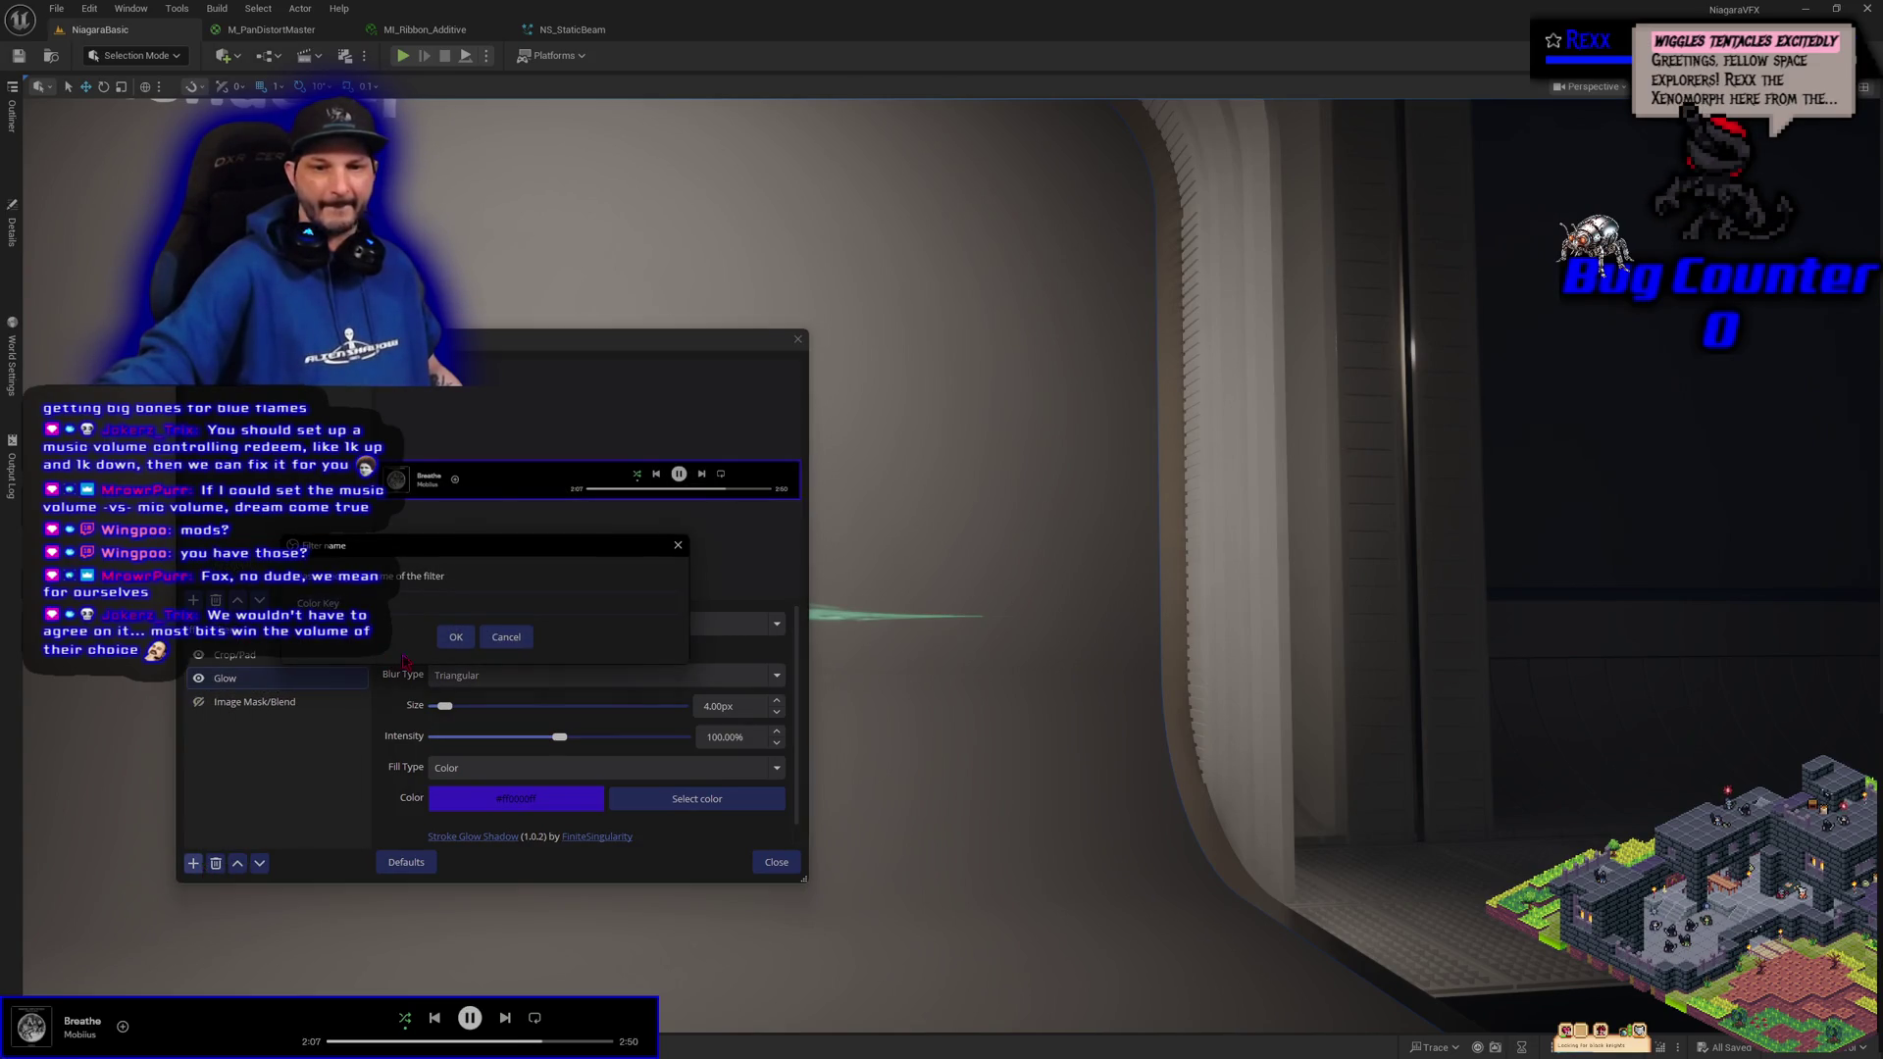
click(453, 637)
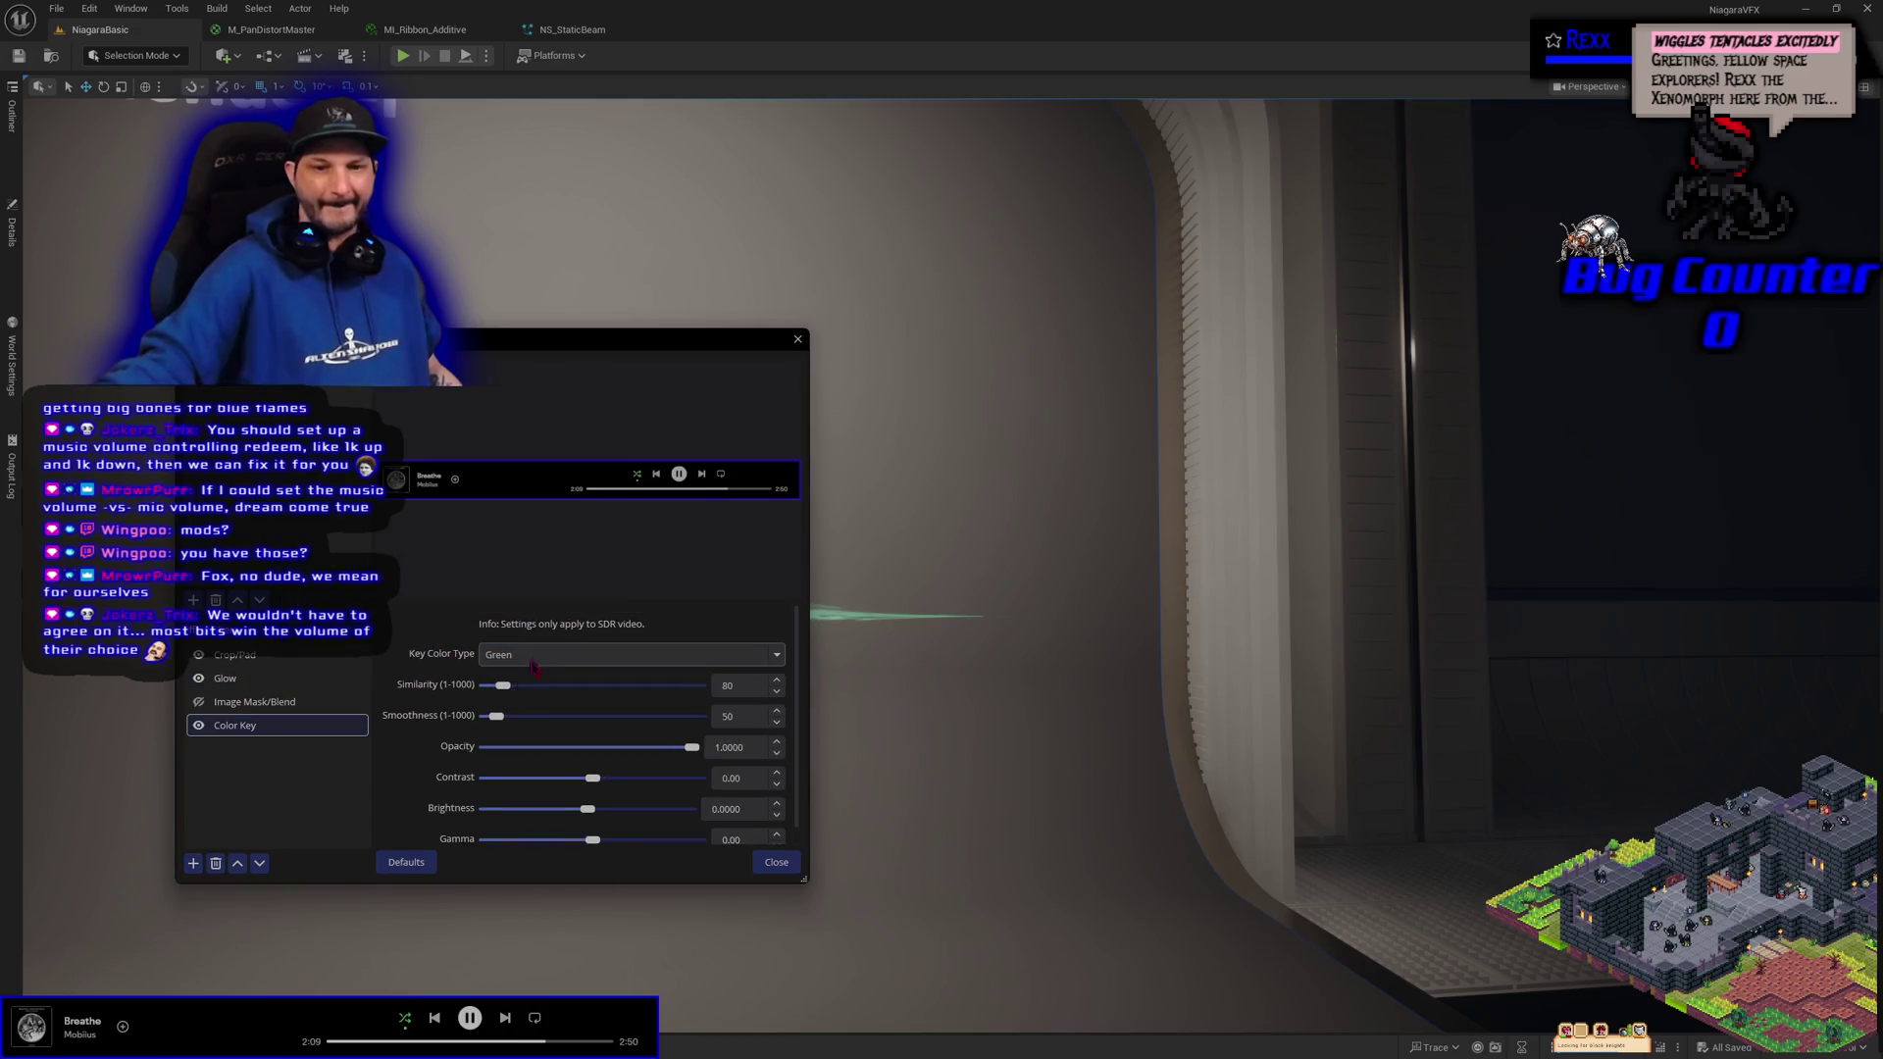
Set the Color Key to a custom key colour of black #000000
click(539, 654)
click(539, 771)
click(710, 685)
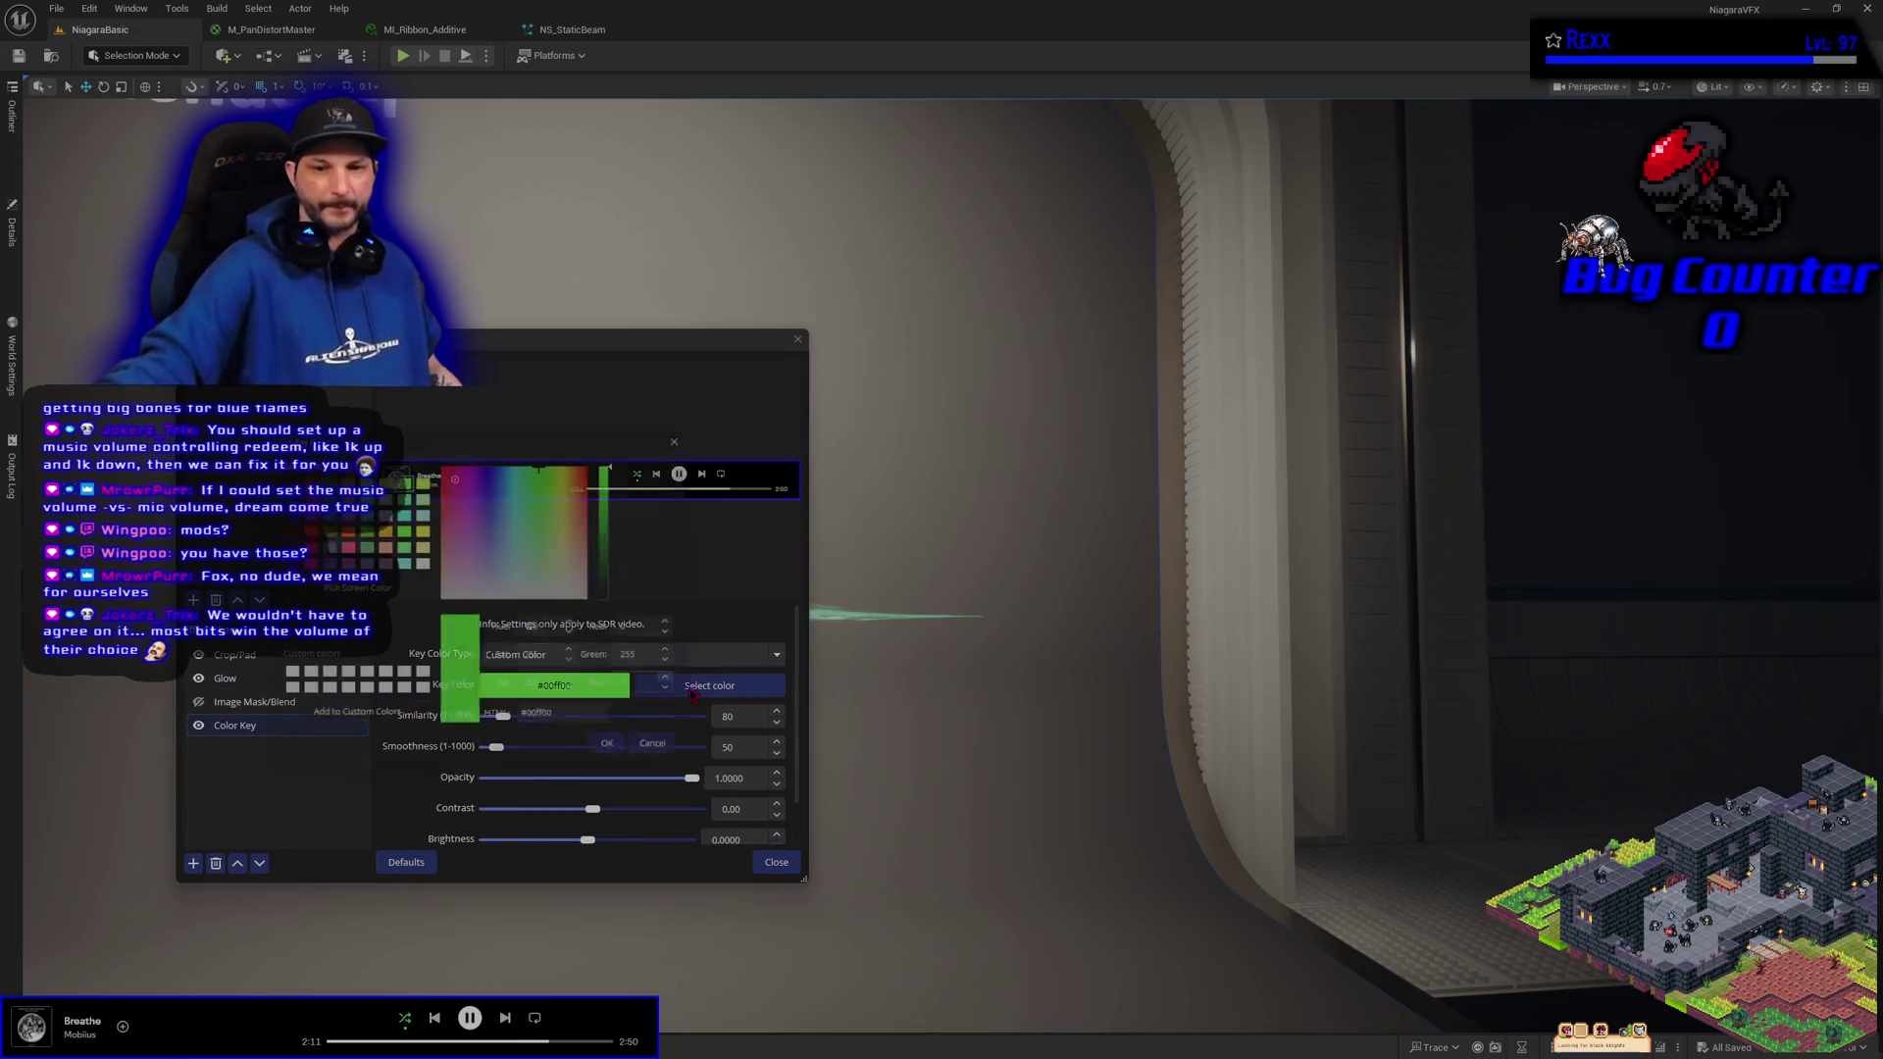
click(622, 598)
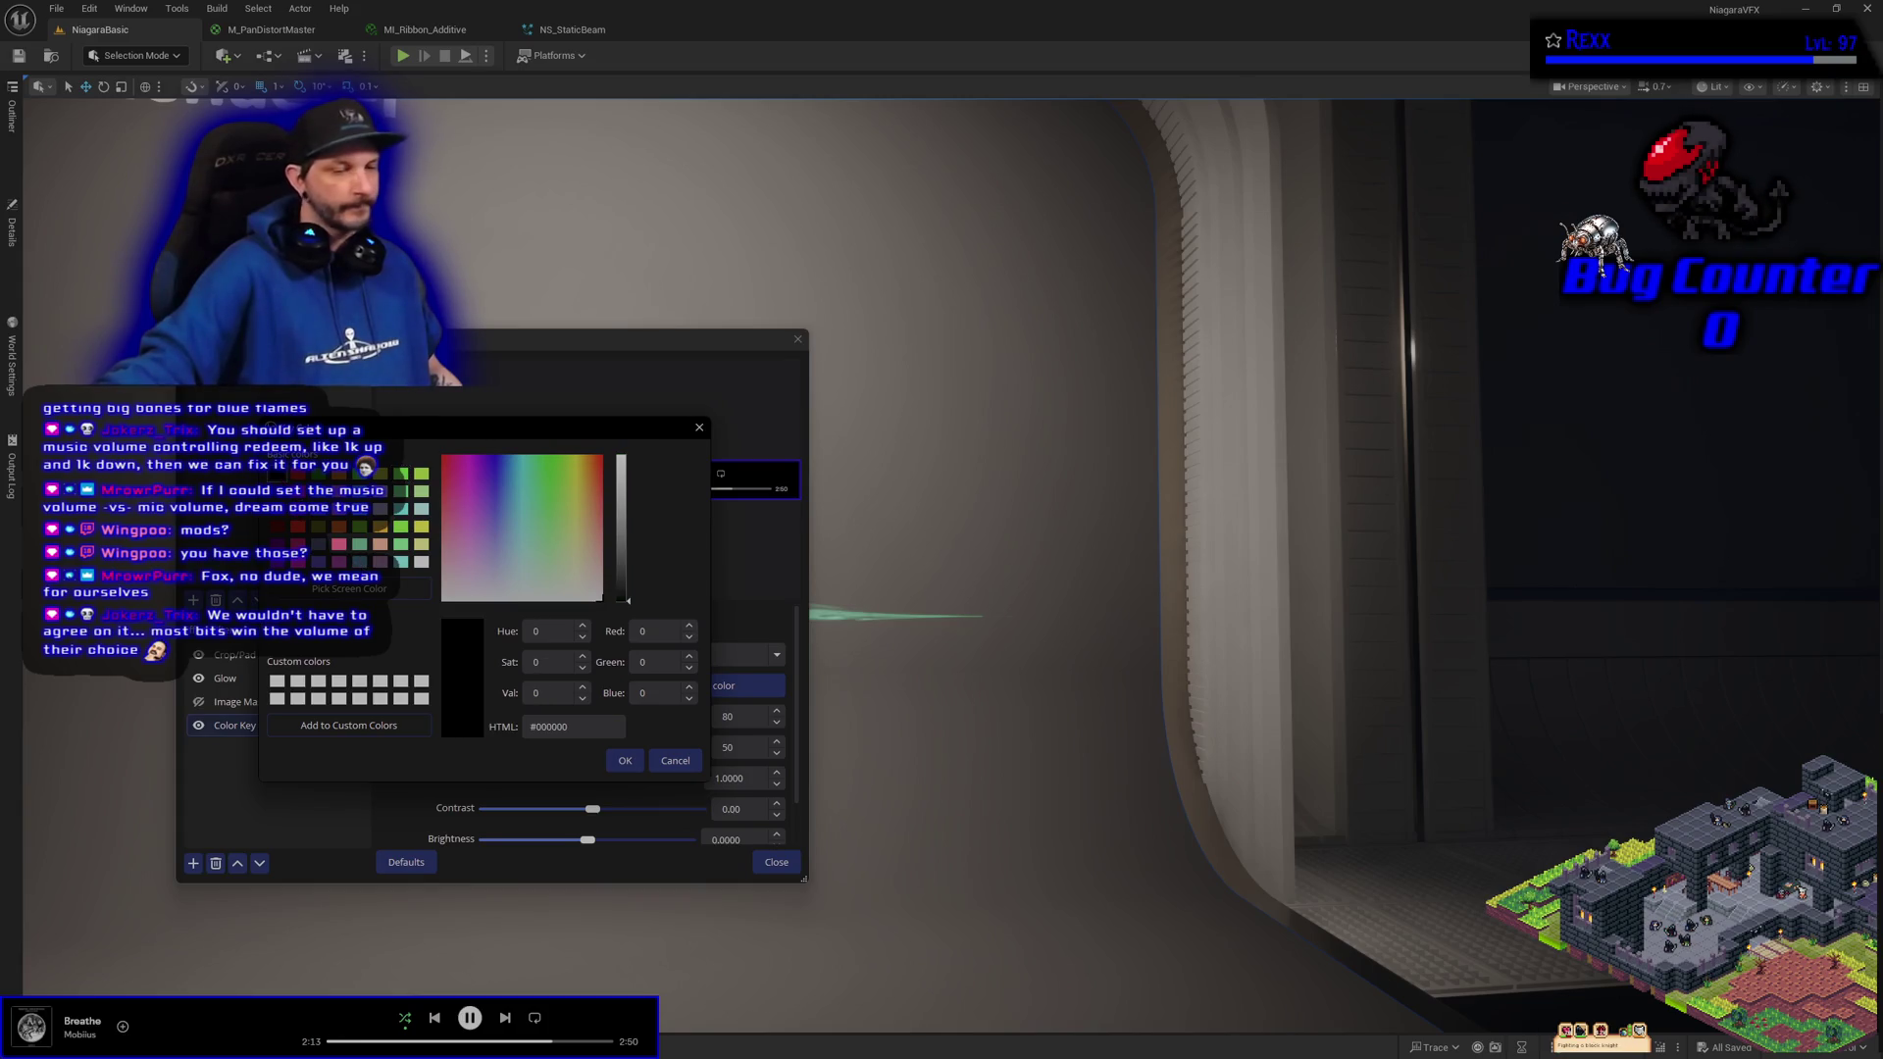
click(613, 766)
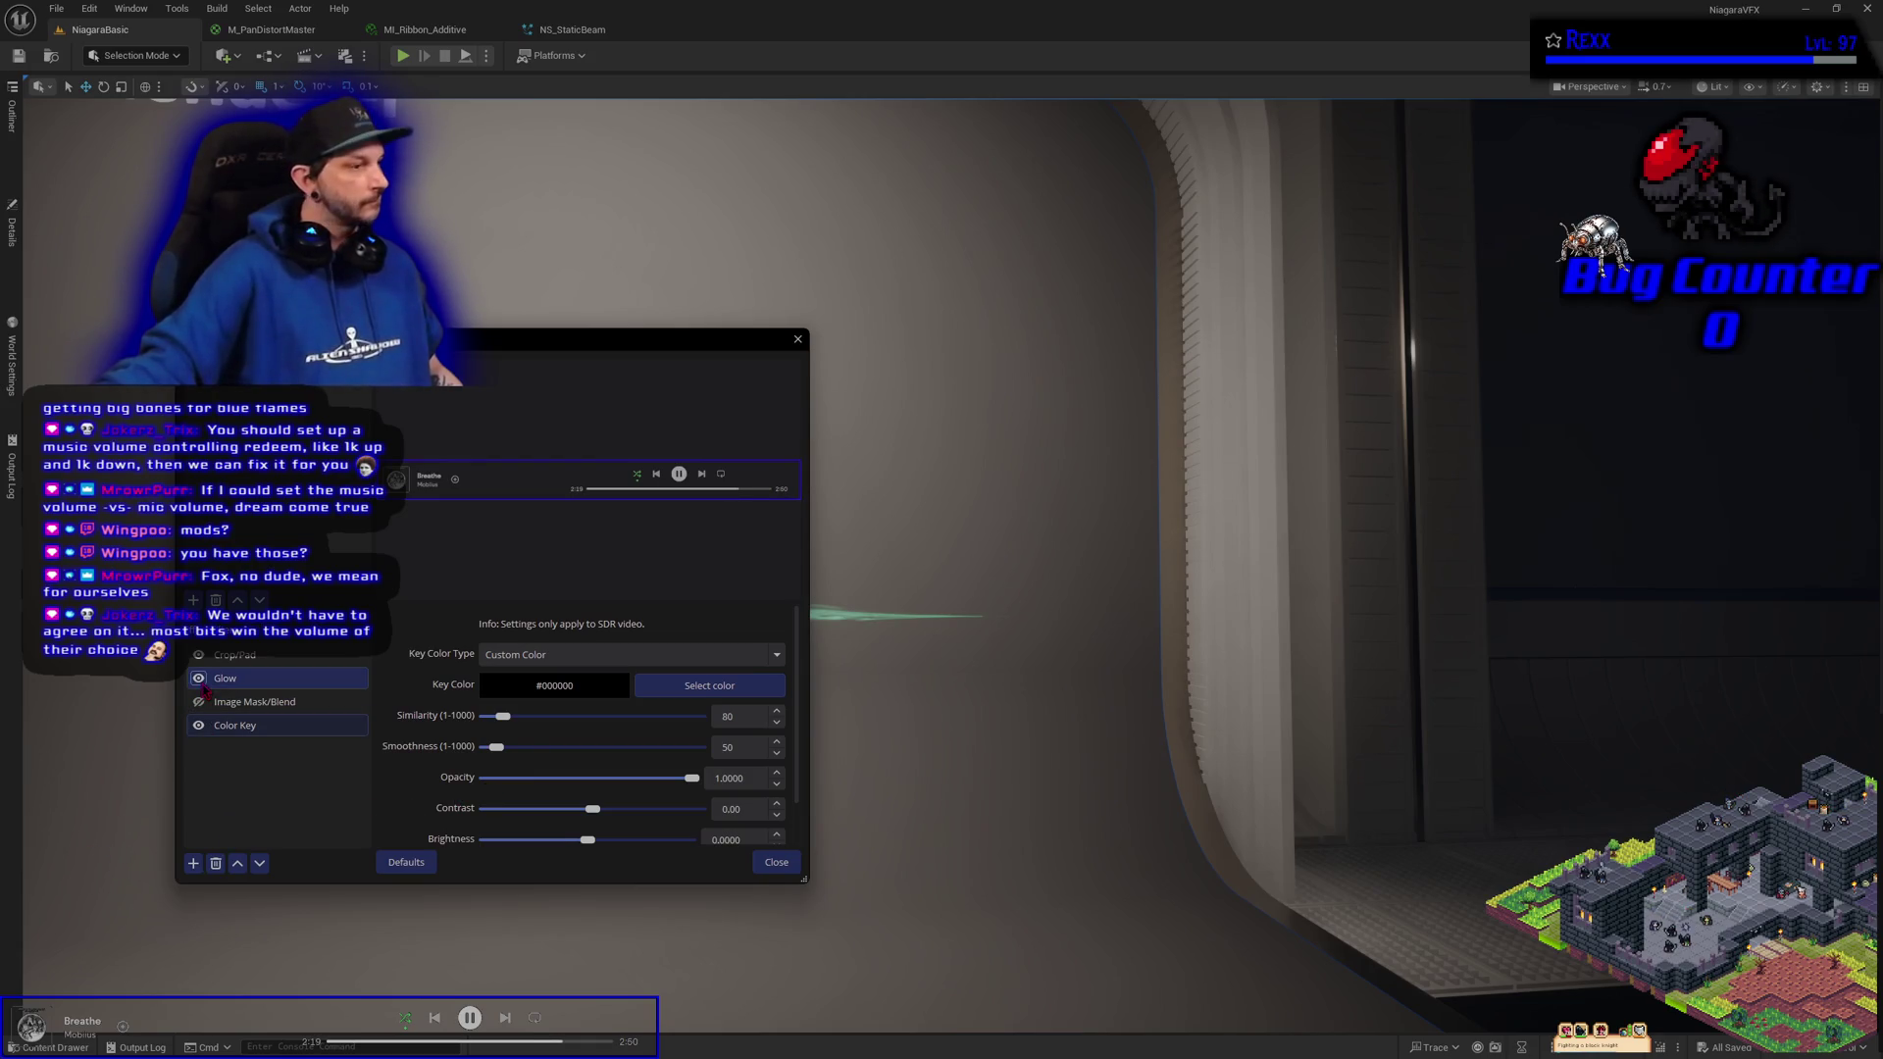
Reduce the Glow filter's inner glow size to 0.00px
click(260, 683)
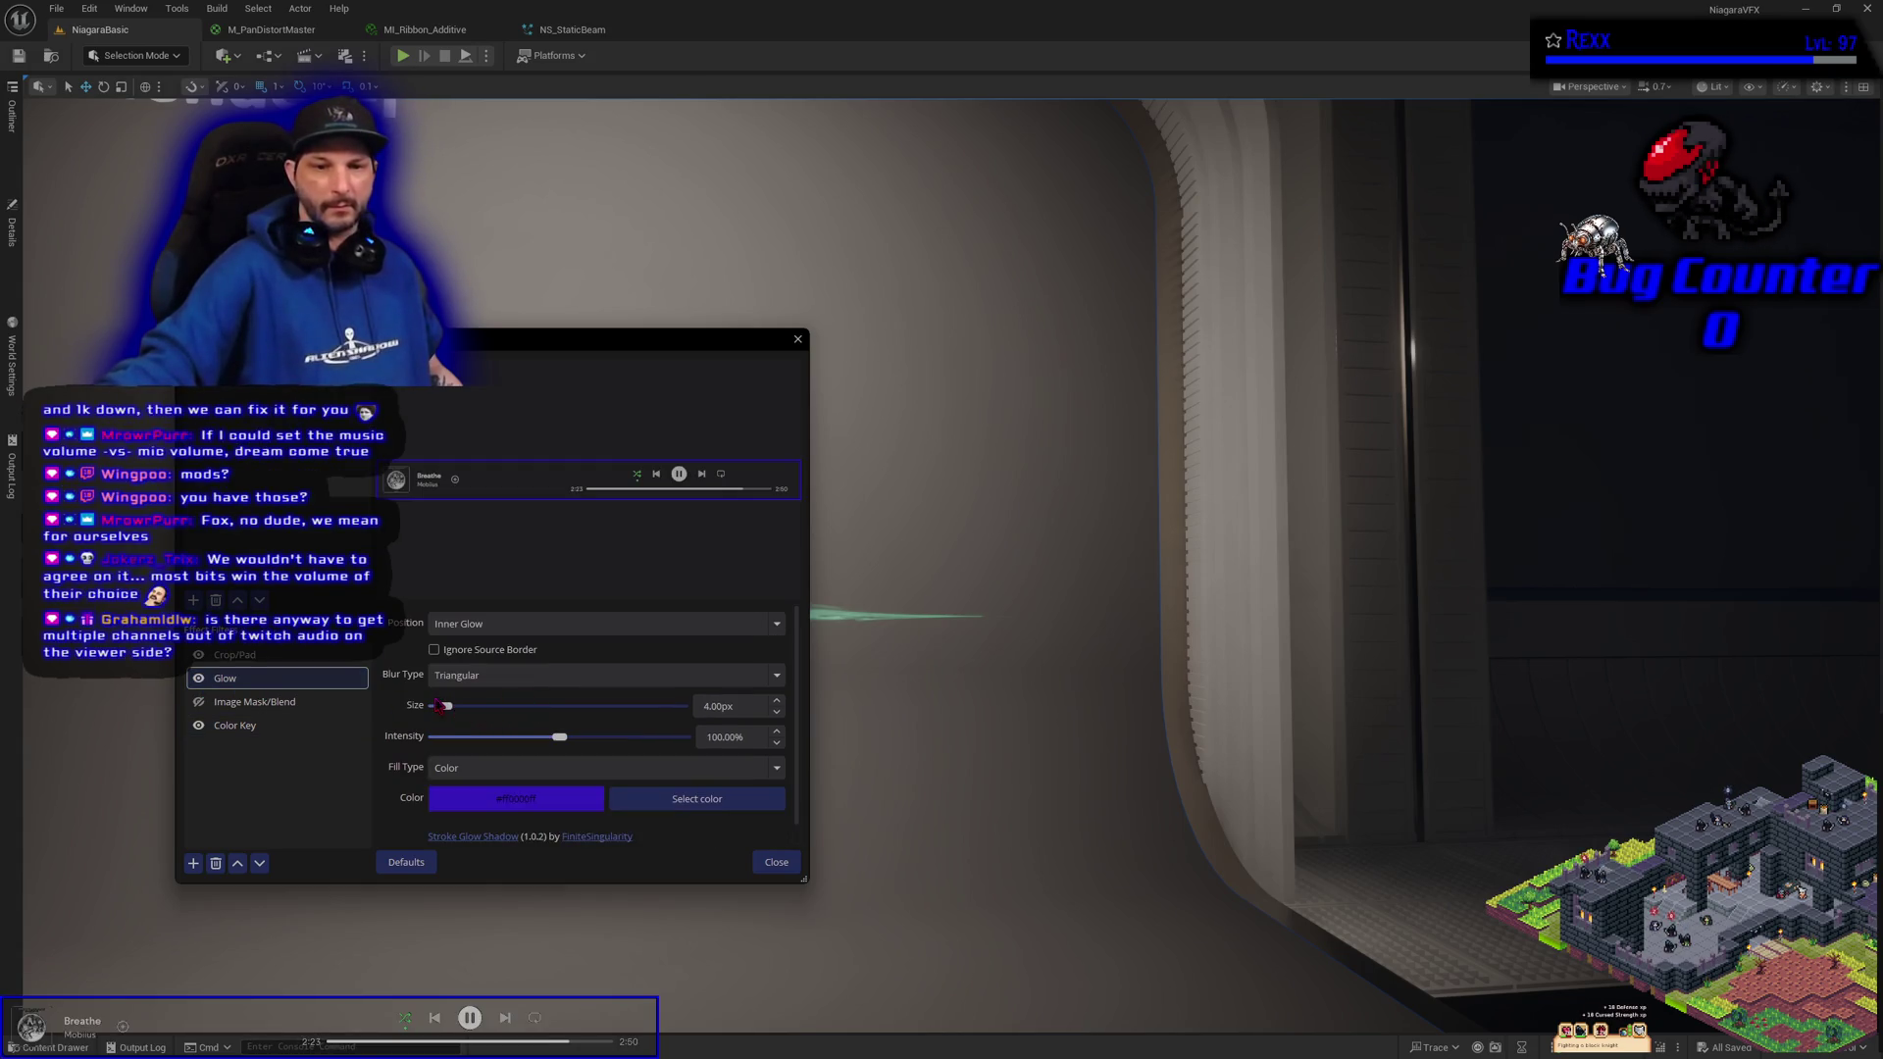
drag(445, 708, 403, 714)
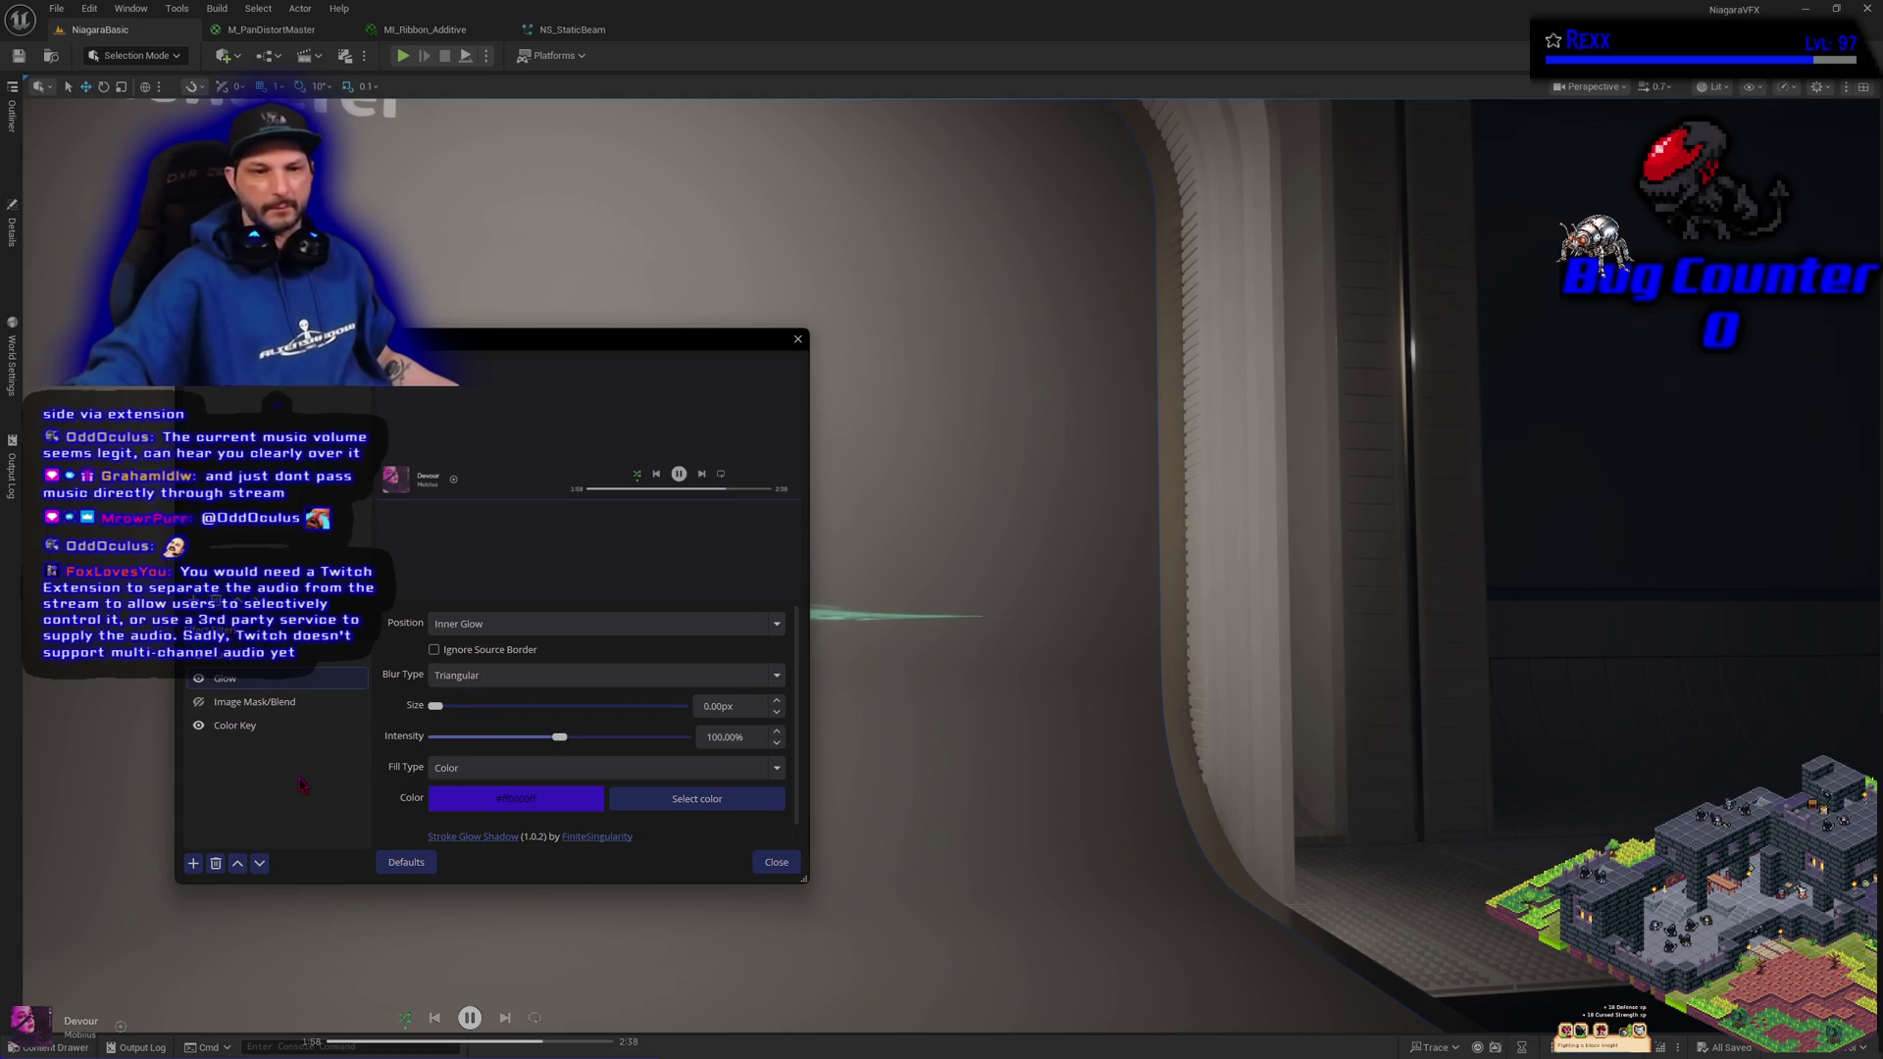
Delete the Image Mask/Blend filter, keeping only Glow and Color Key on the Spotify source
click(255, 703)
right_click(262, 706)
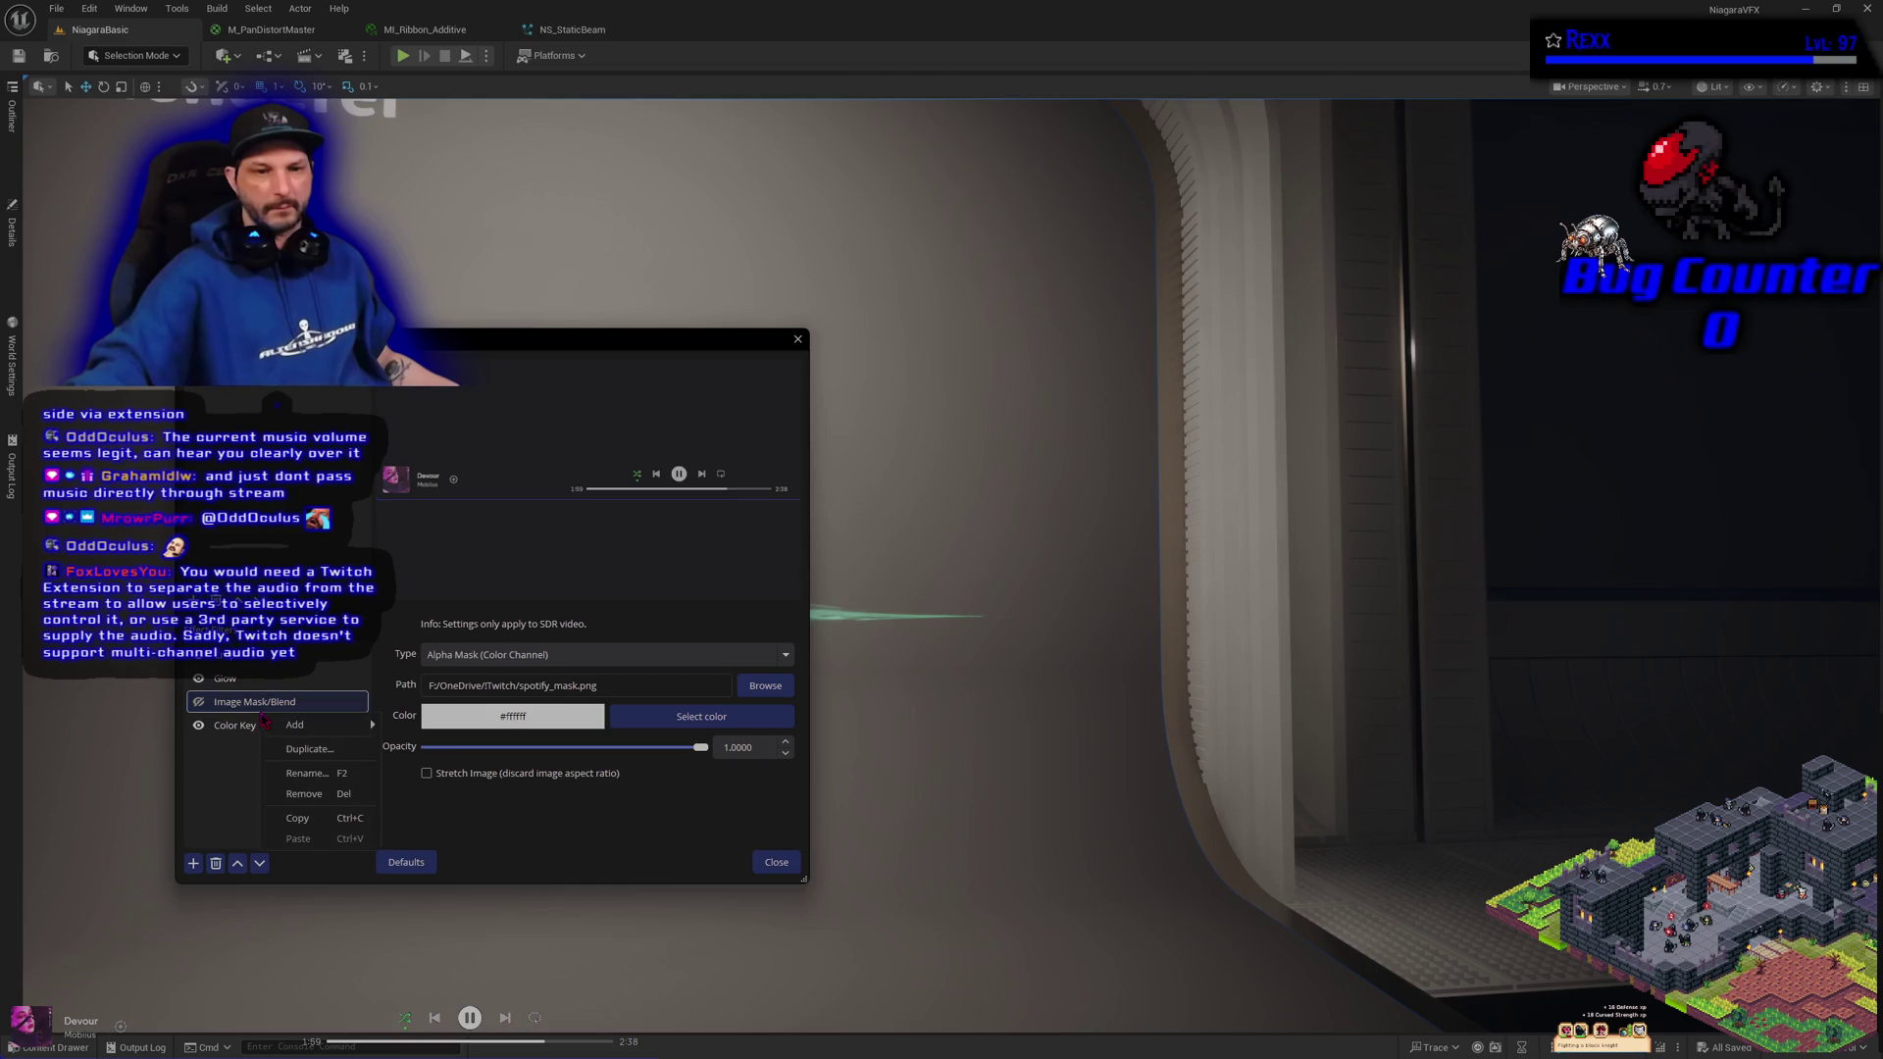
click(299, 797)
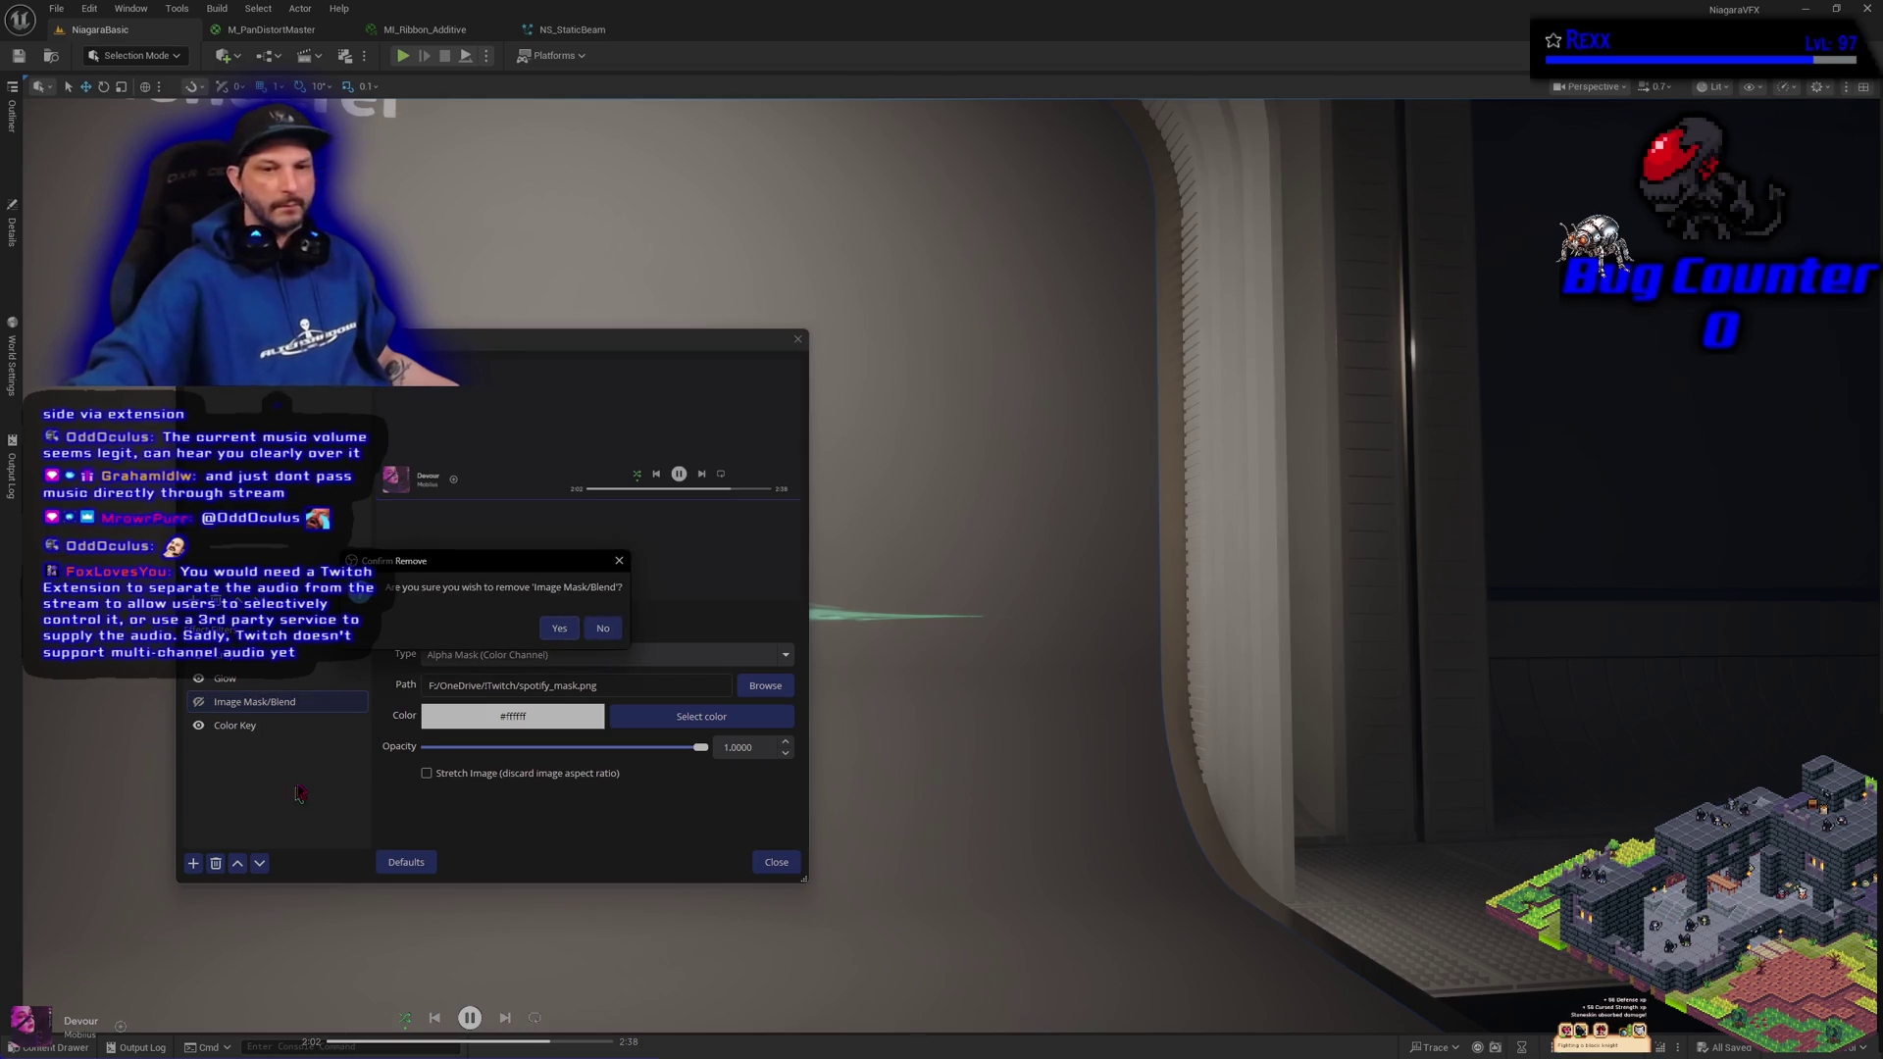
click(554, 630)
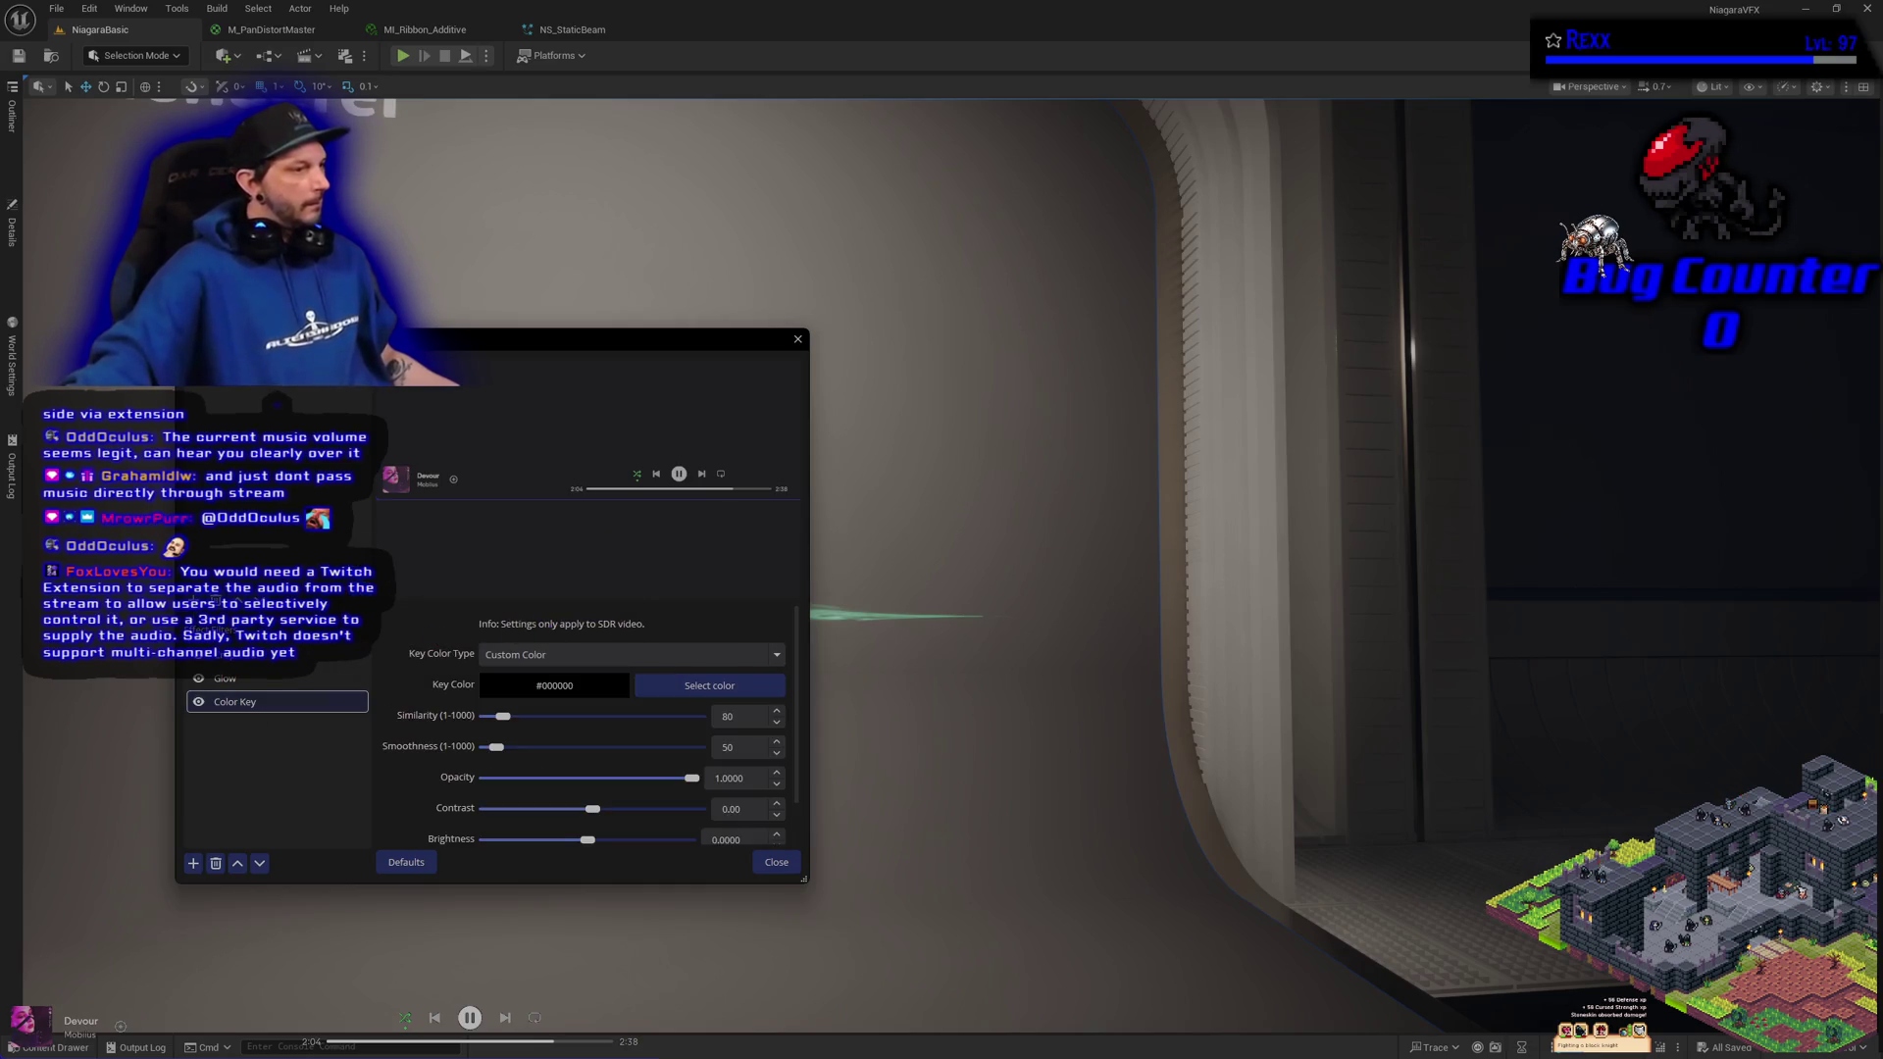
click(245, 679)
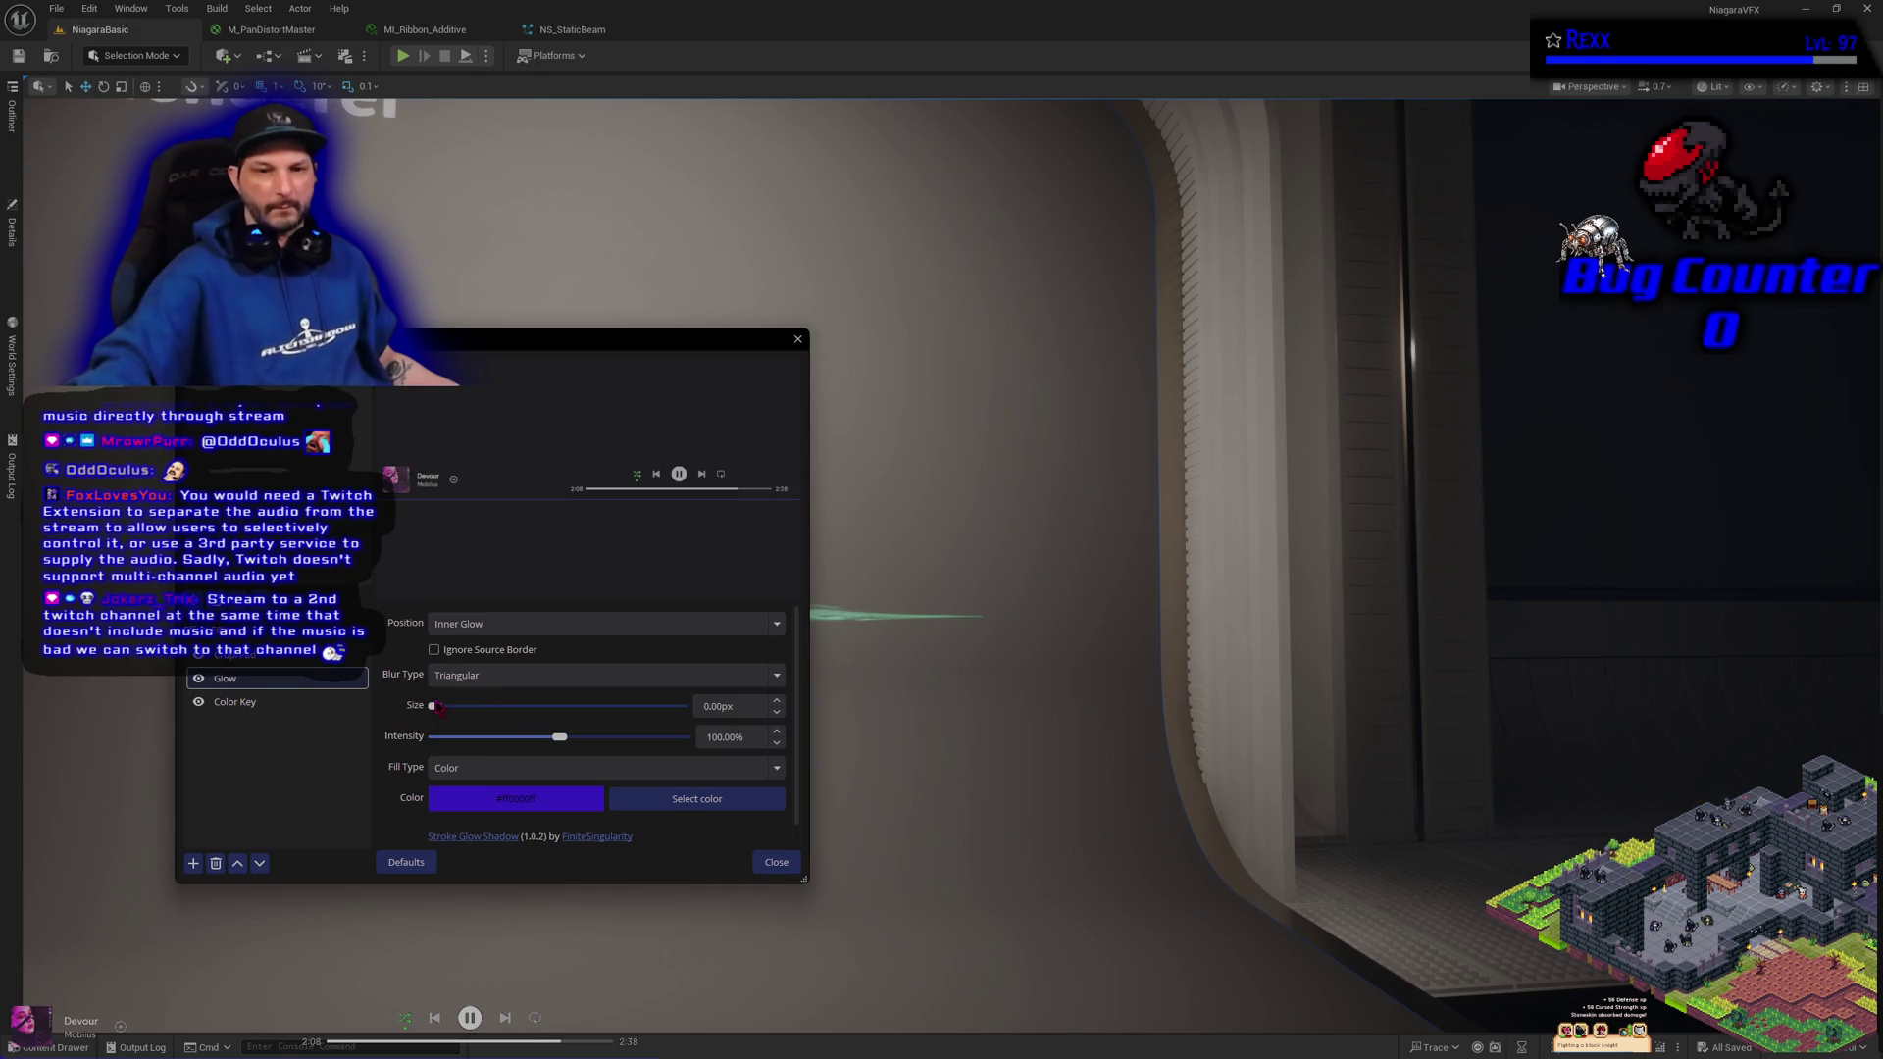
Adjust the Glow size and raise intensity to 200%, then return it to 100%
mouse_move(436, 705)
mouse_down()
mouse_move(581, 719)
mouse_move(435, 717)
mouse_up()
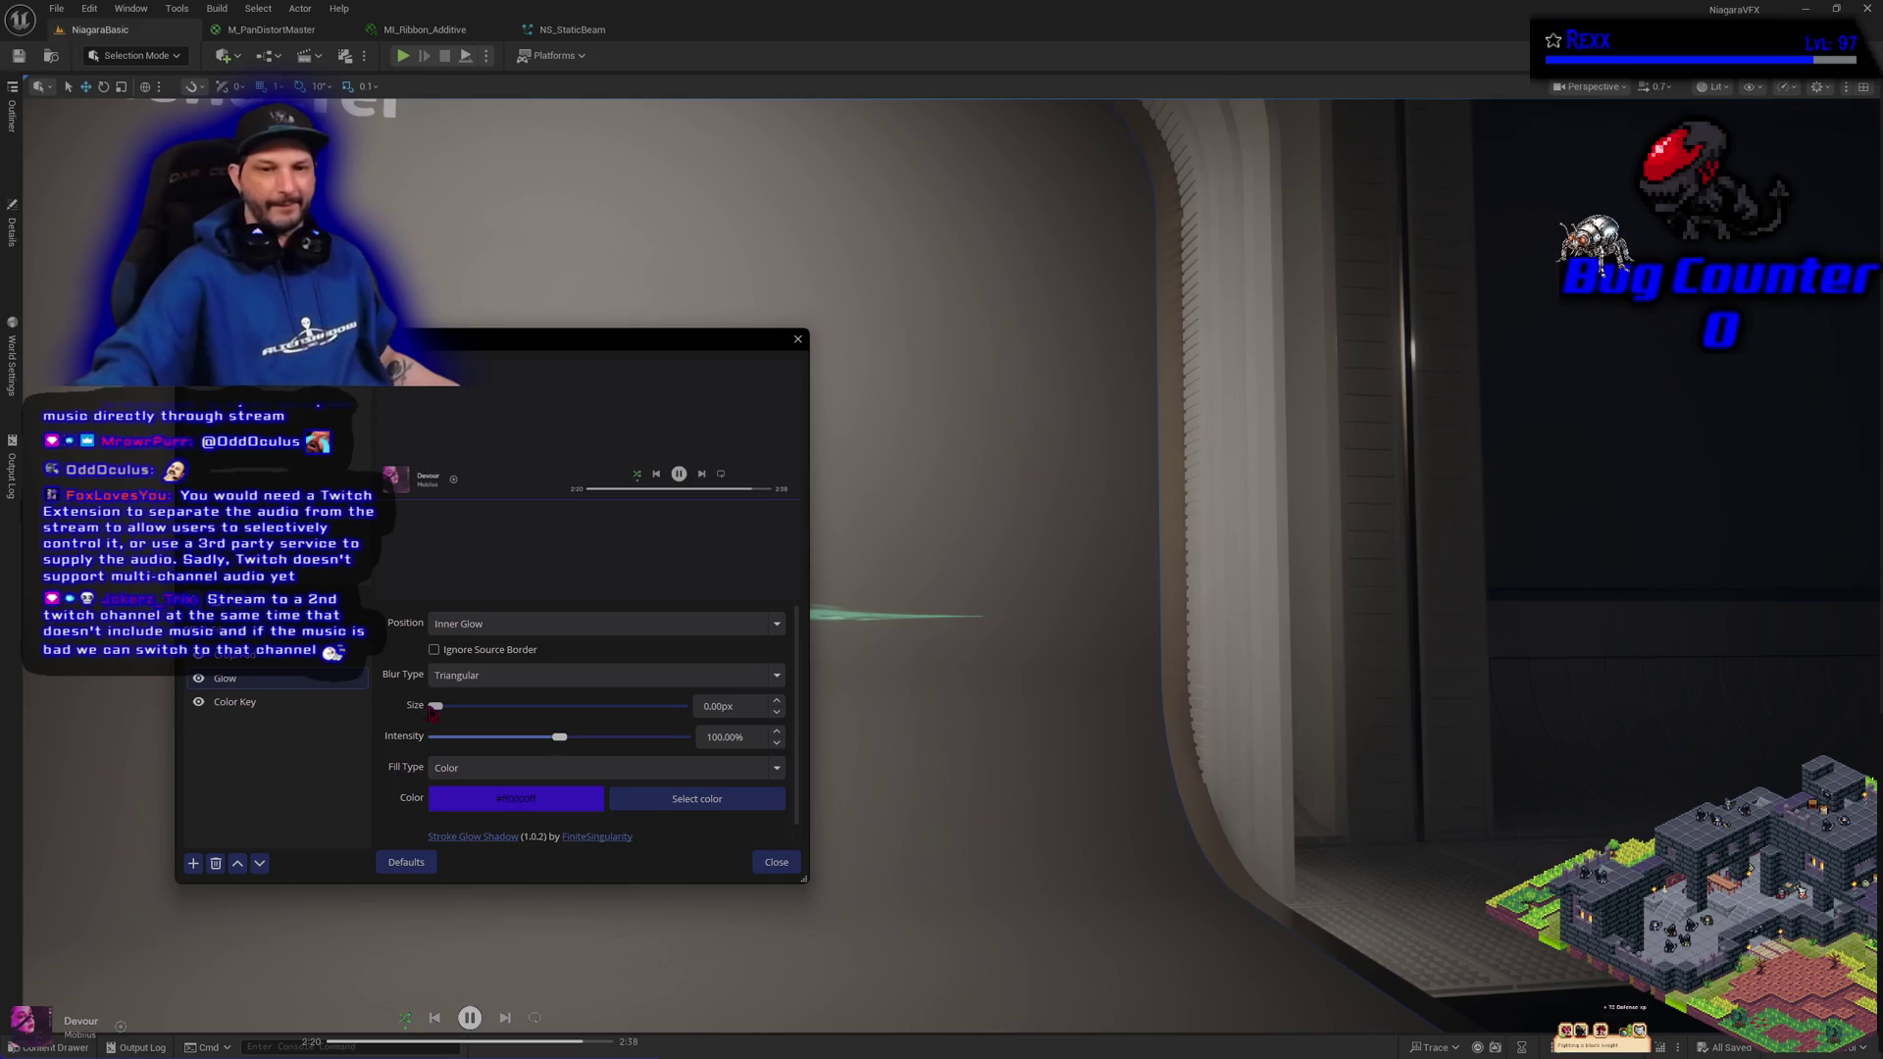
mouse_move(435, 706)
mouse_down()
mouse_move(691, 741)
mouse_move(497, 713)
mouse_move(447, 751)
mouse_up()
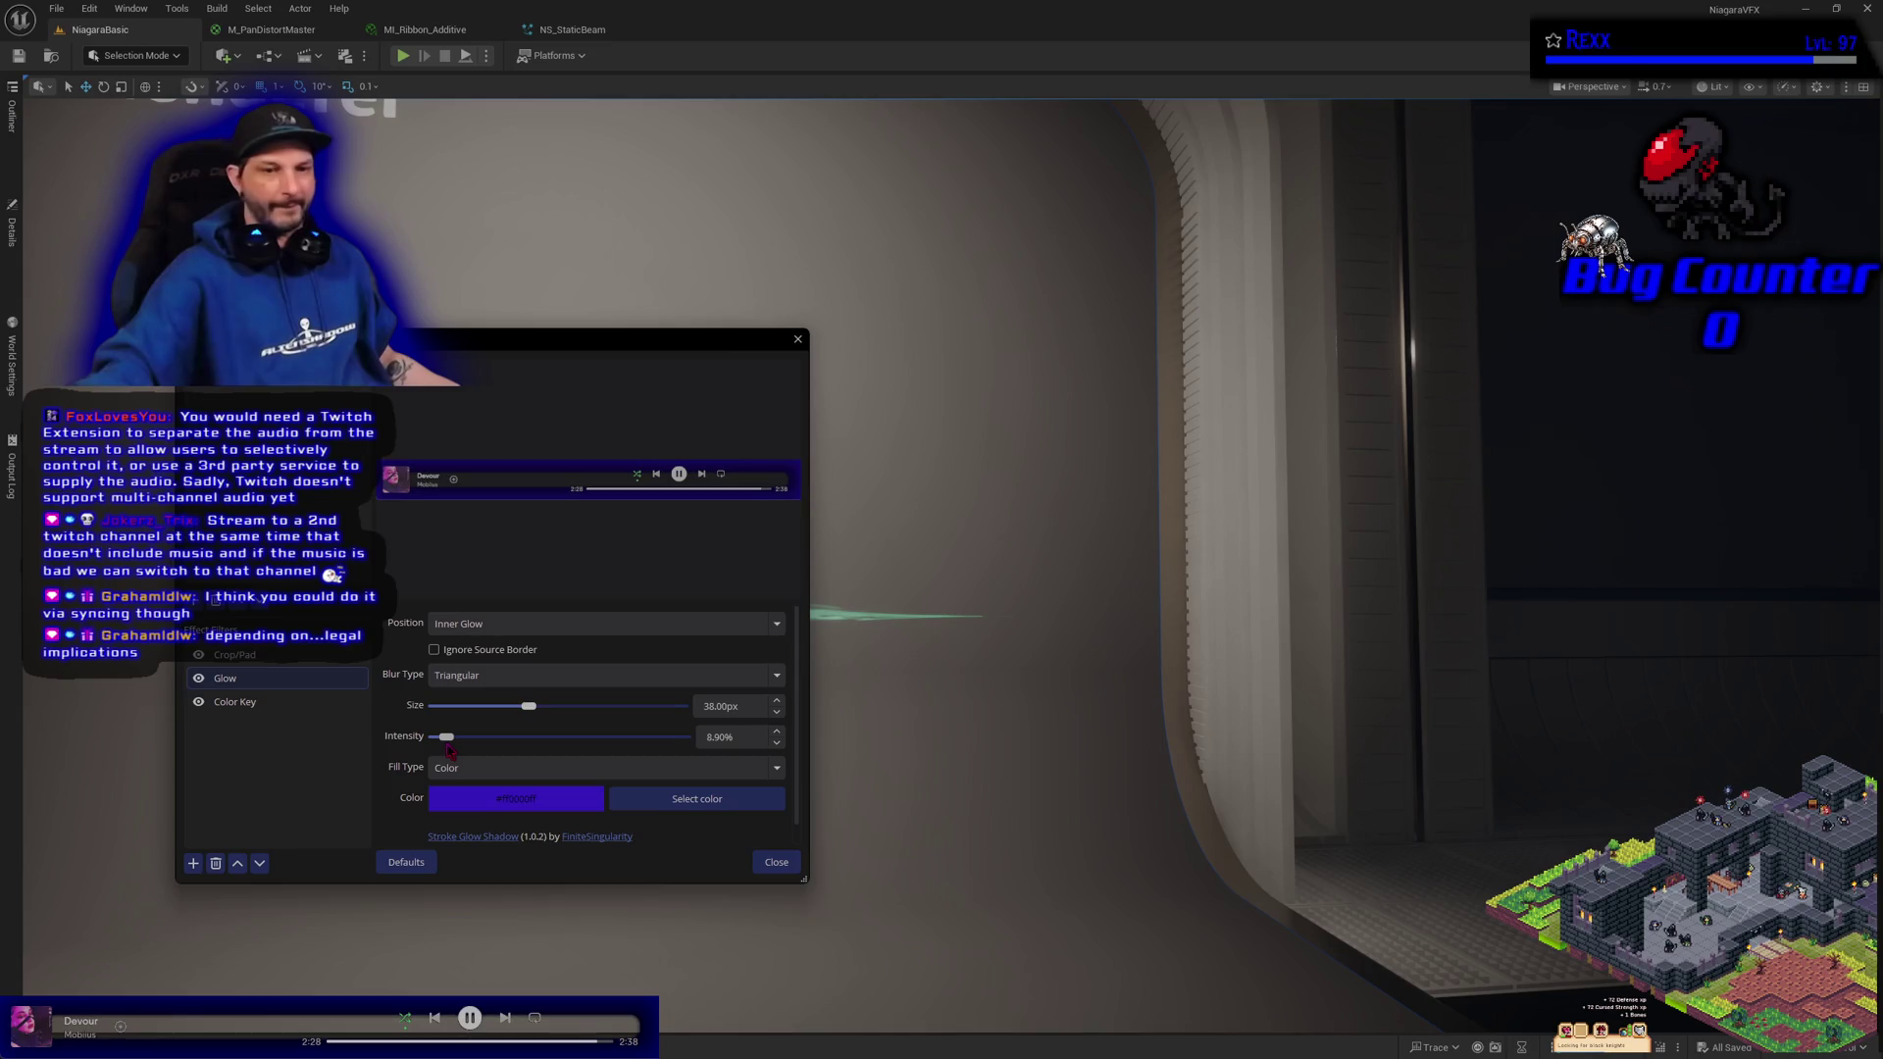
mouse_move(446, 749)
mouse_down()
mouse_move(510, 714)
mouse_move(437, 719)
mouse_up()
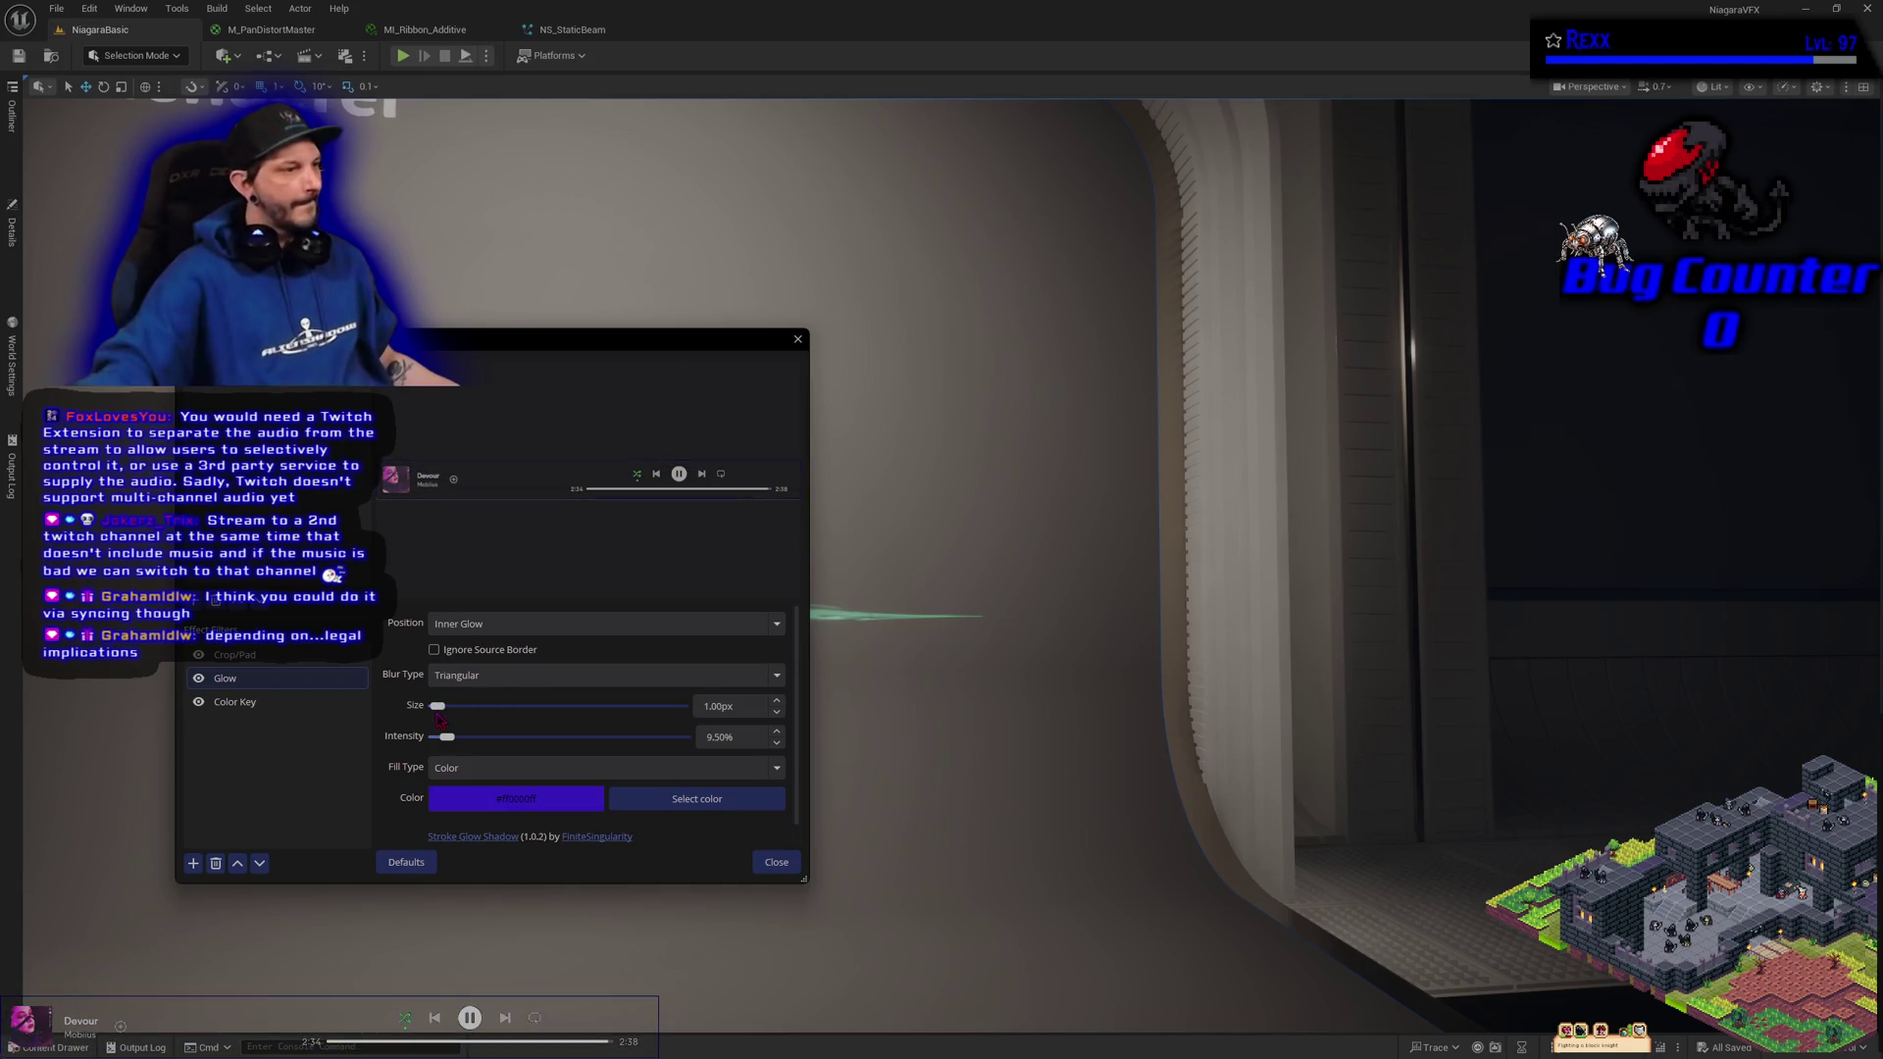
drag(454, 742, 771, 757)
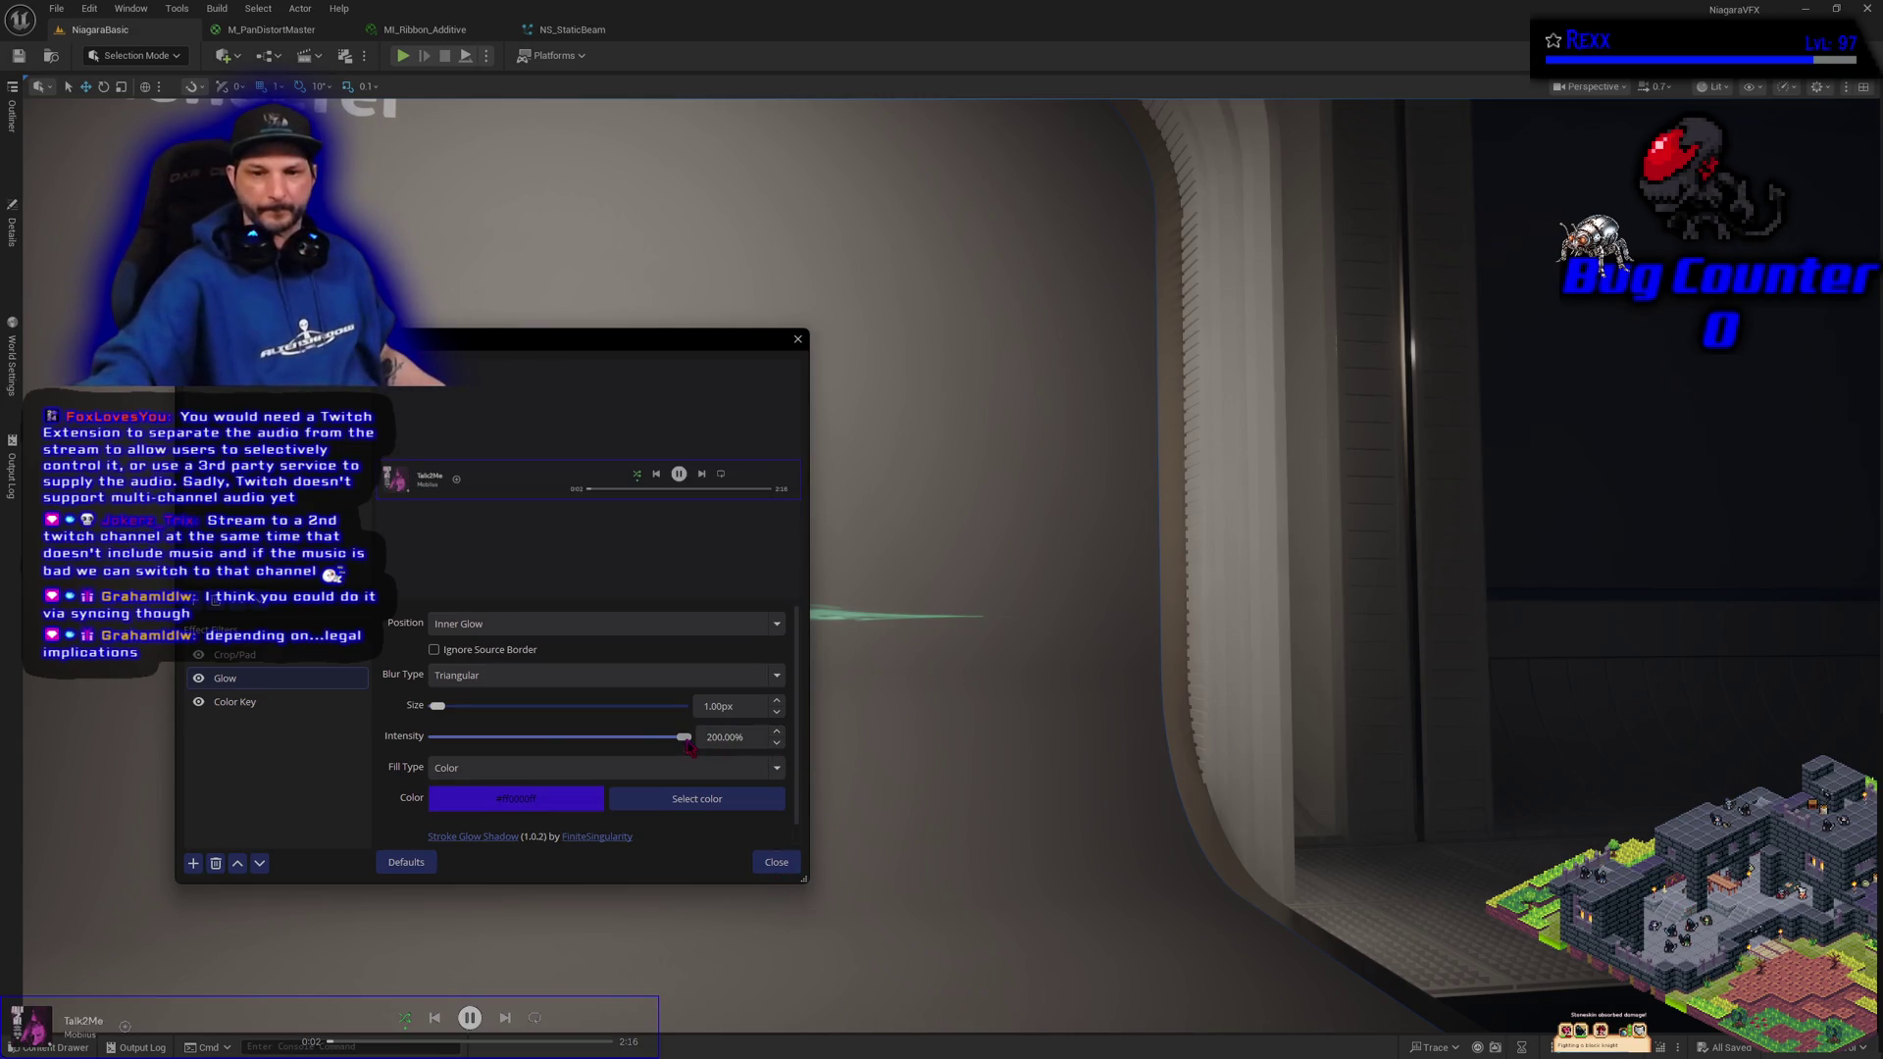
drag(690, 748, 564, 742)
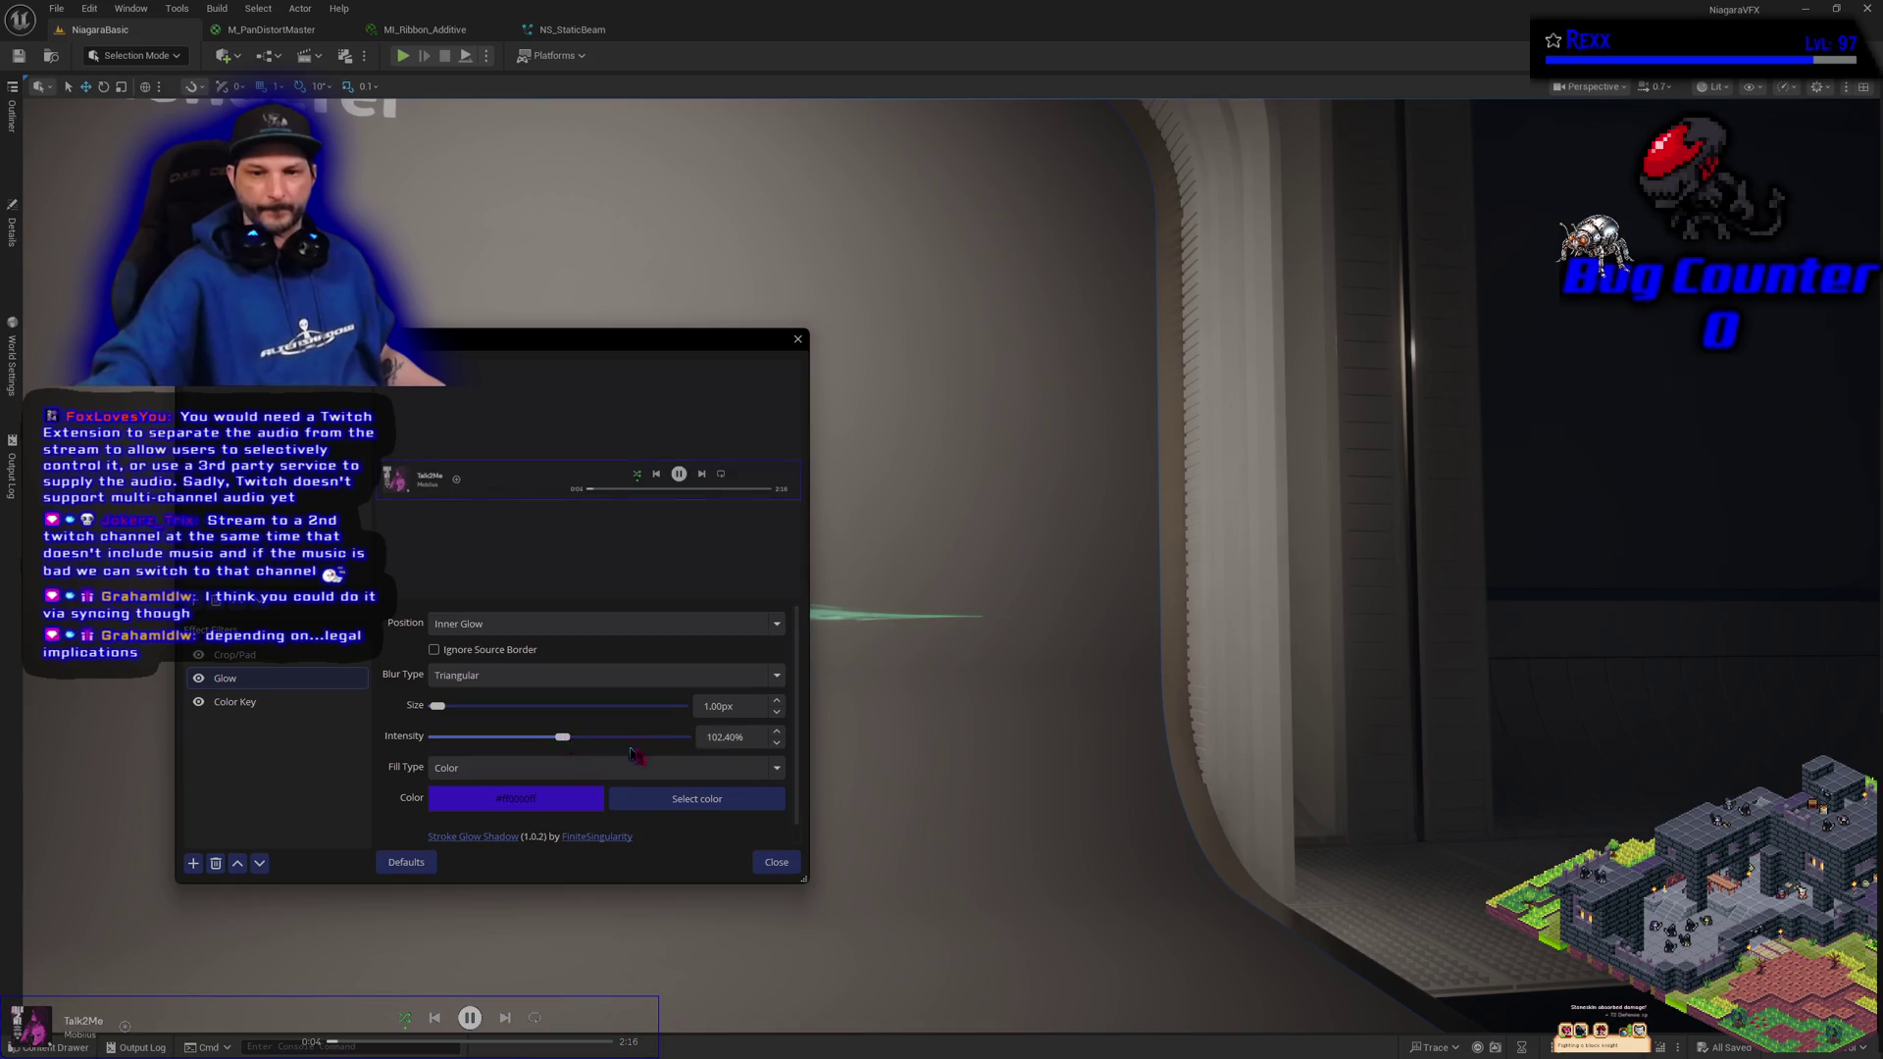
scroll(739, 732, down, 1)
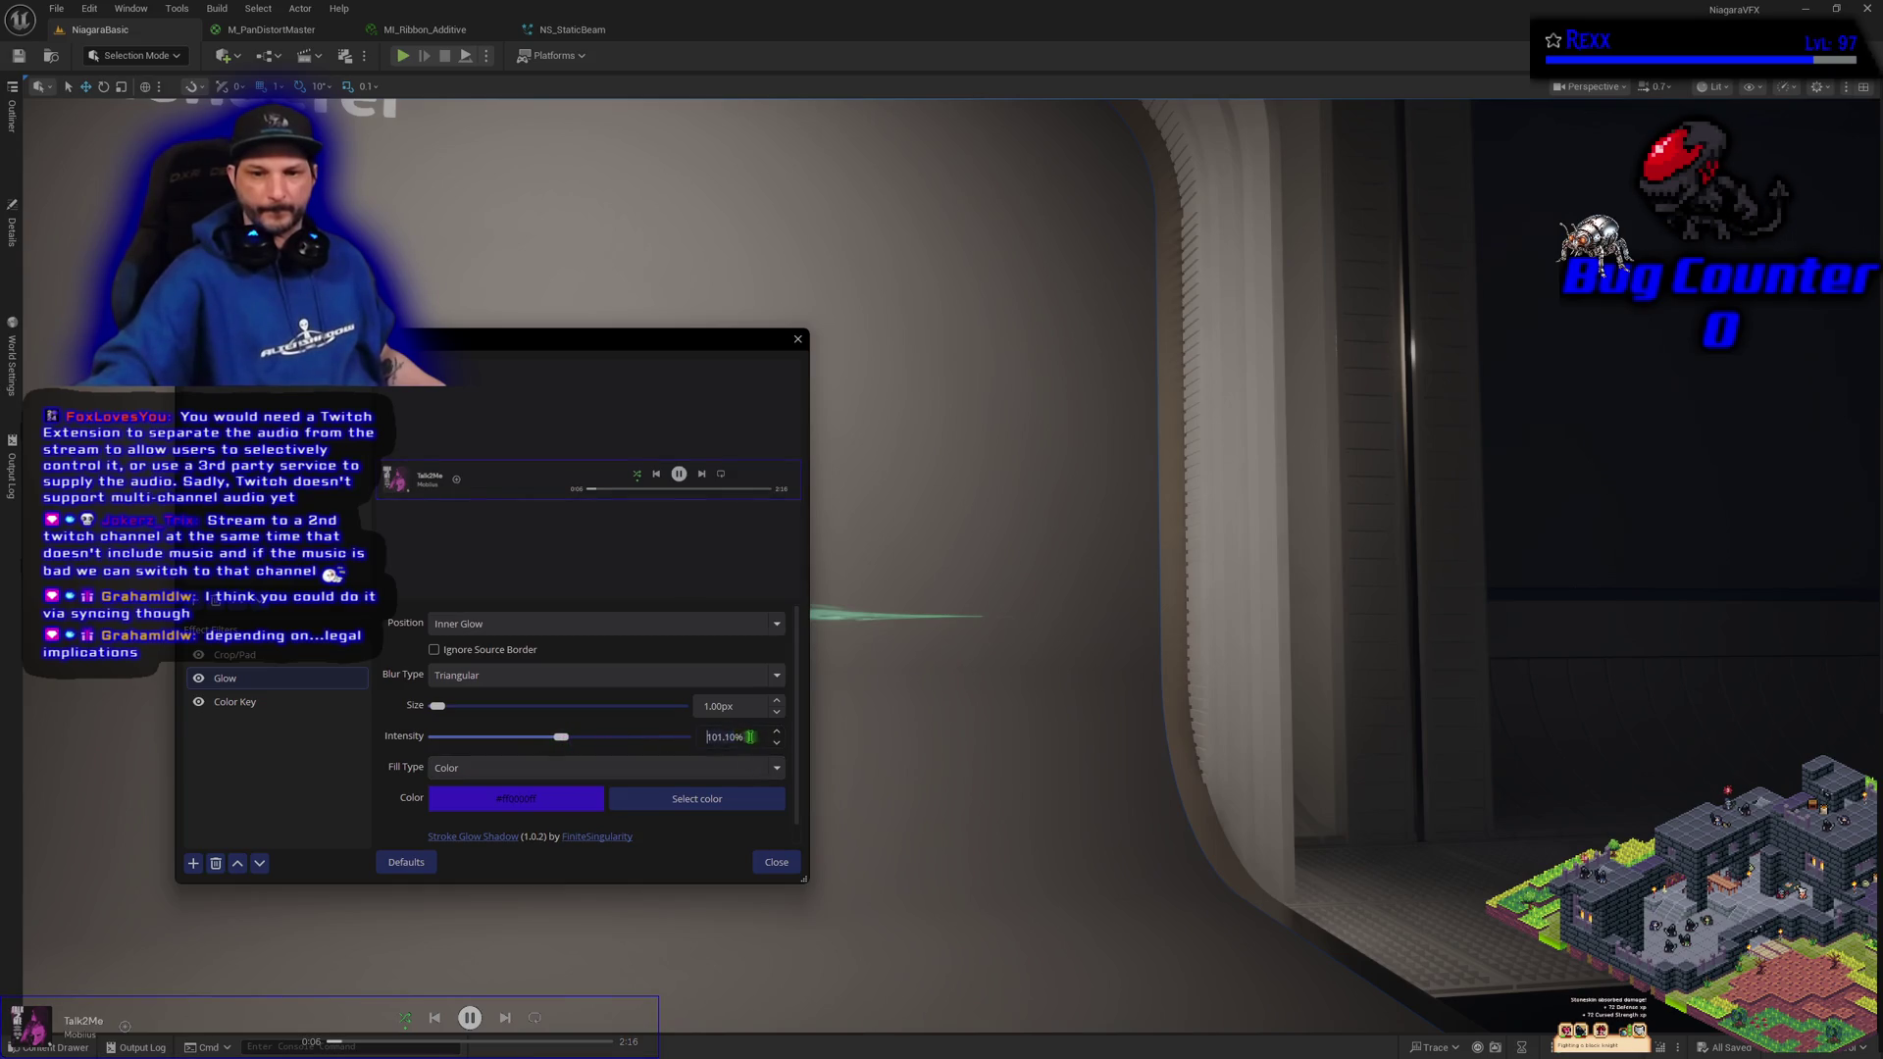
scroll(750, 735, down, 2)
mouse_move(438, 707)
mouse_down()
mouse_move(861, 714)
mouse_move(232, 673)
mouse_up()
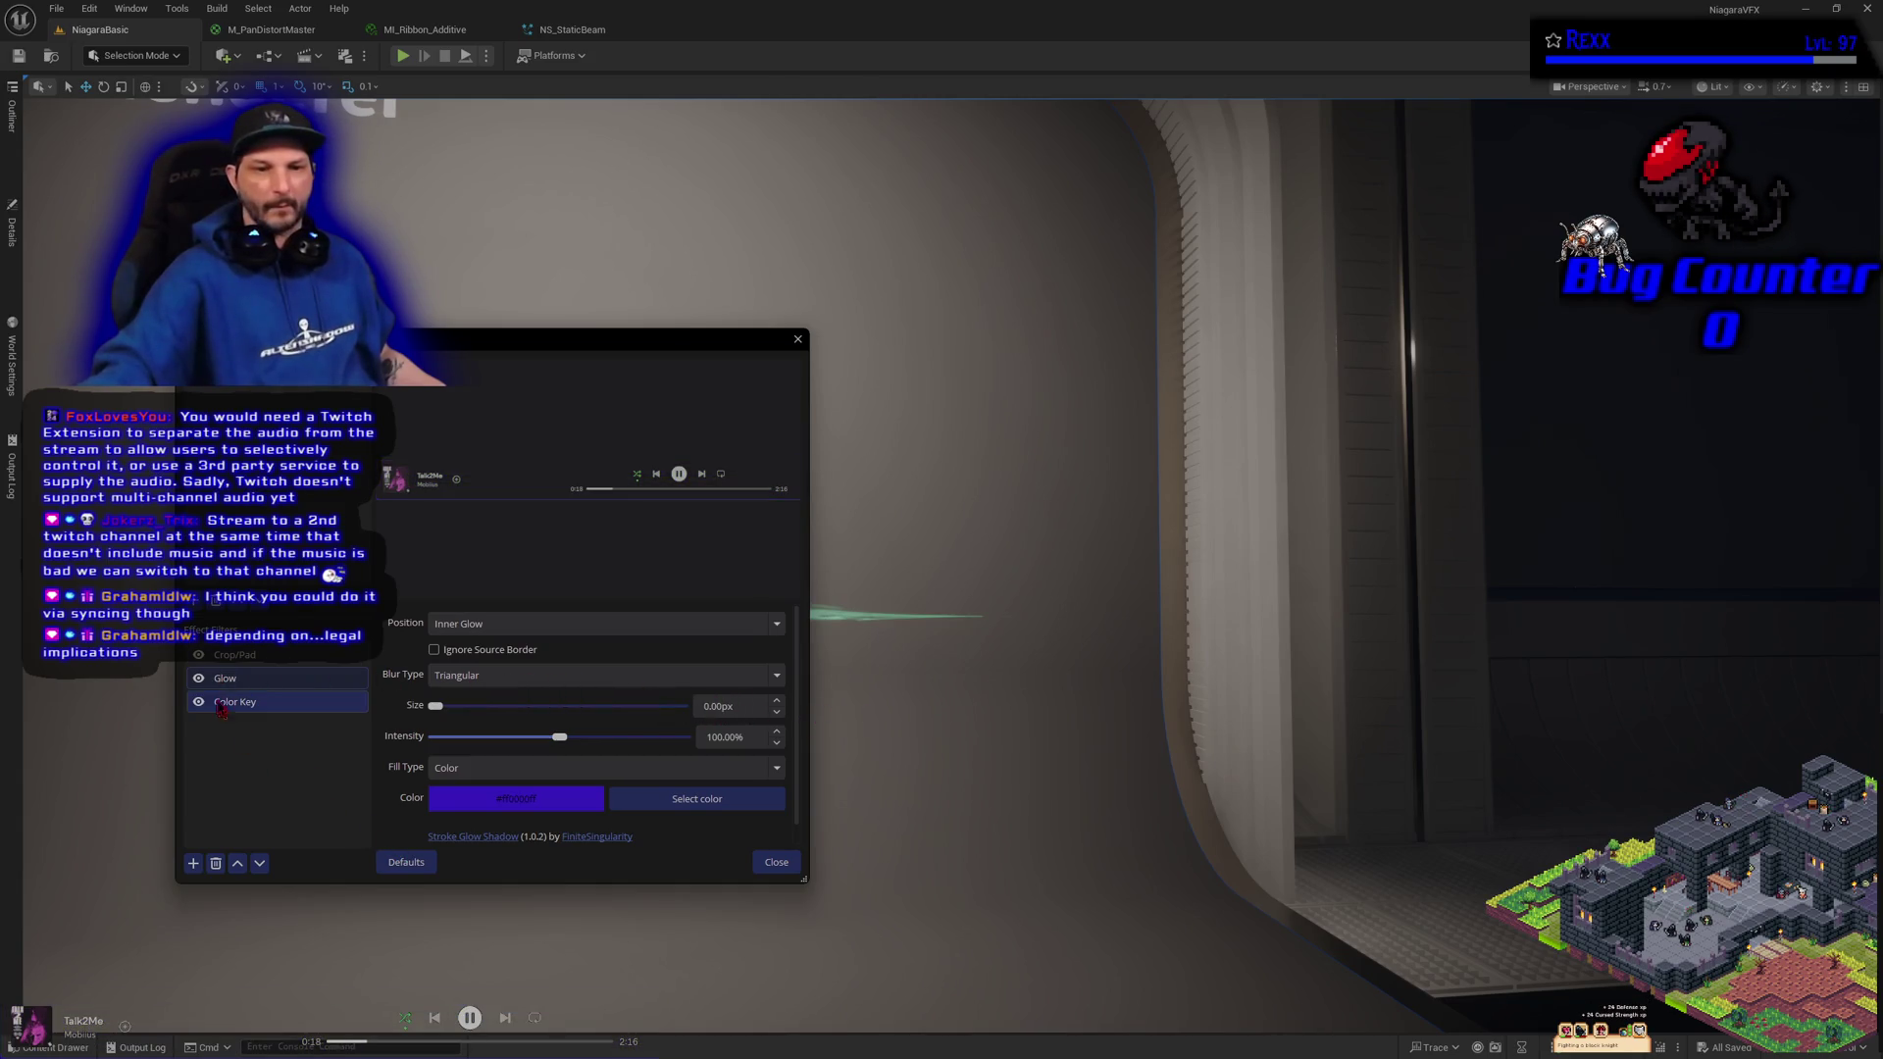
Toggle the Glow filter's Ignore Source Border on and back off
click(204, 679)
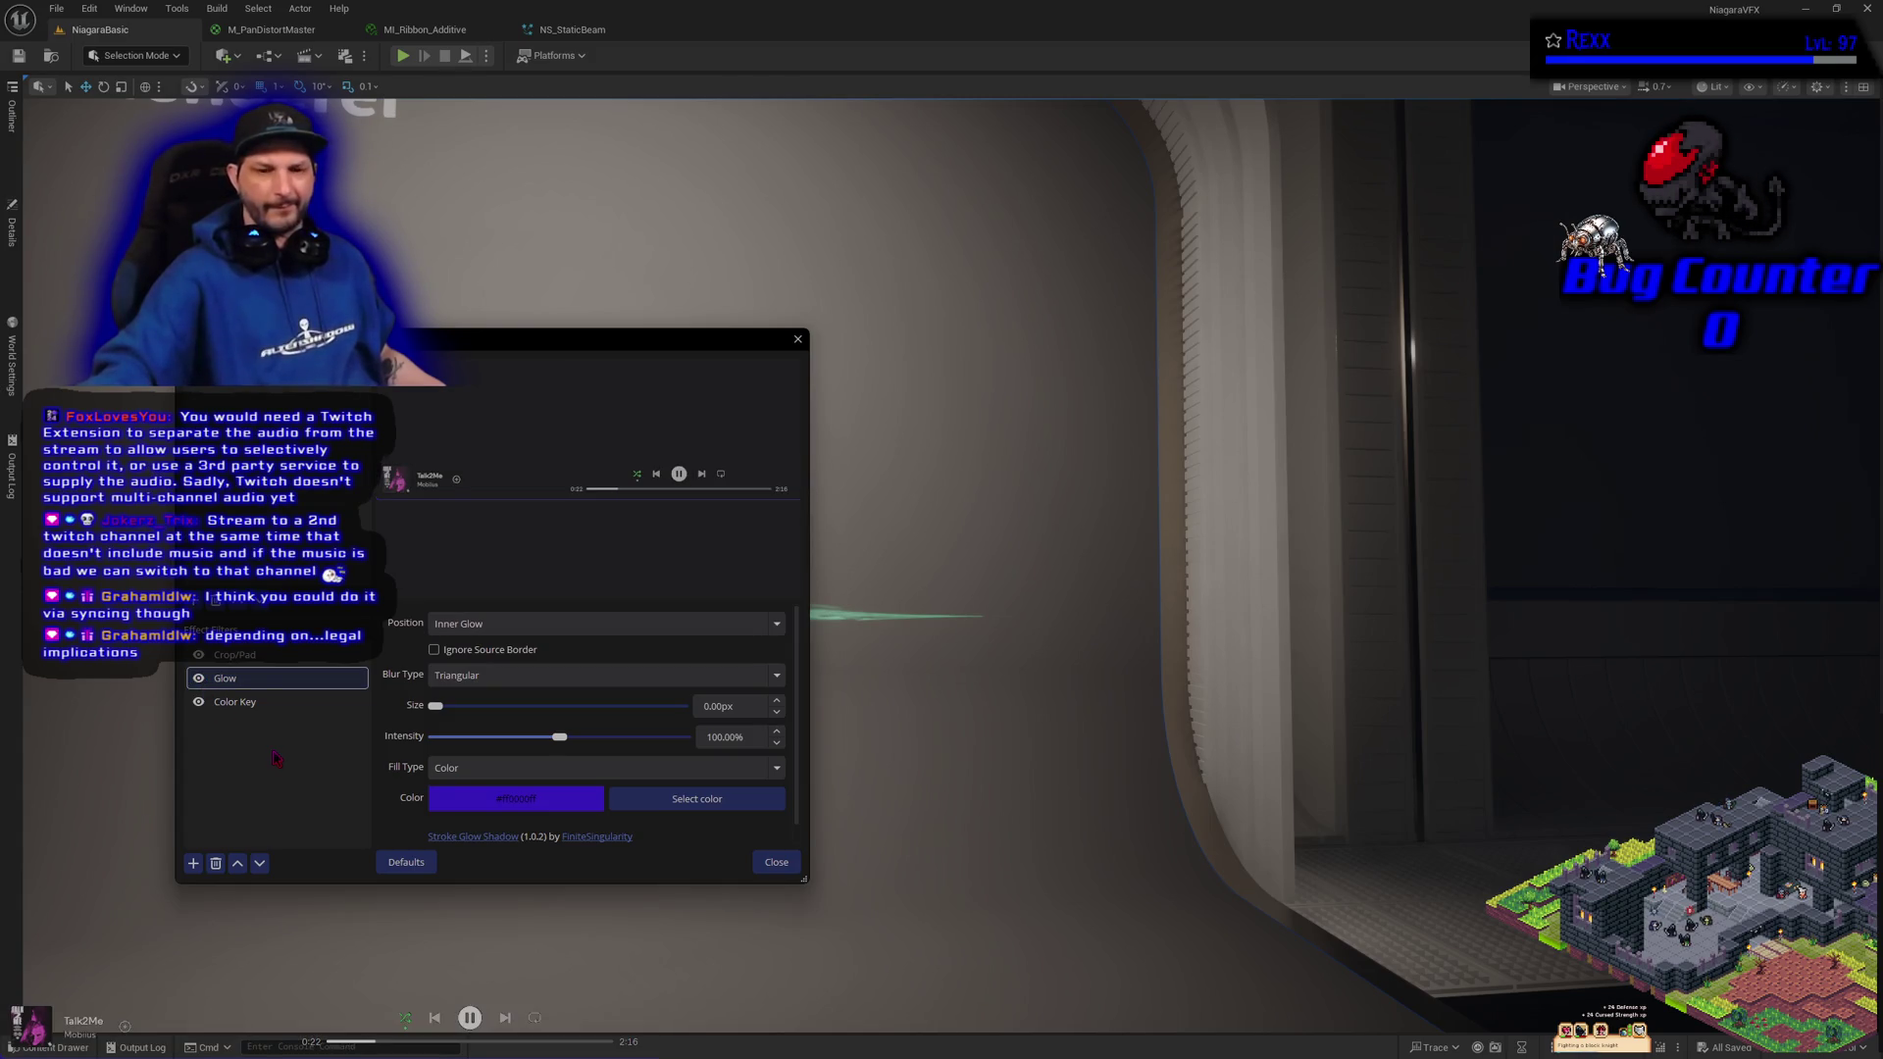
click(460, 651)
click(460, 652)
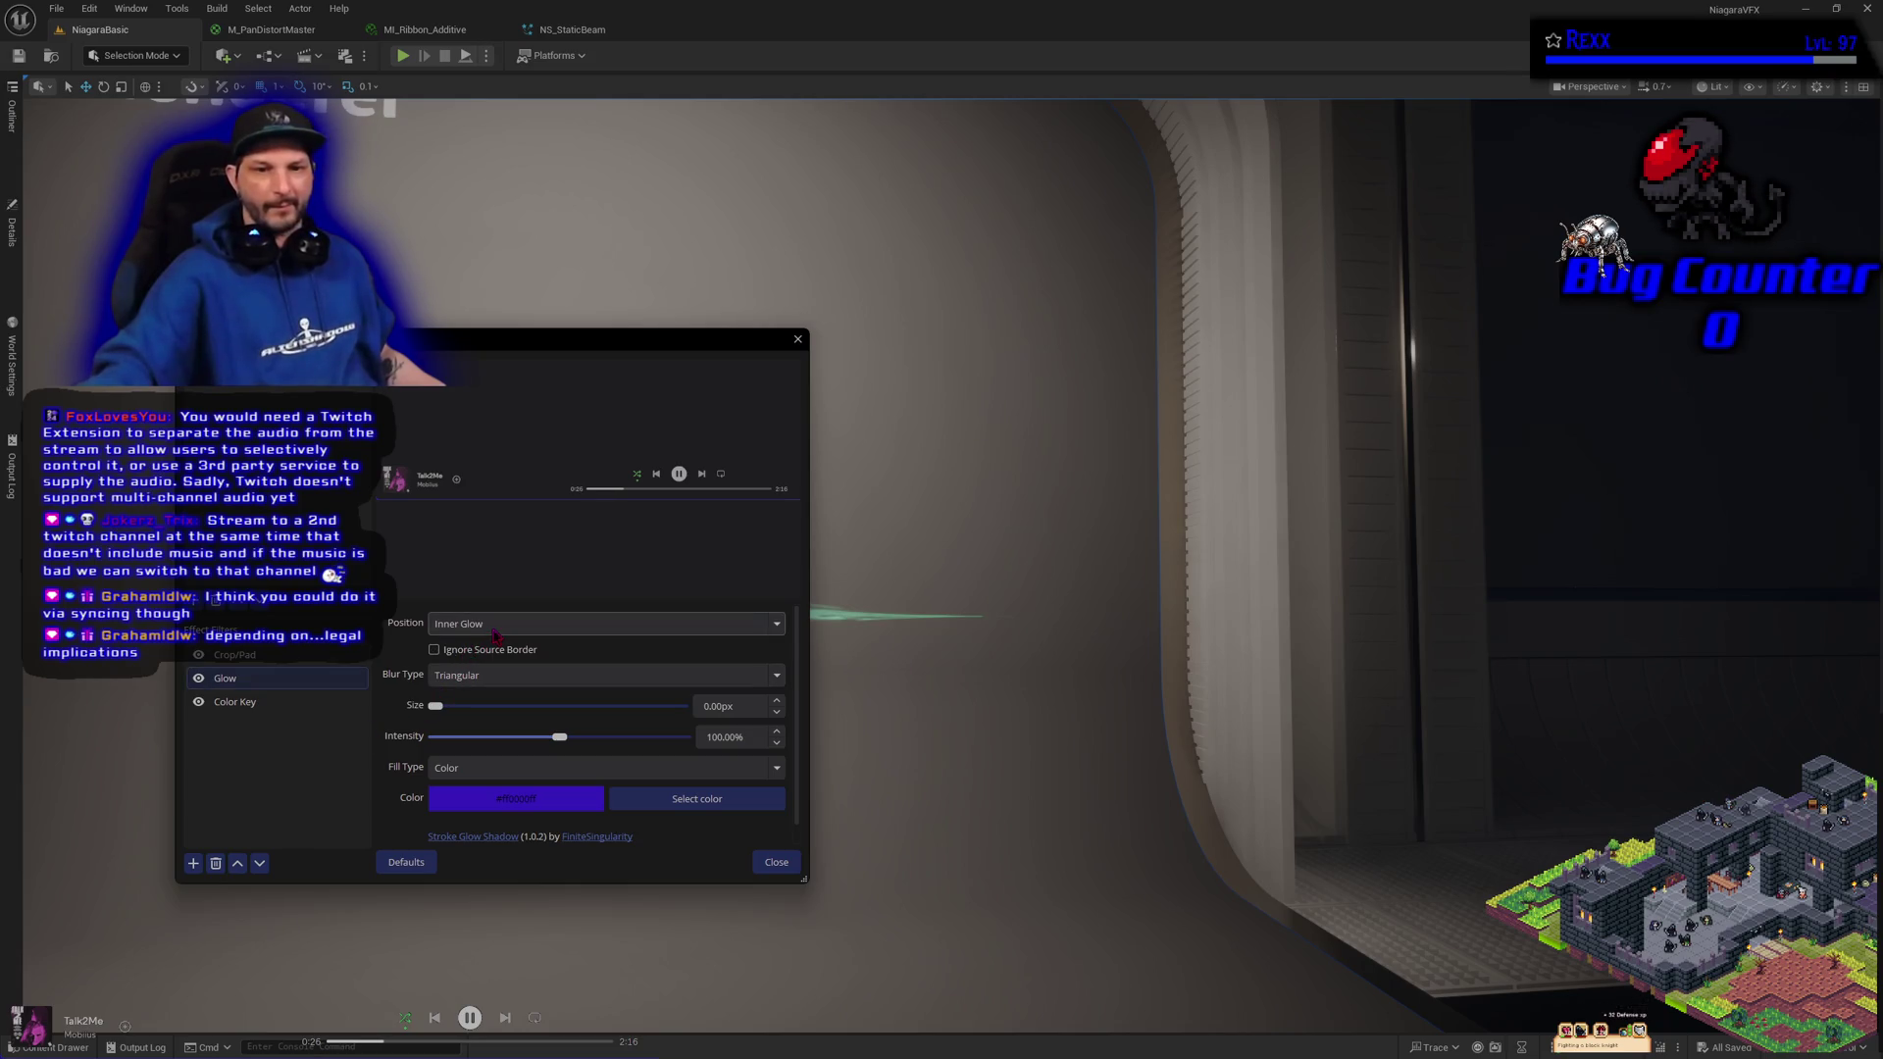
Try Dual Kawase blur, restore Triangular, and close the Filters window
click(494, 680)
click(478, 734)
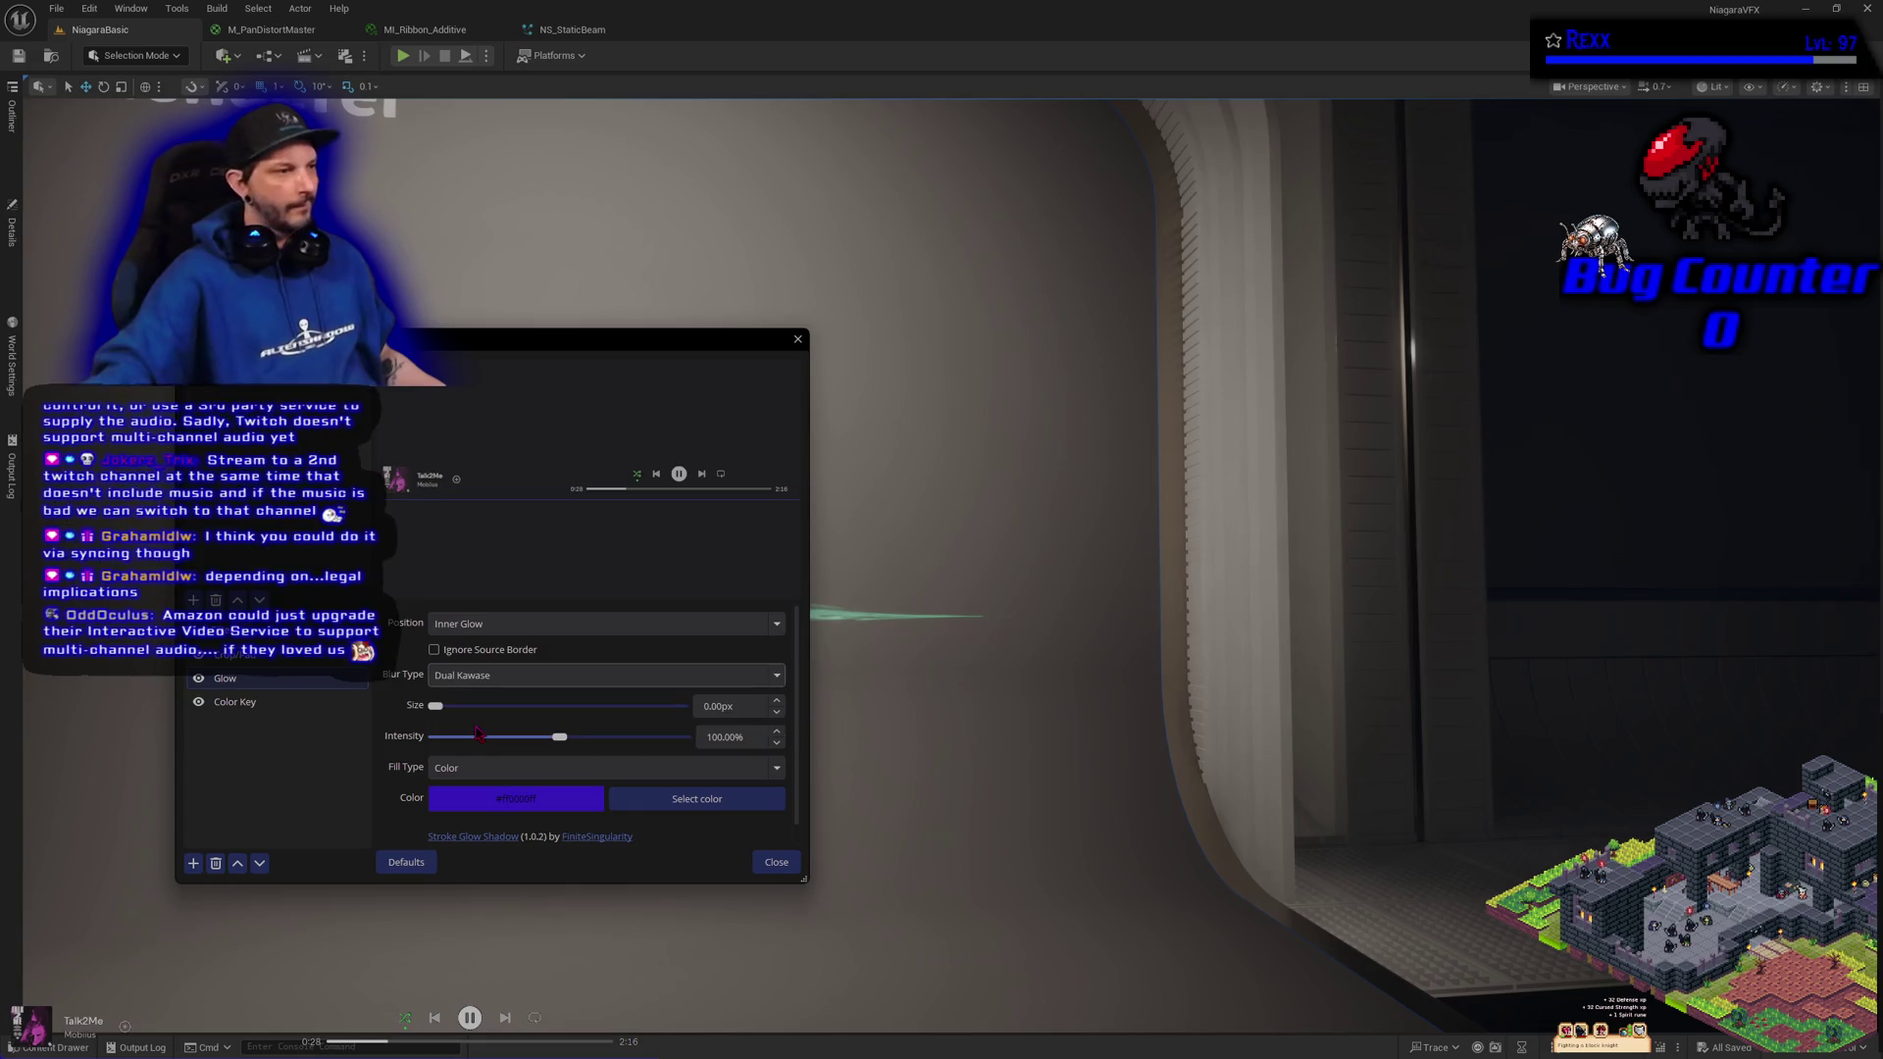
click(481, 679)
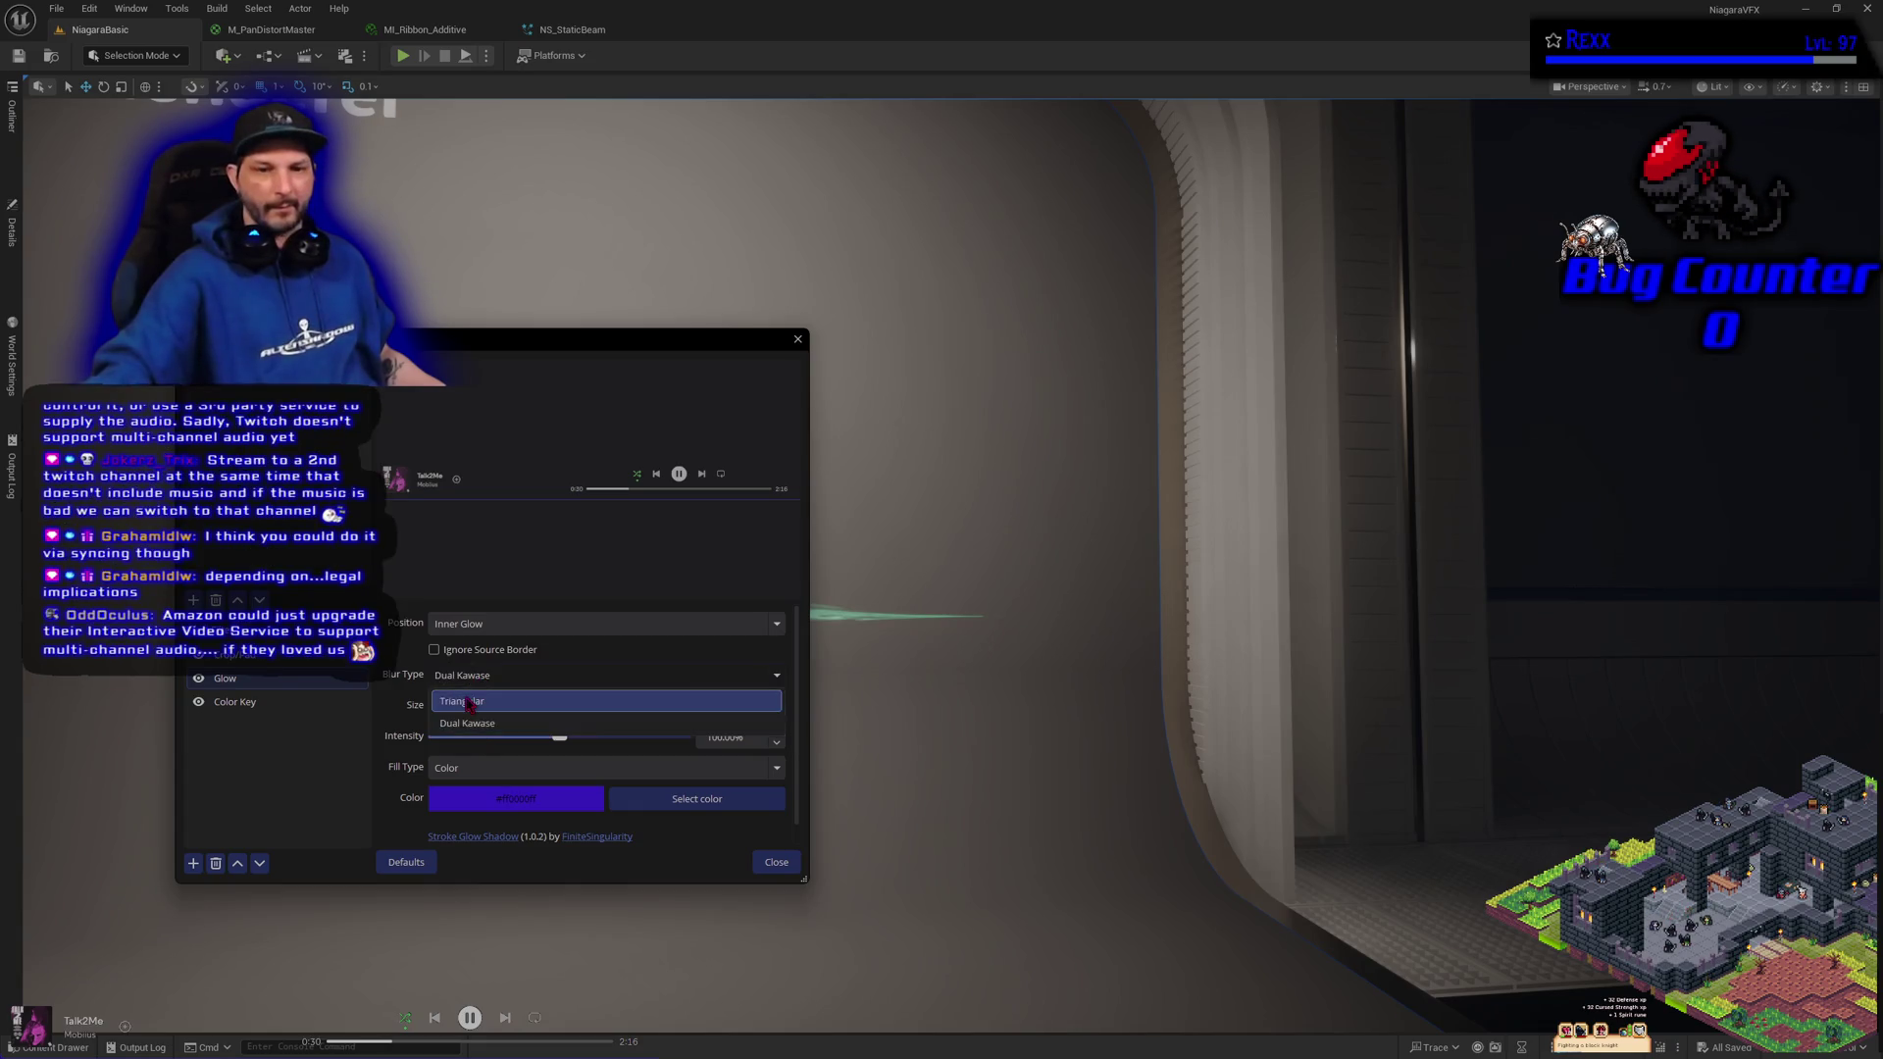
click(468, 714)
click(775, 863)
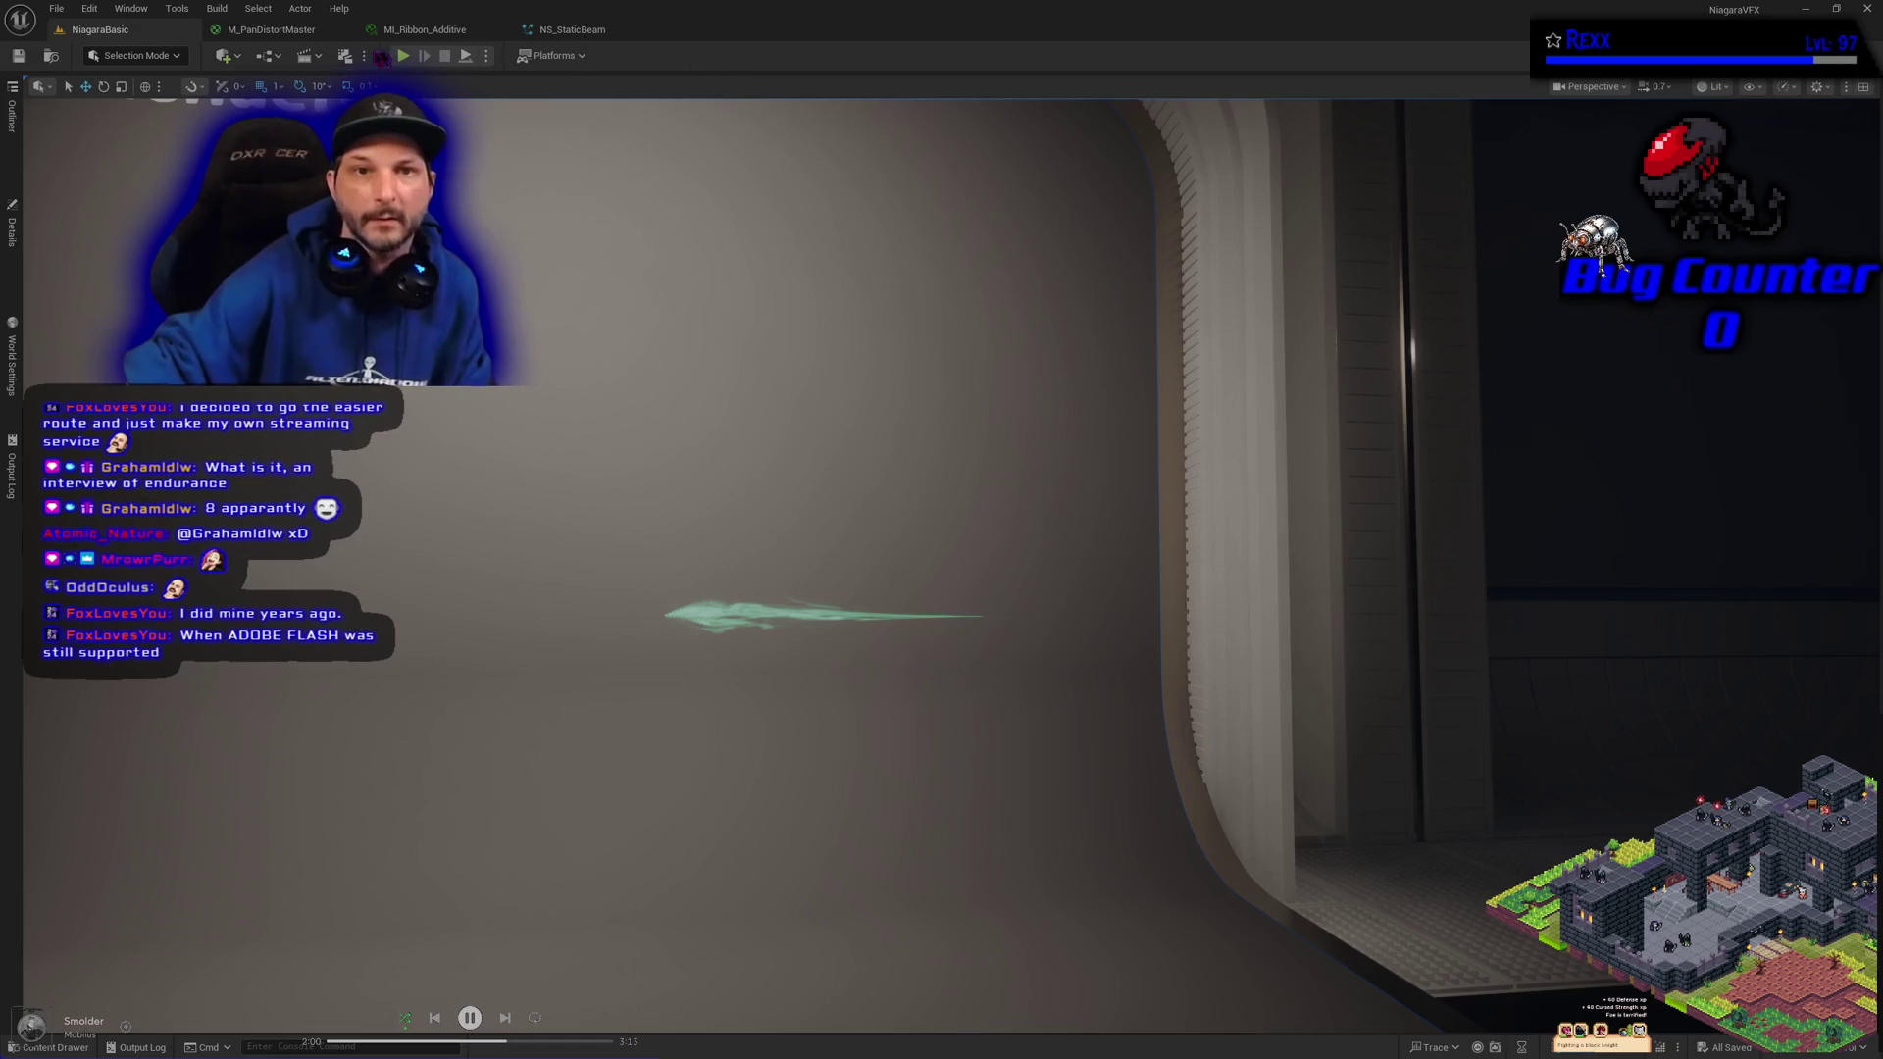
click(278, 37)
Inspect the Multiply, alpha output, Particle Color and MainTexture nodes in M_PanDistortMaster
scroll(1177, 673, up, 2)
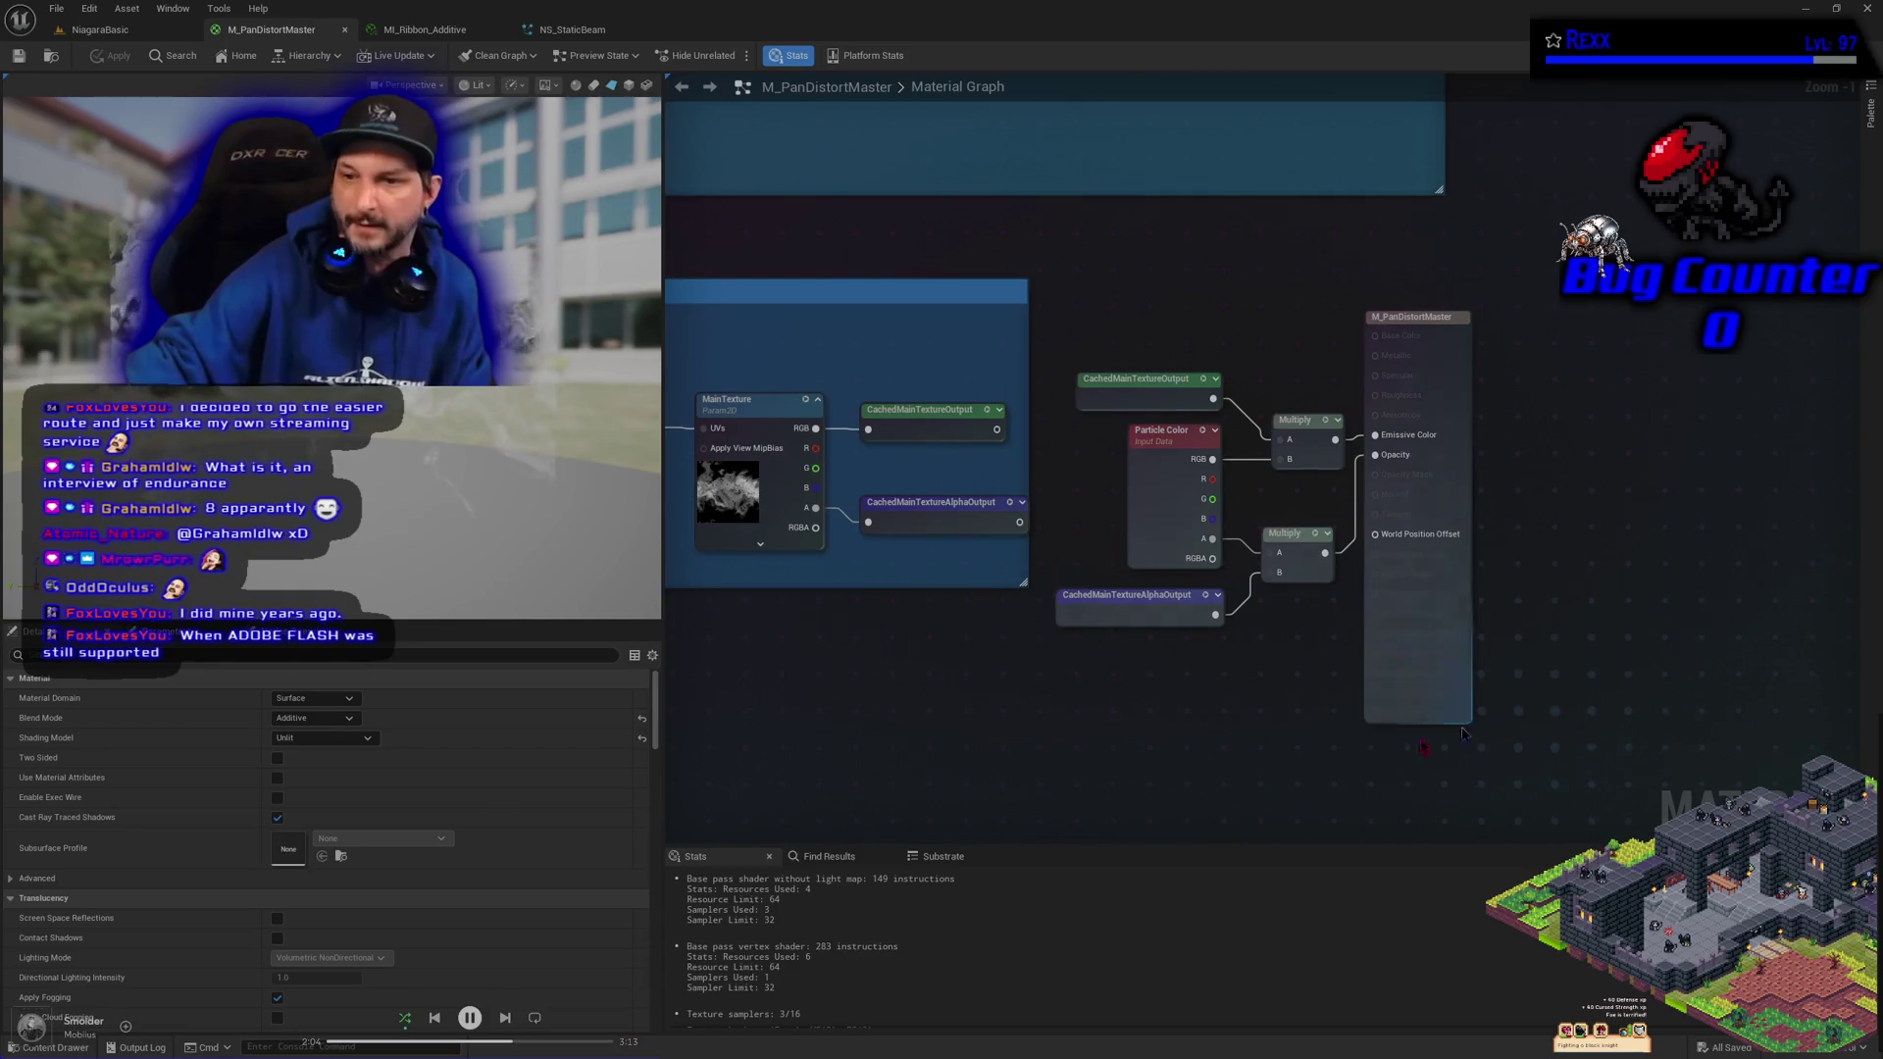
drag(1187, 688, 1300, 574)
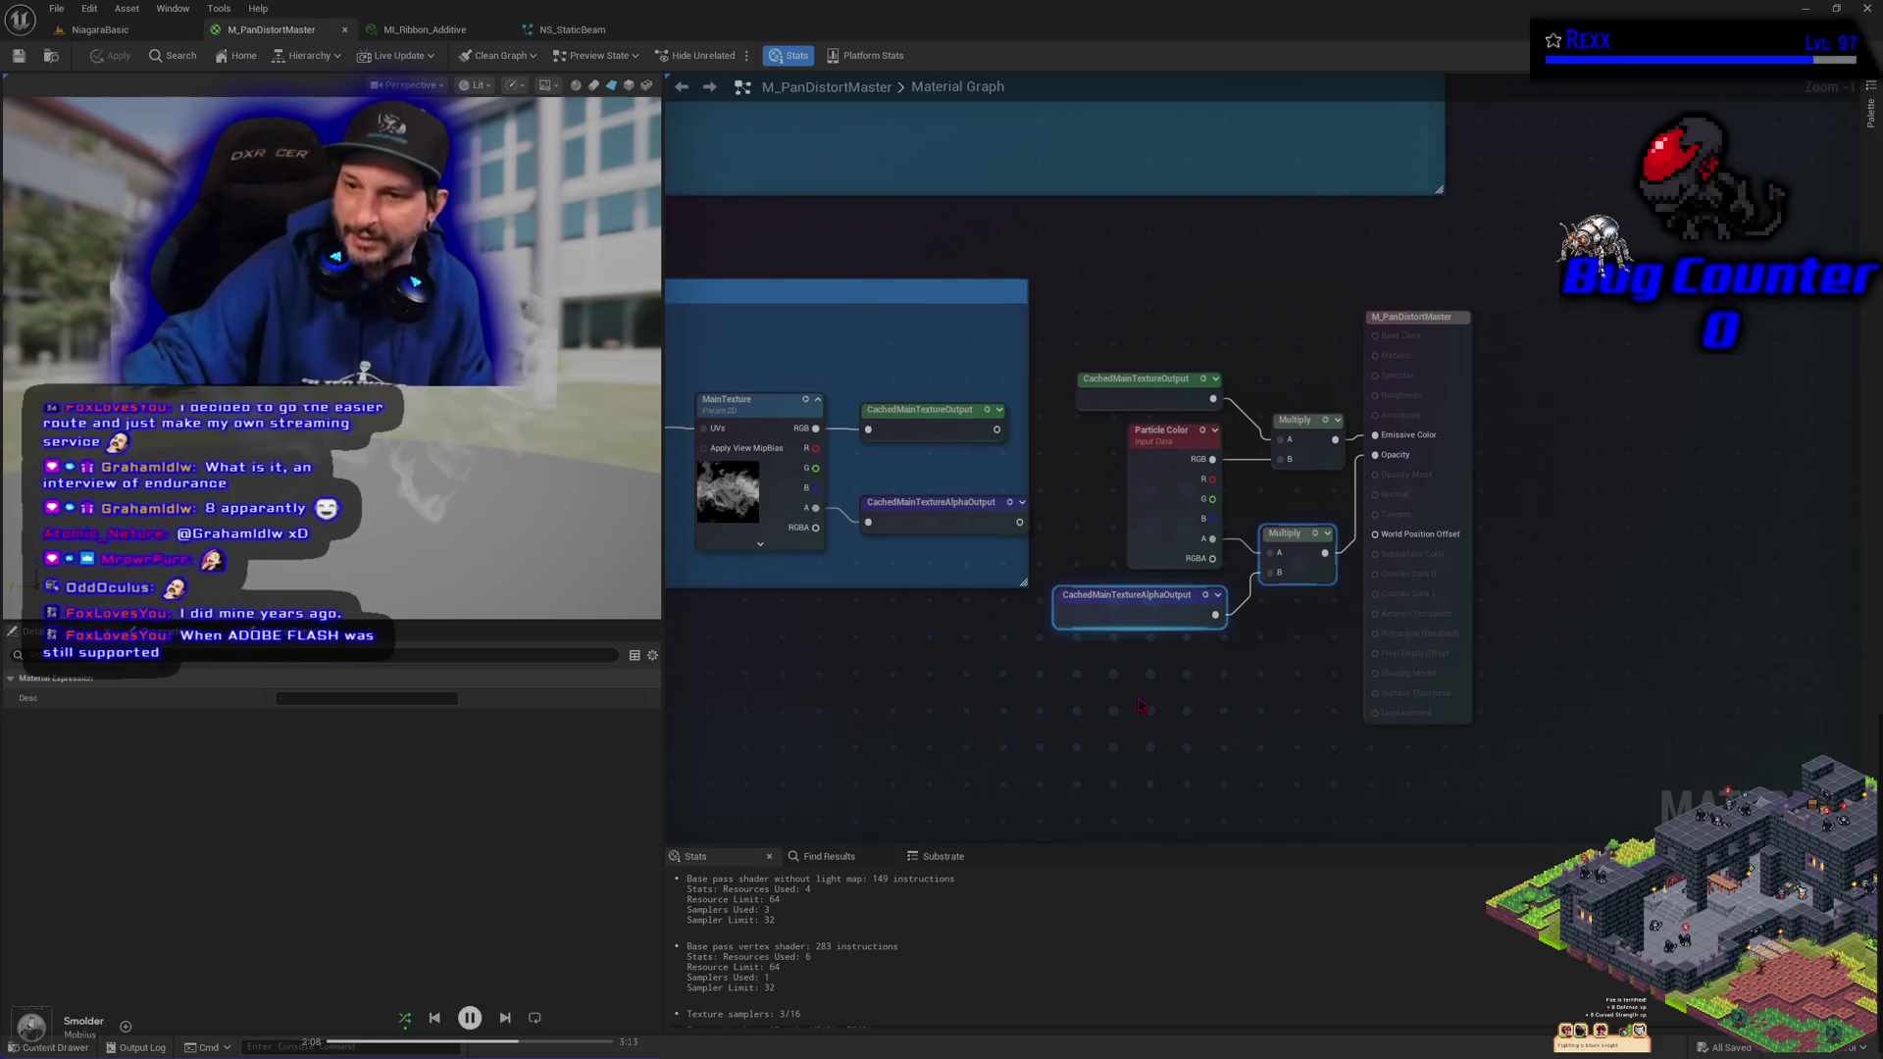
click(1167, 505)
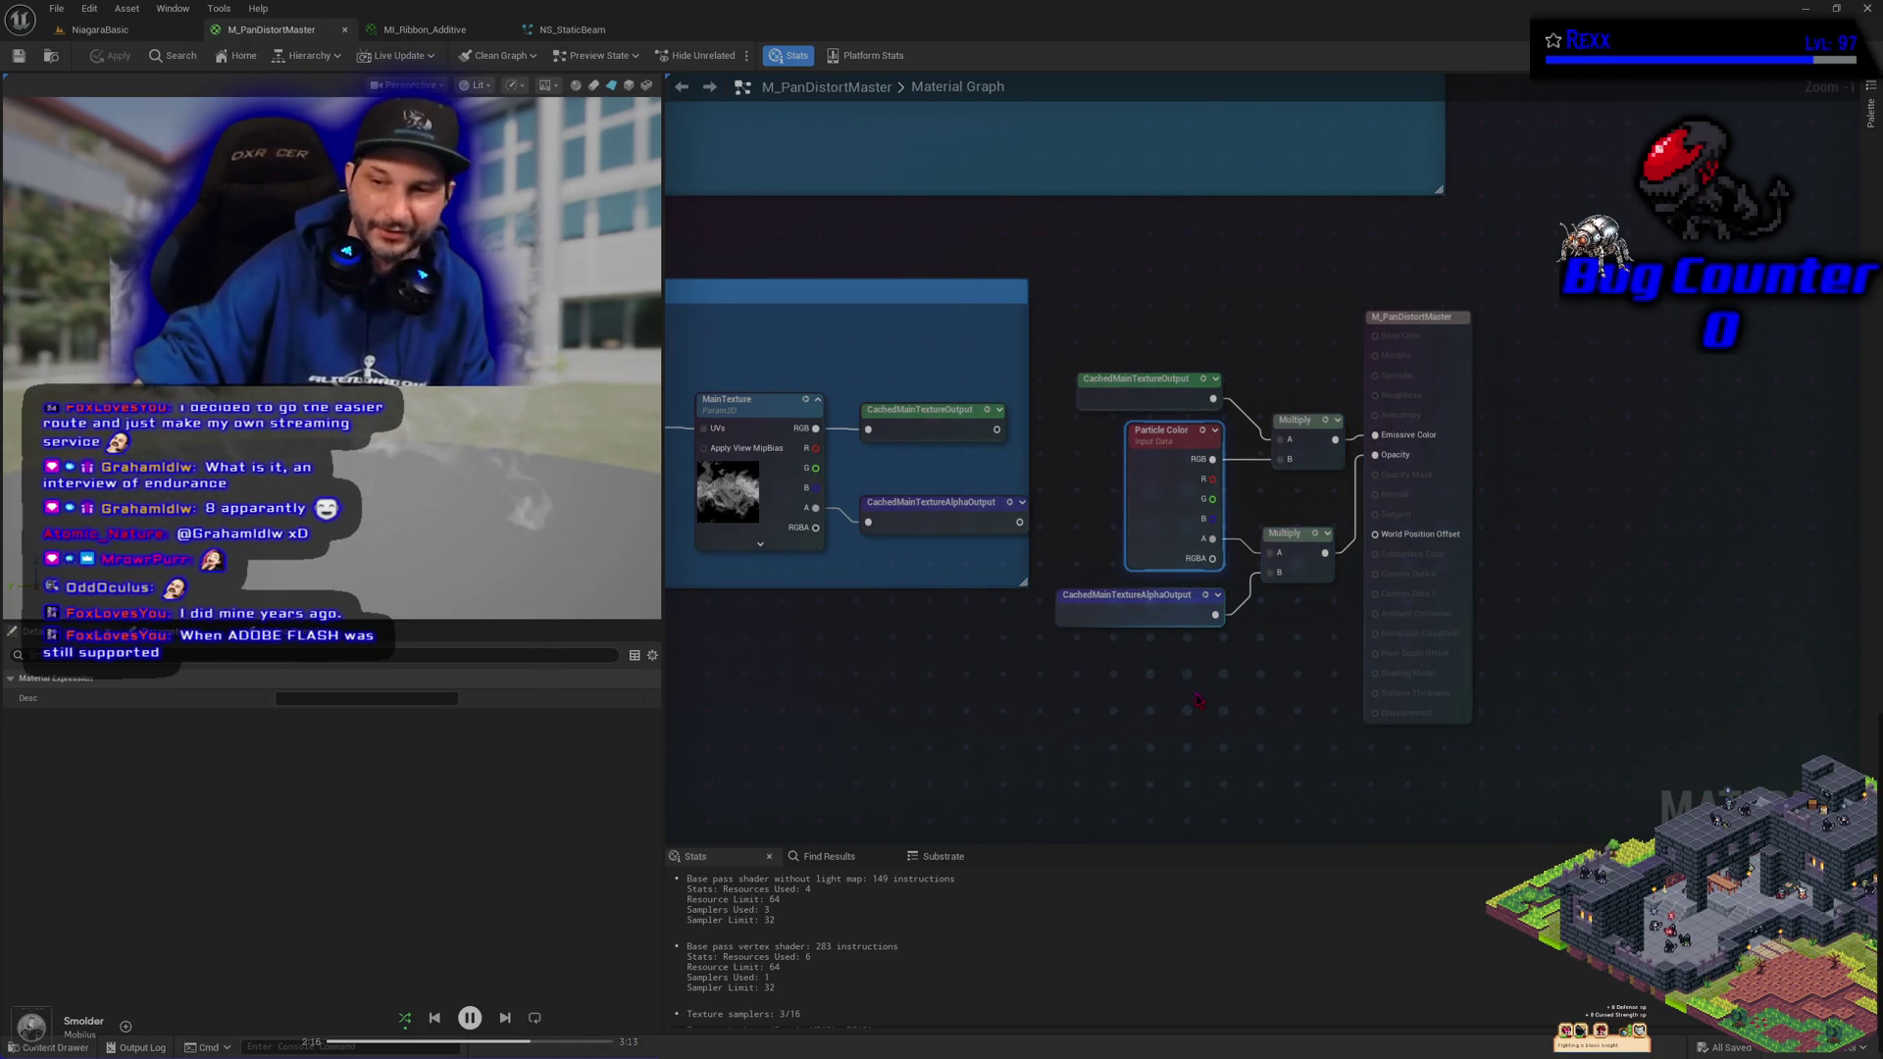
click(1114, 615)
drag(1076, 294, 1278, 313)
click(1011, 535)
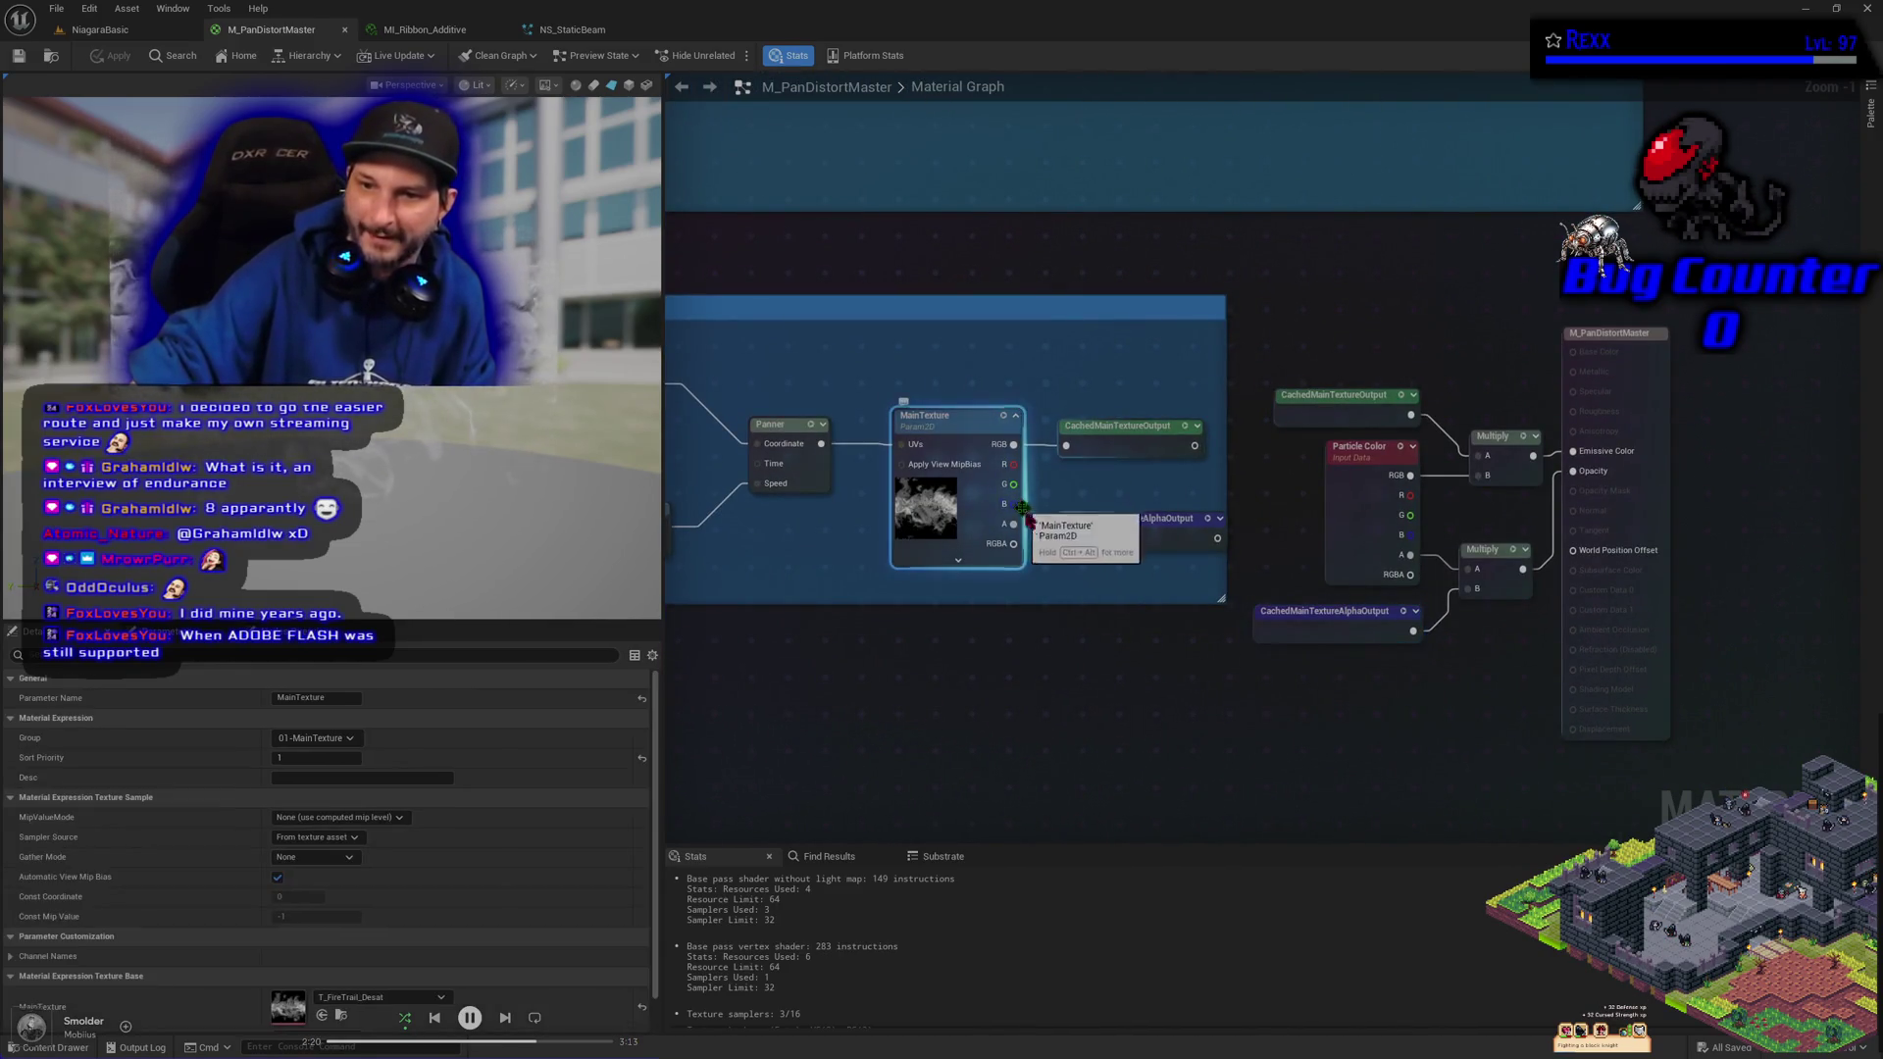
Cancel a wire from MainTexture's alpha pin and compare Particle Color with the material settings
drag(1010, 535, 1116, 691)
key(Escape)
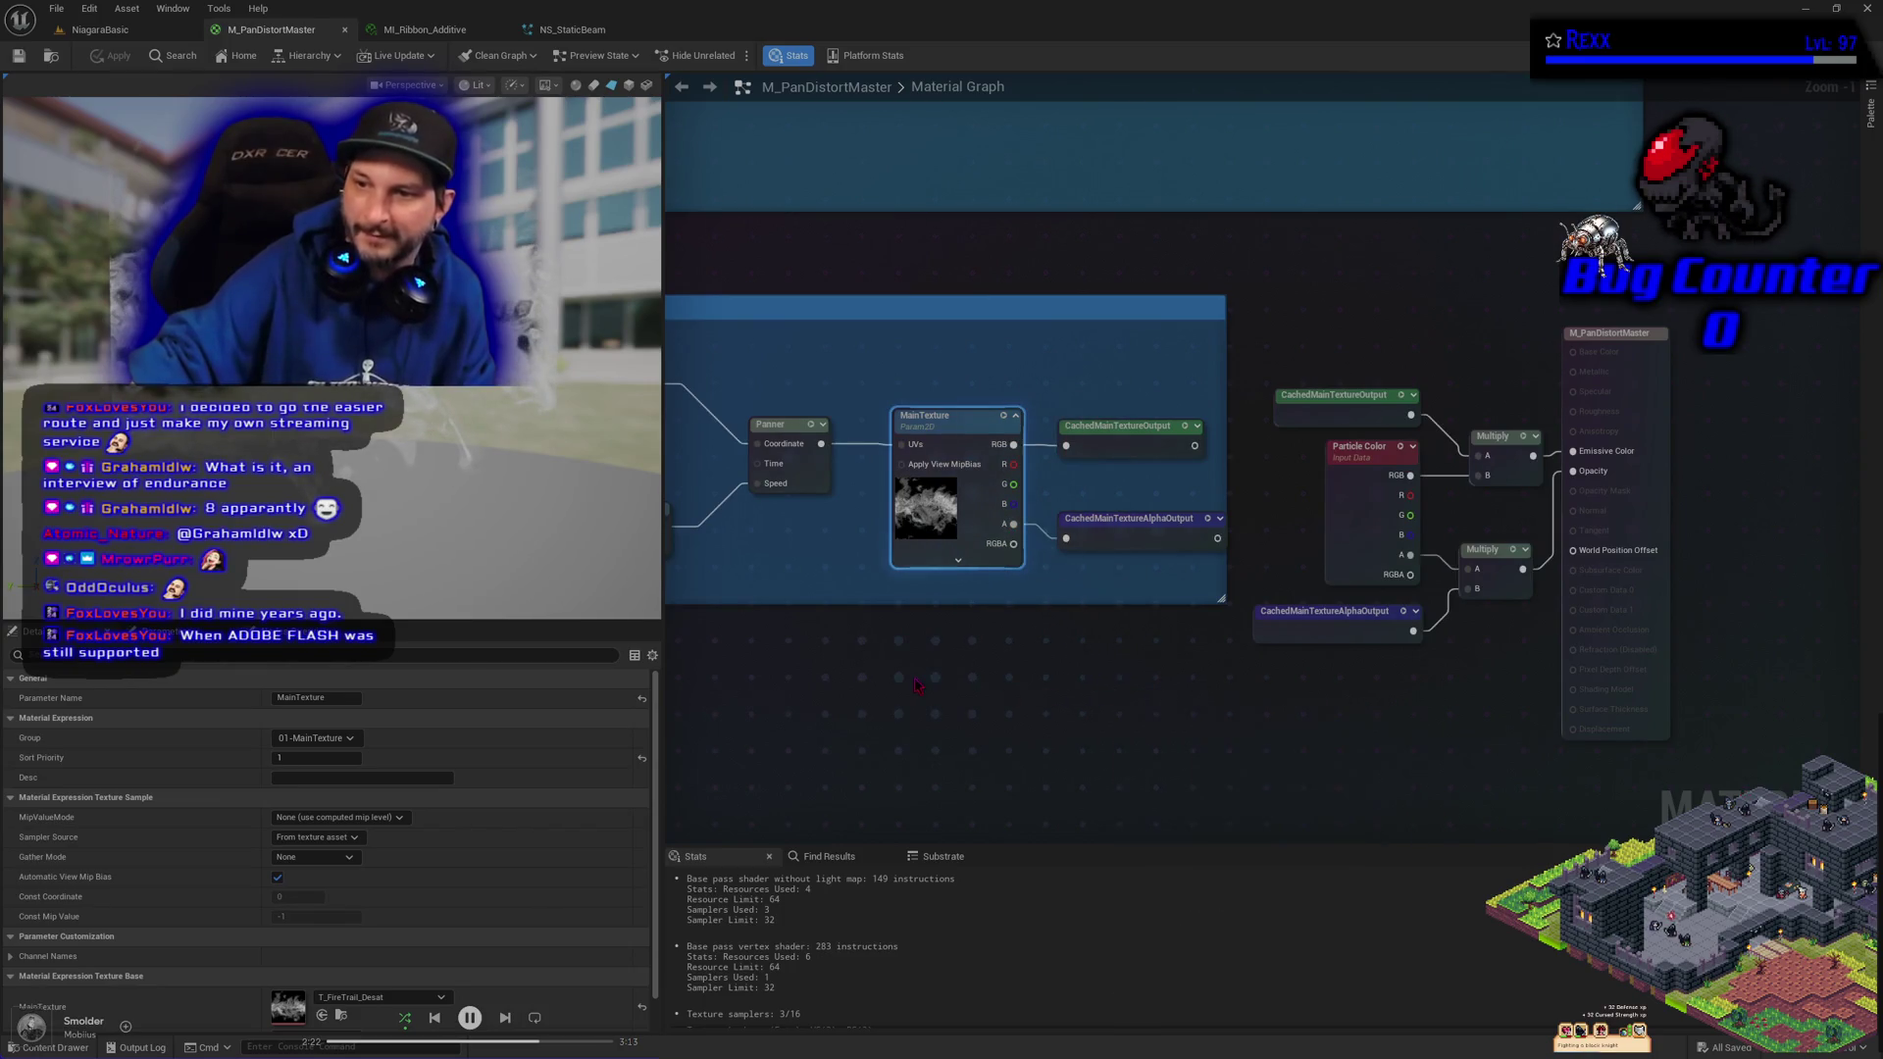
click(1450, 623)
click(1388, 550)
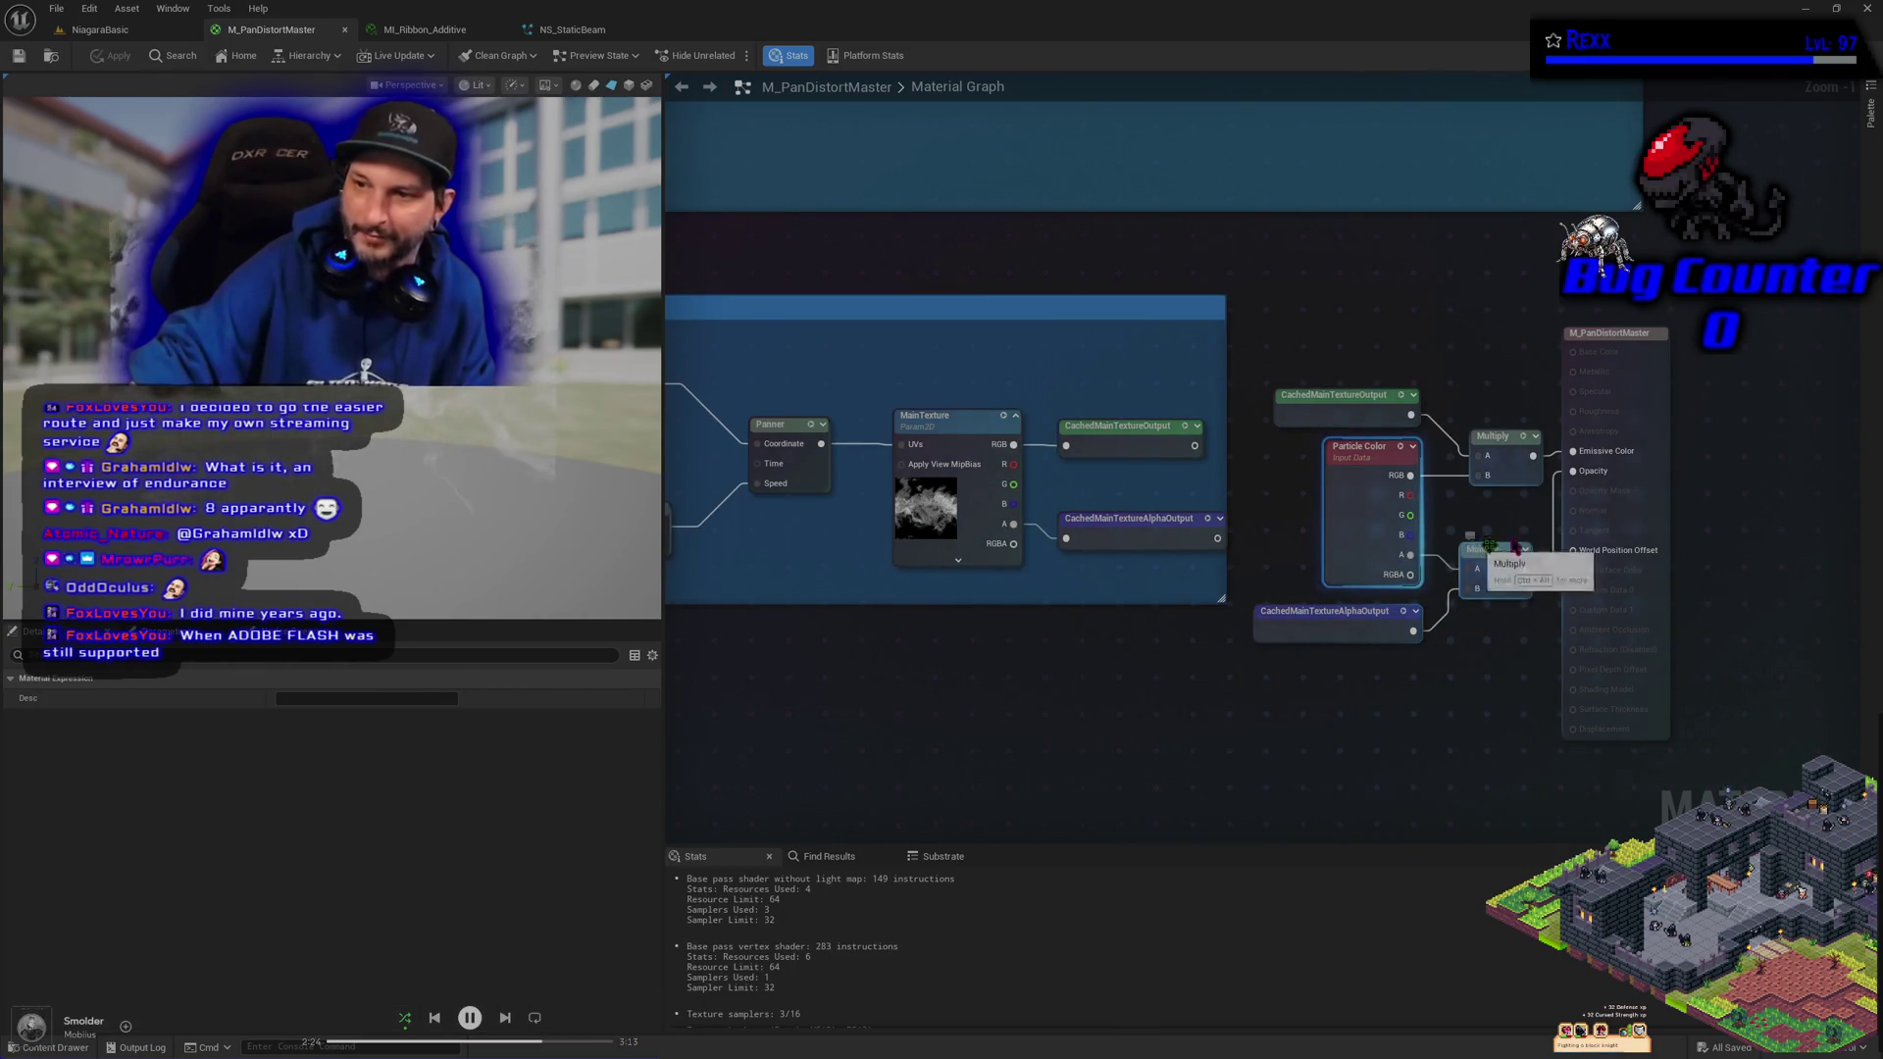
click(1169, 708)
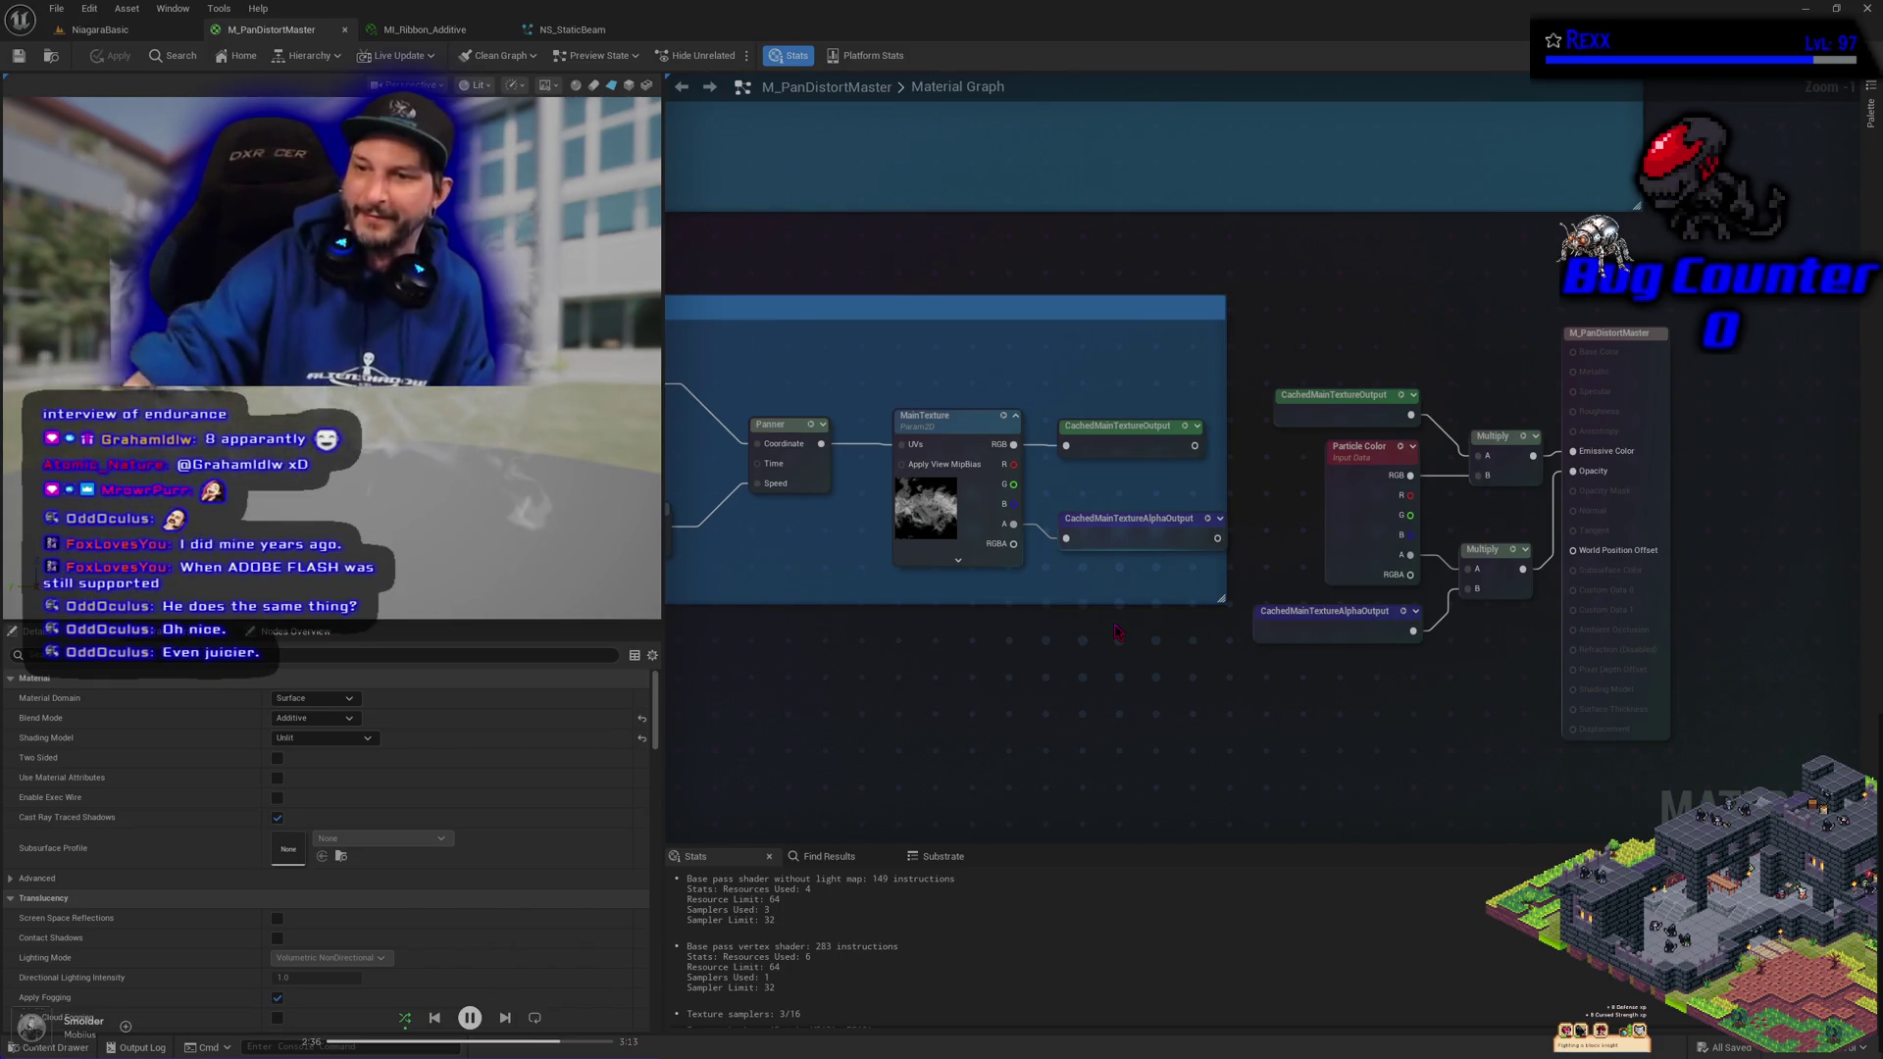
click(1365, 515)
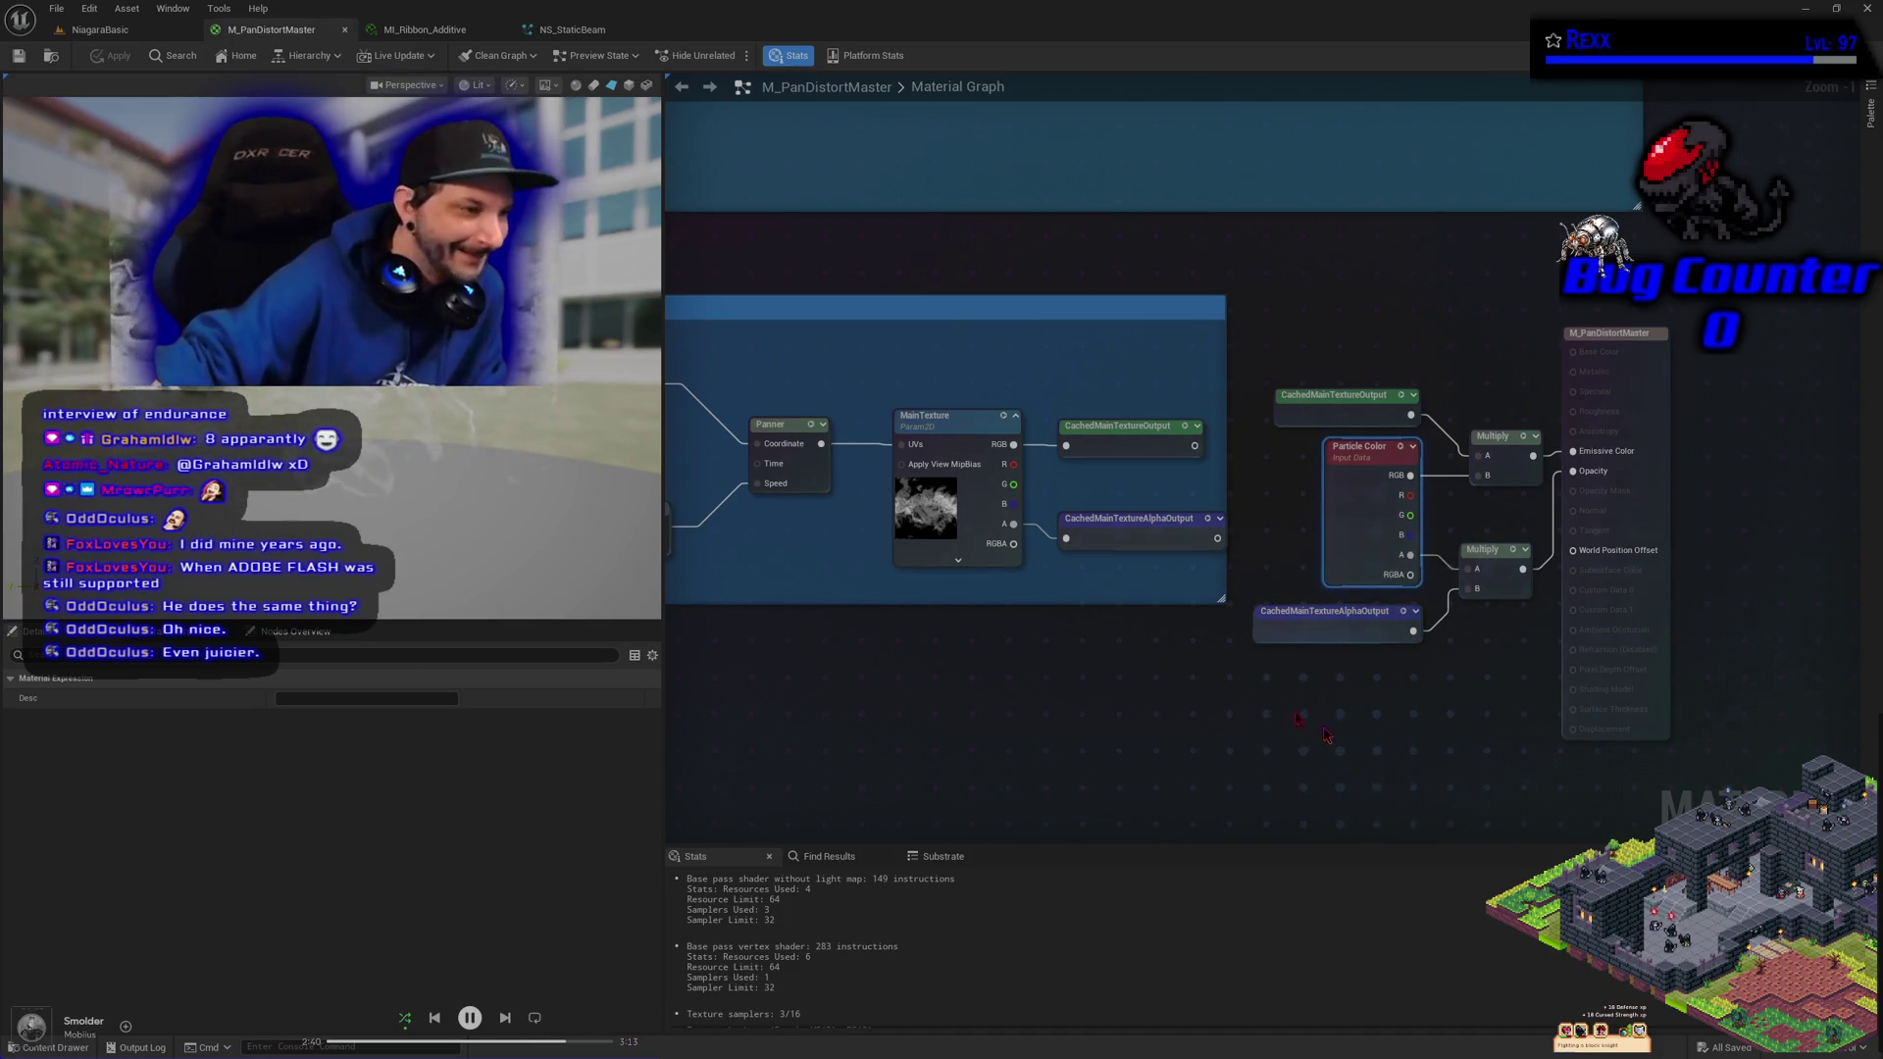
Deselect Particle Color and switch to the NS_StaticBeam Niagara system editor
click(1238, 747)
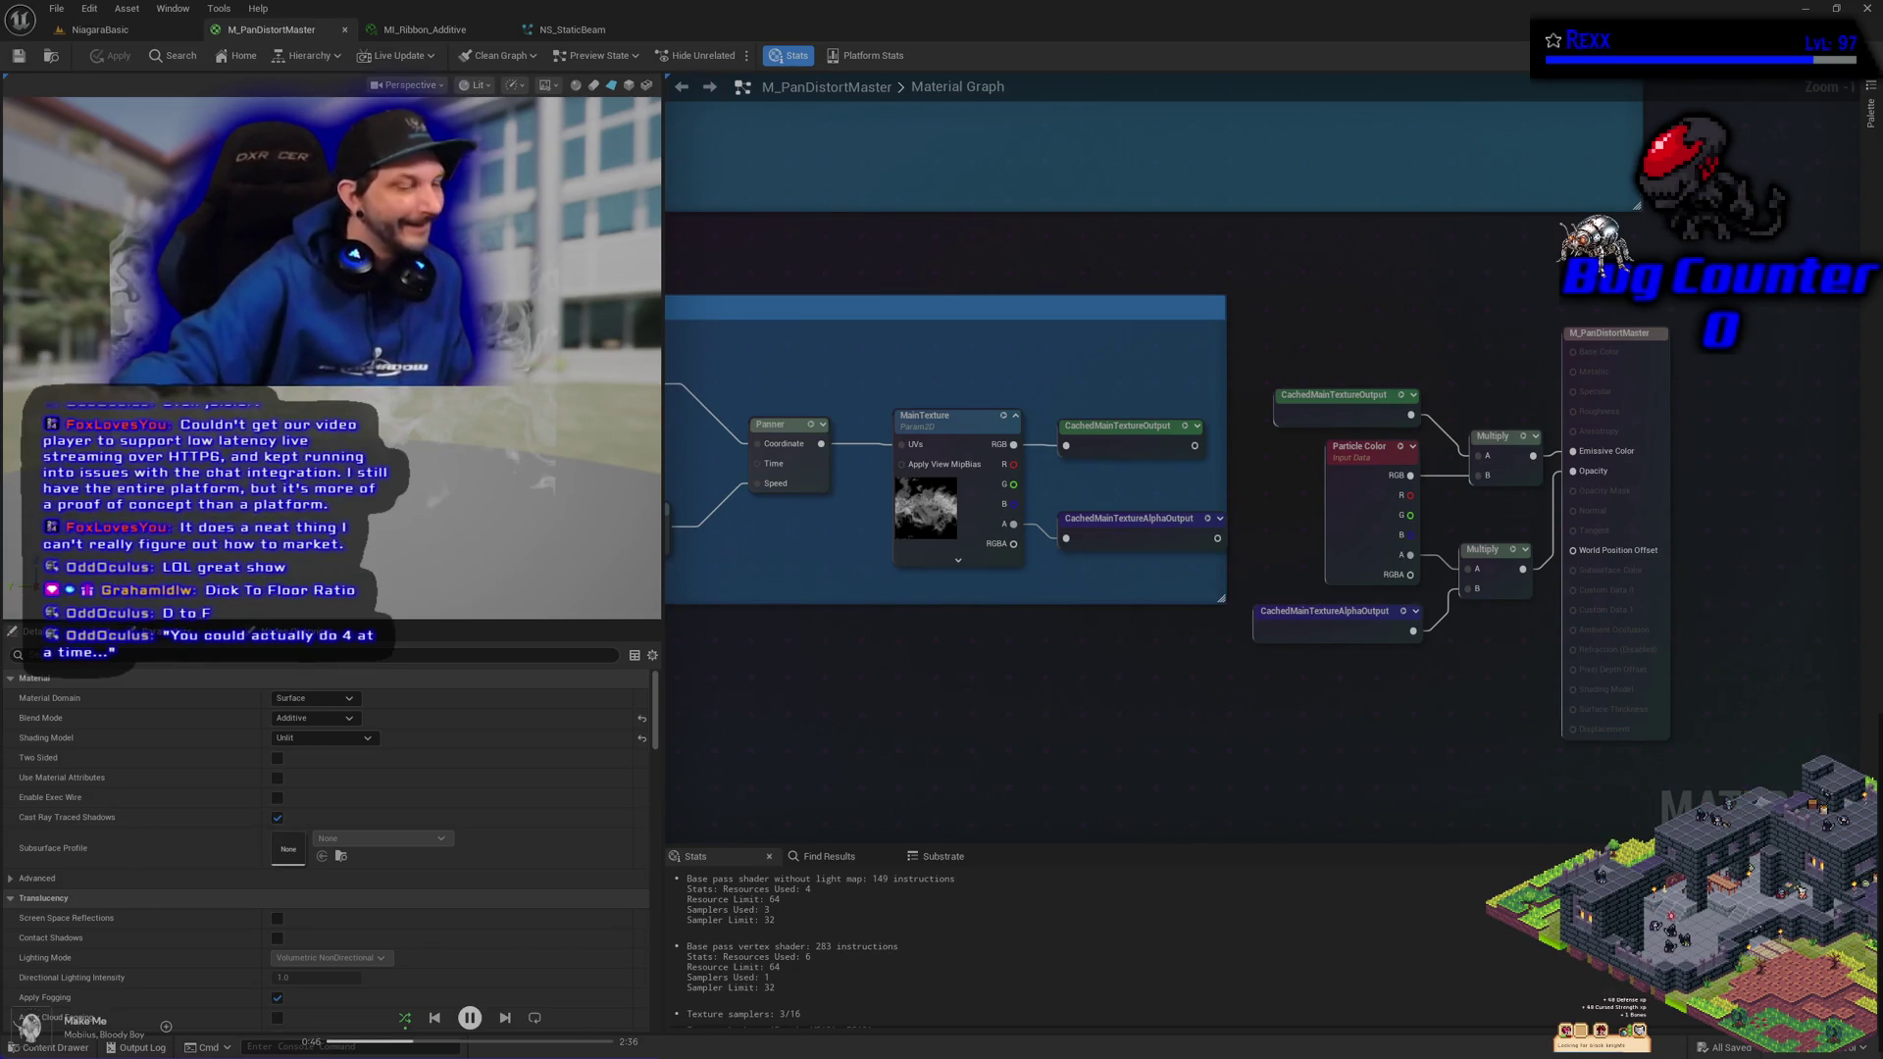
click(572, 29)
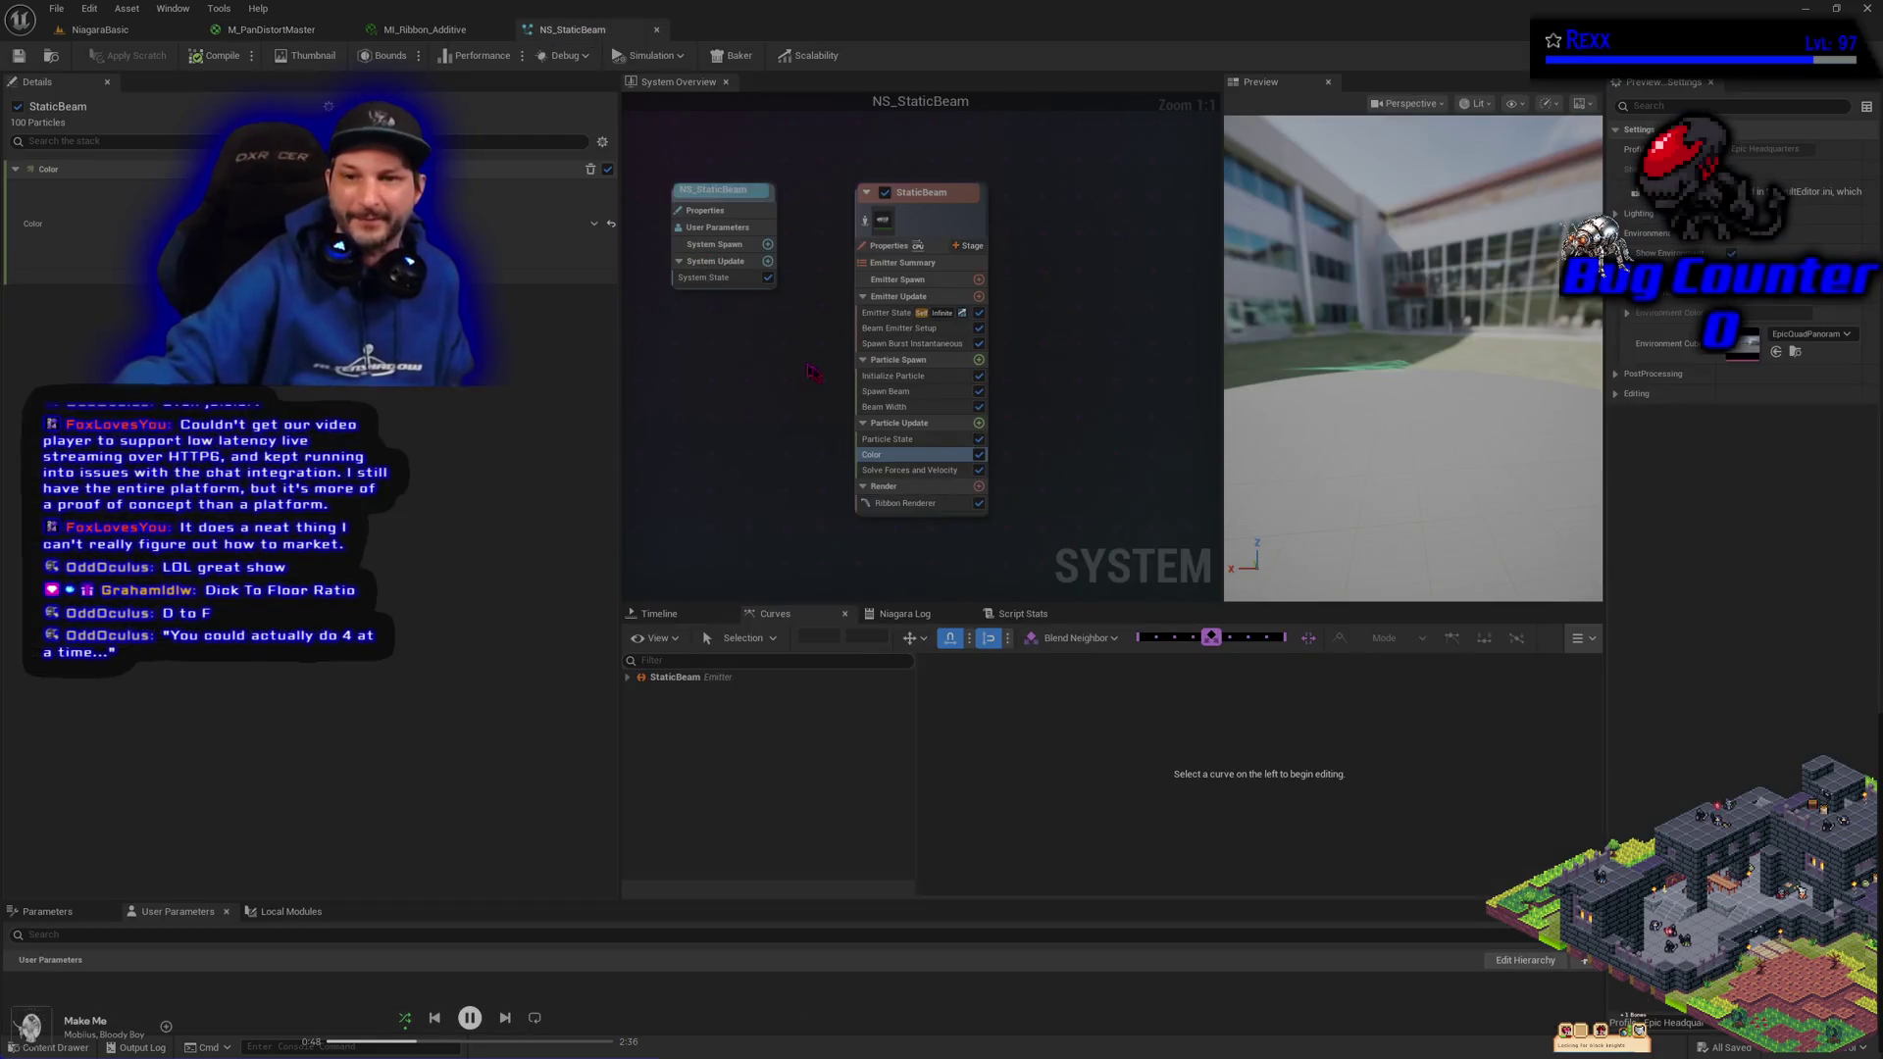
Compile and save NS_StaticBeam, then return to the NiagaraBasic level
click(910, 408)
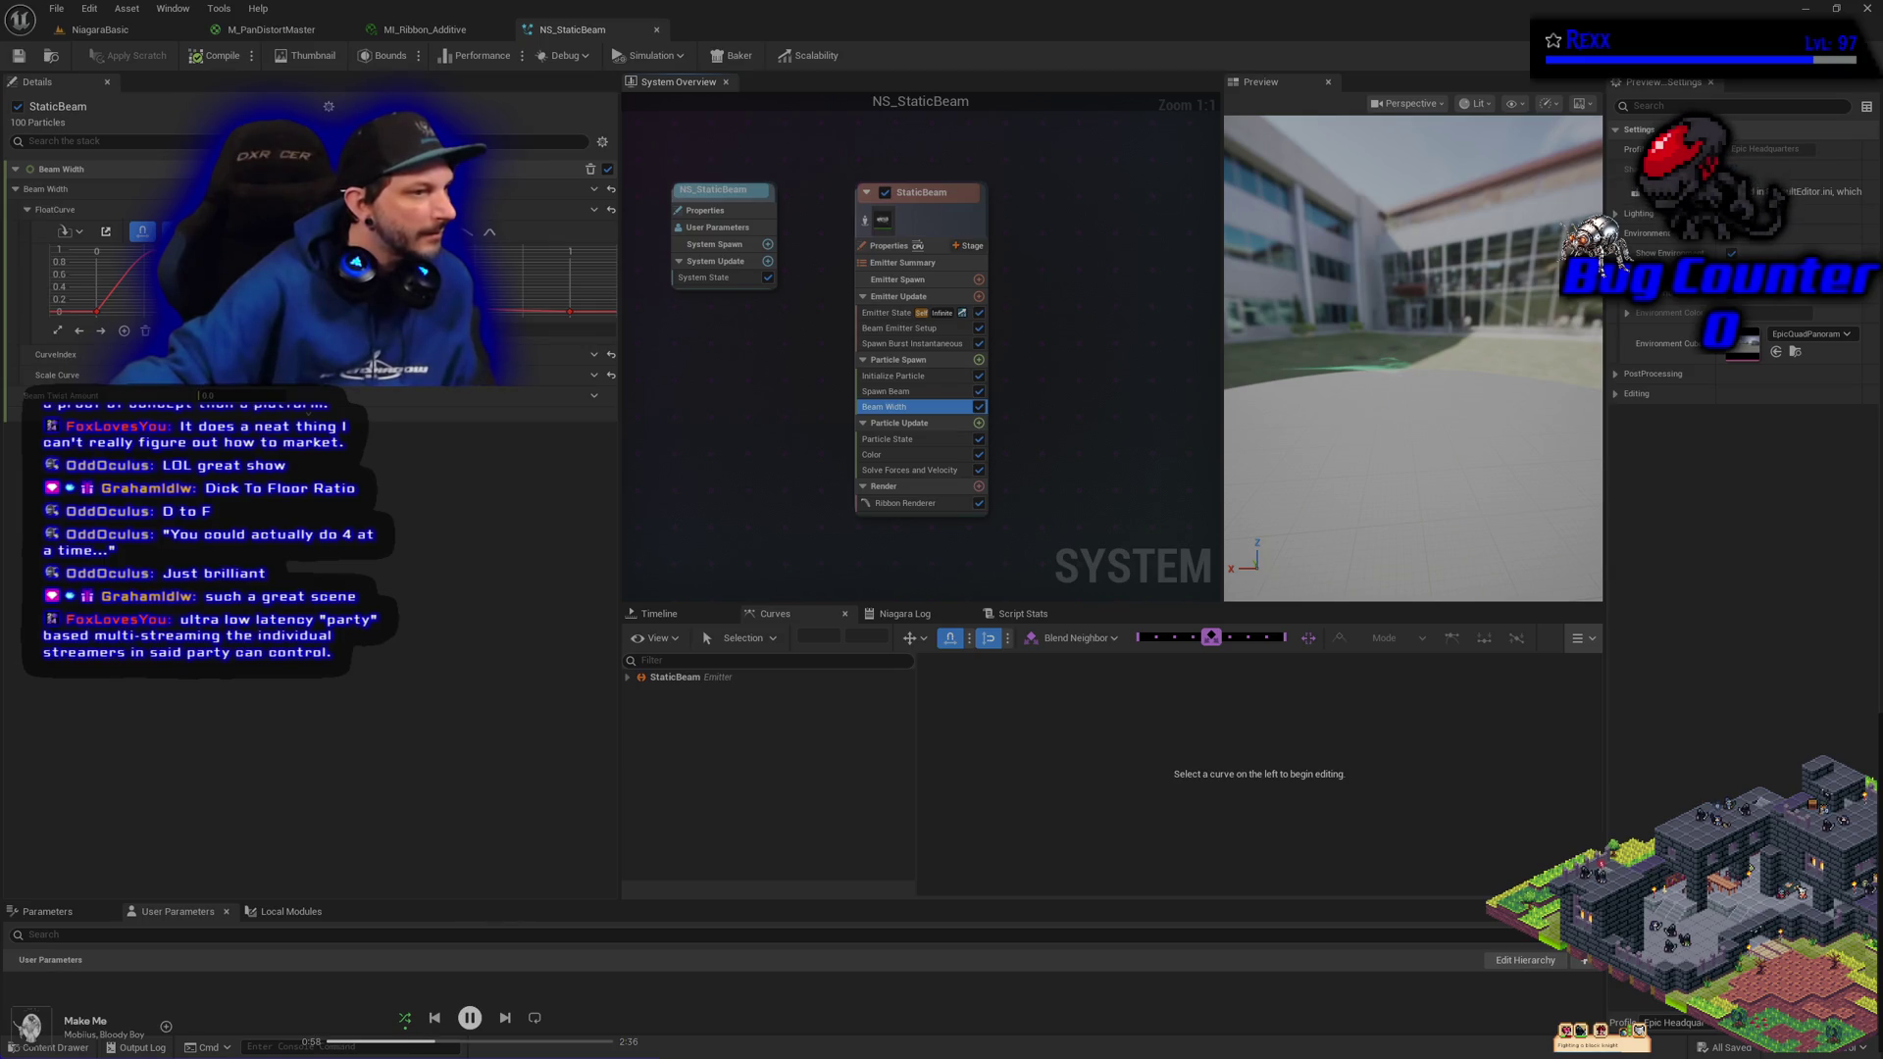
click(78, 374)
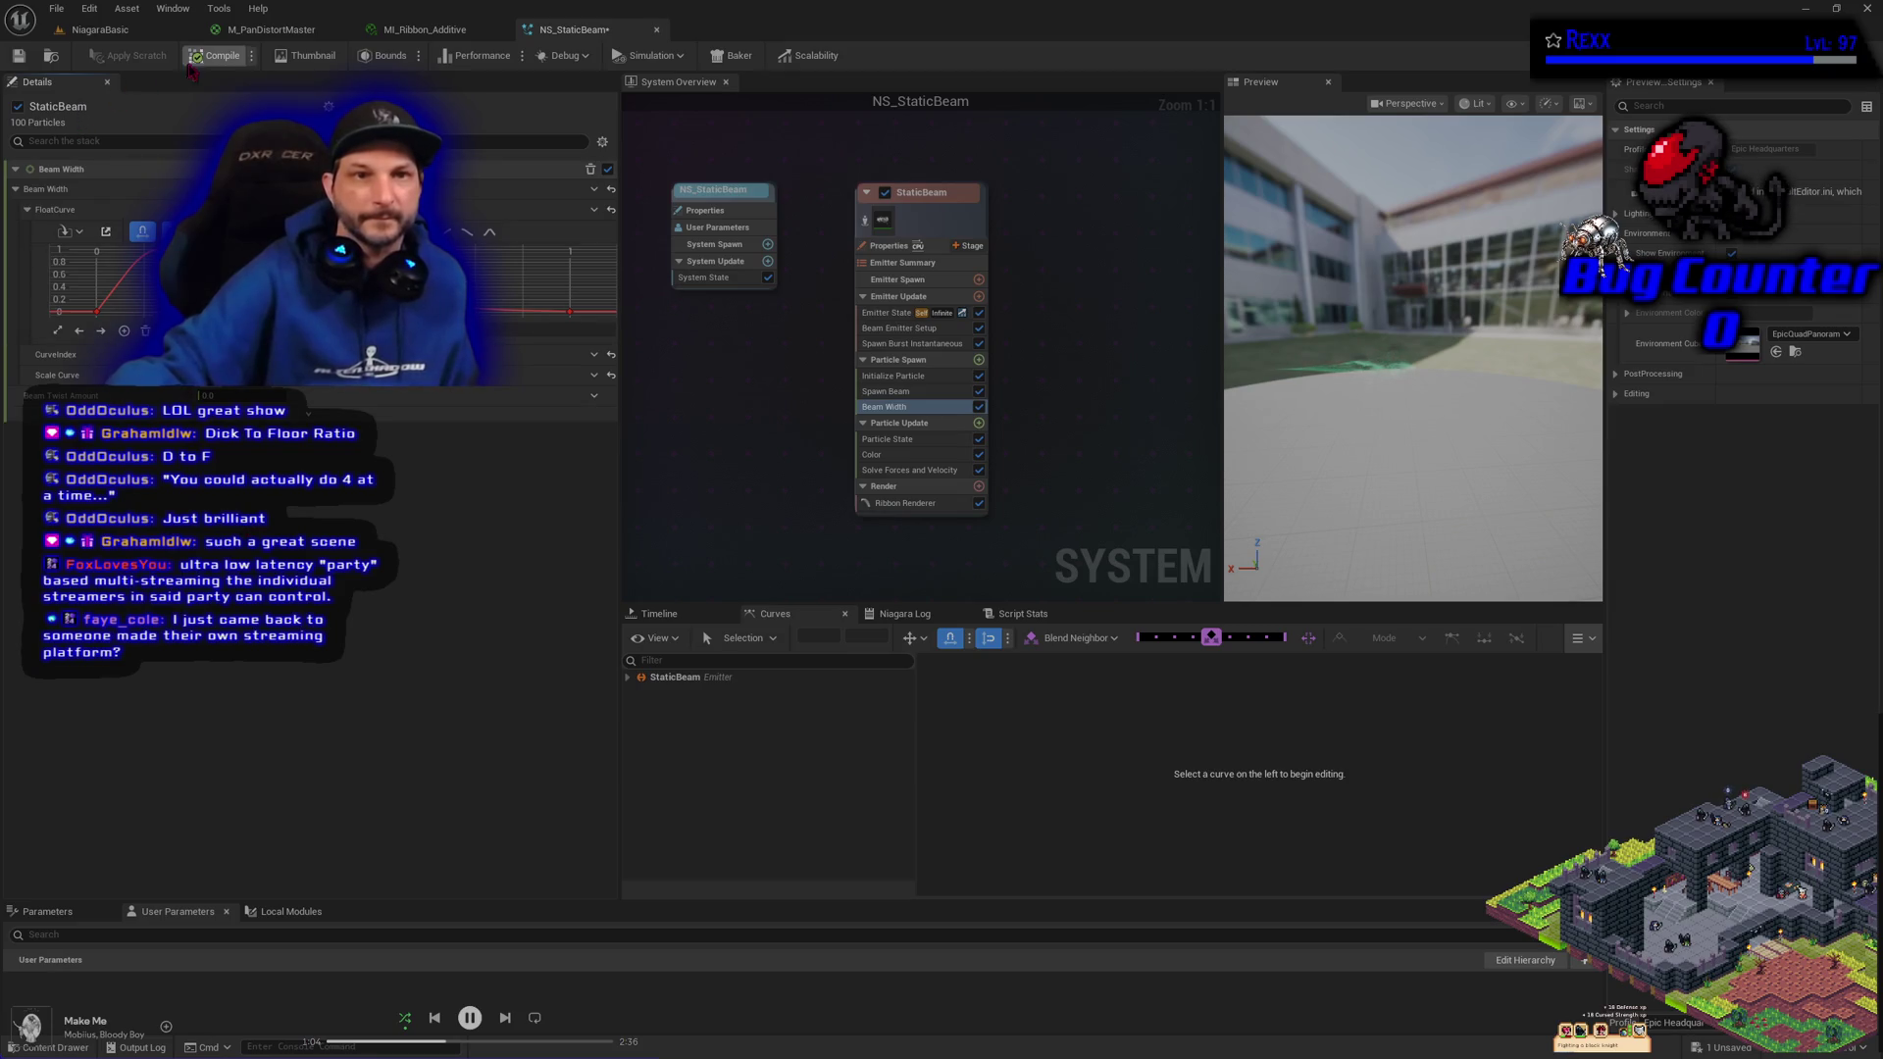
click(19, 57)
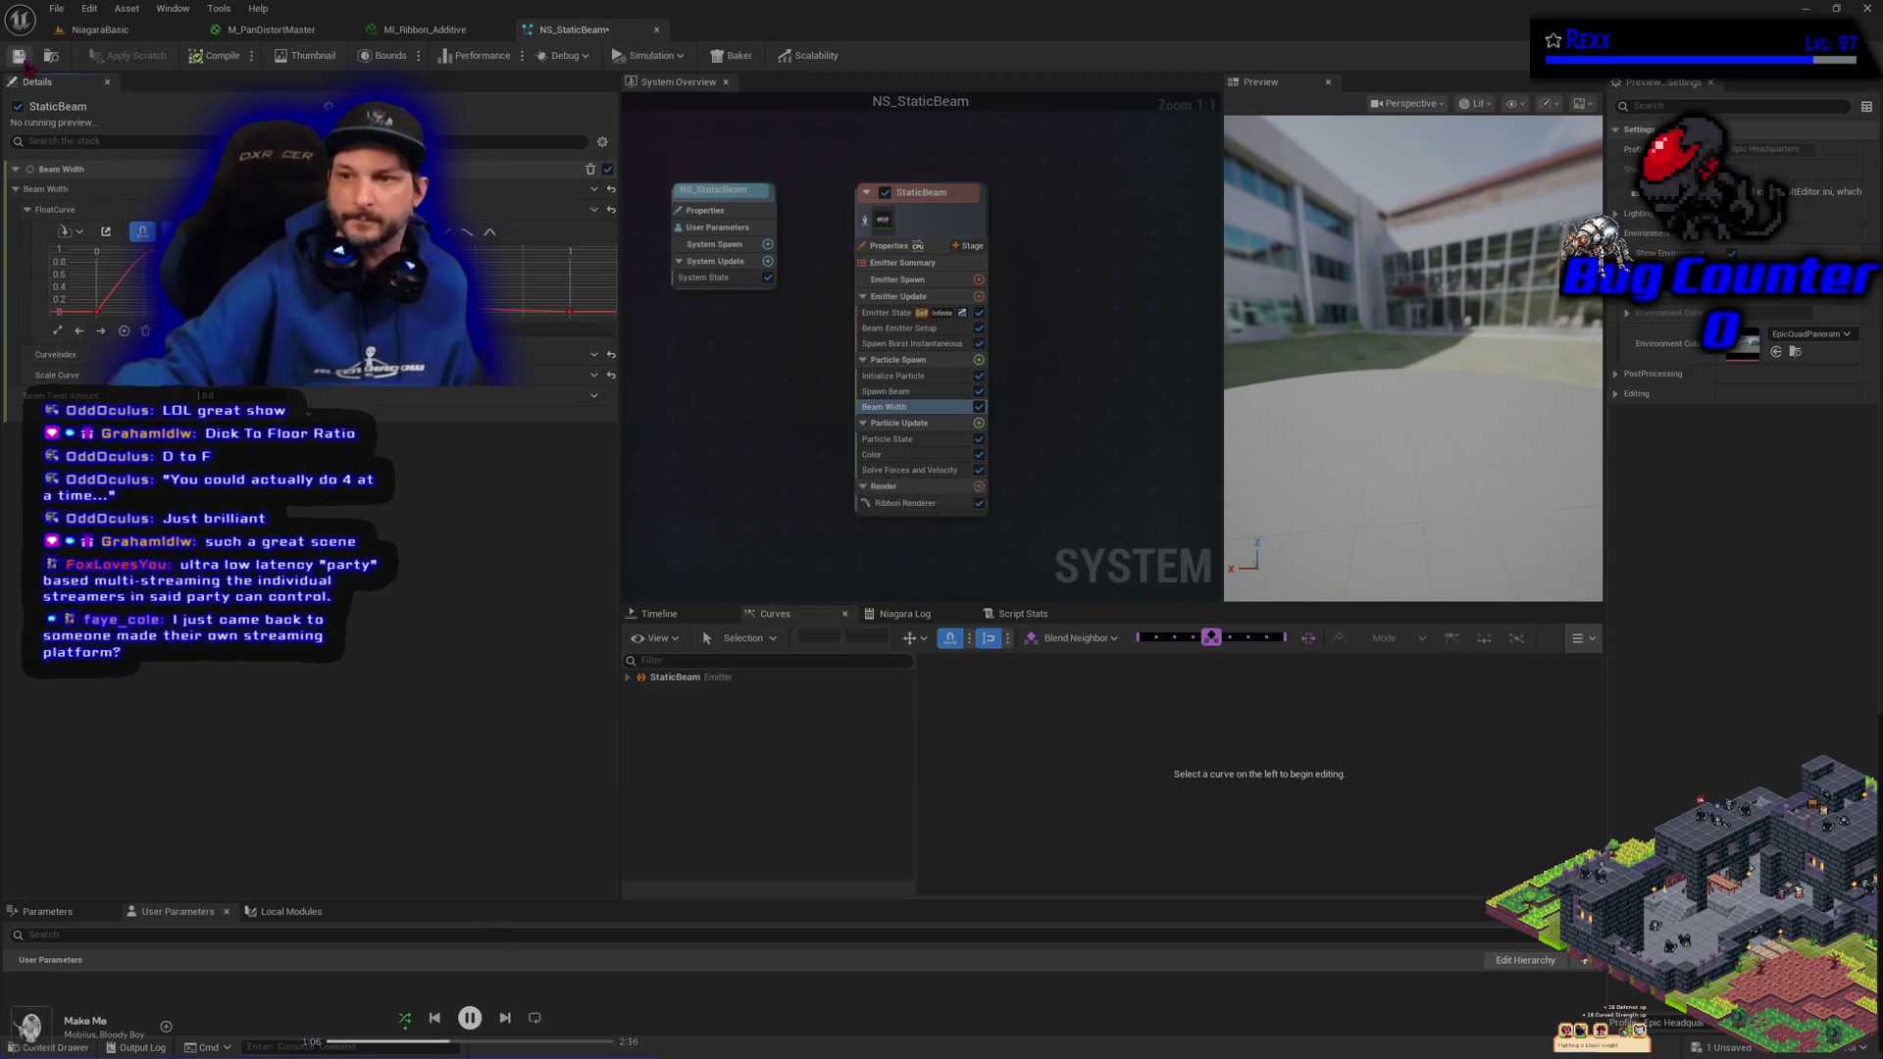
click(94, 30)
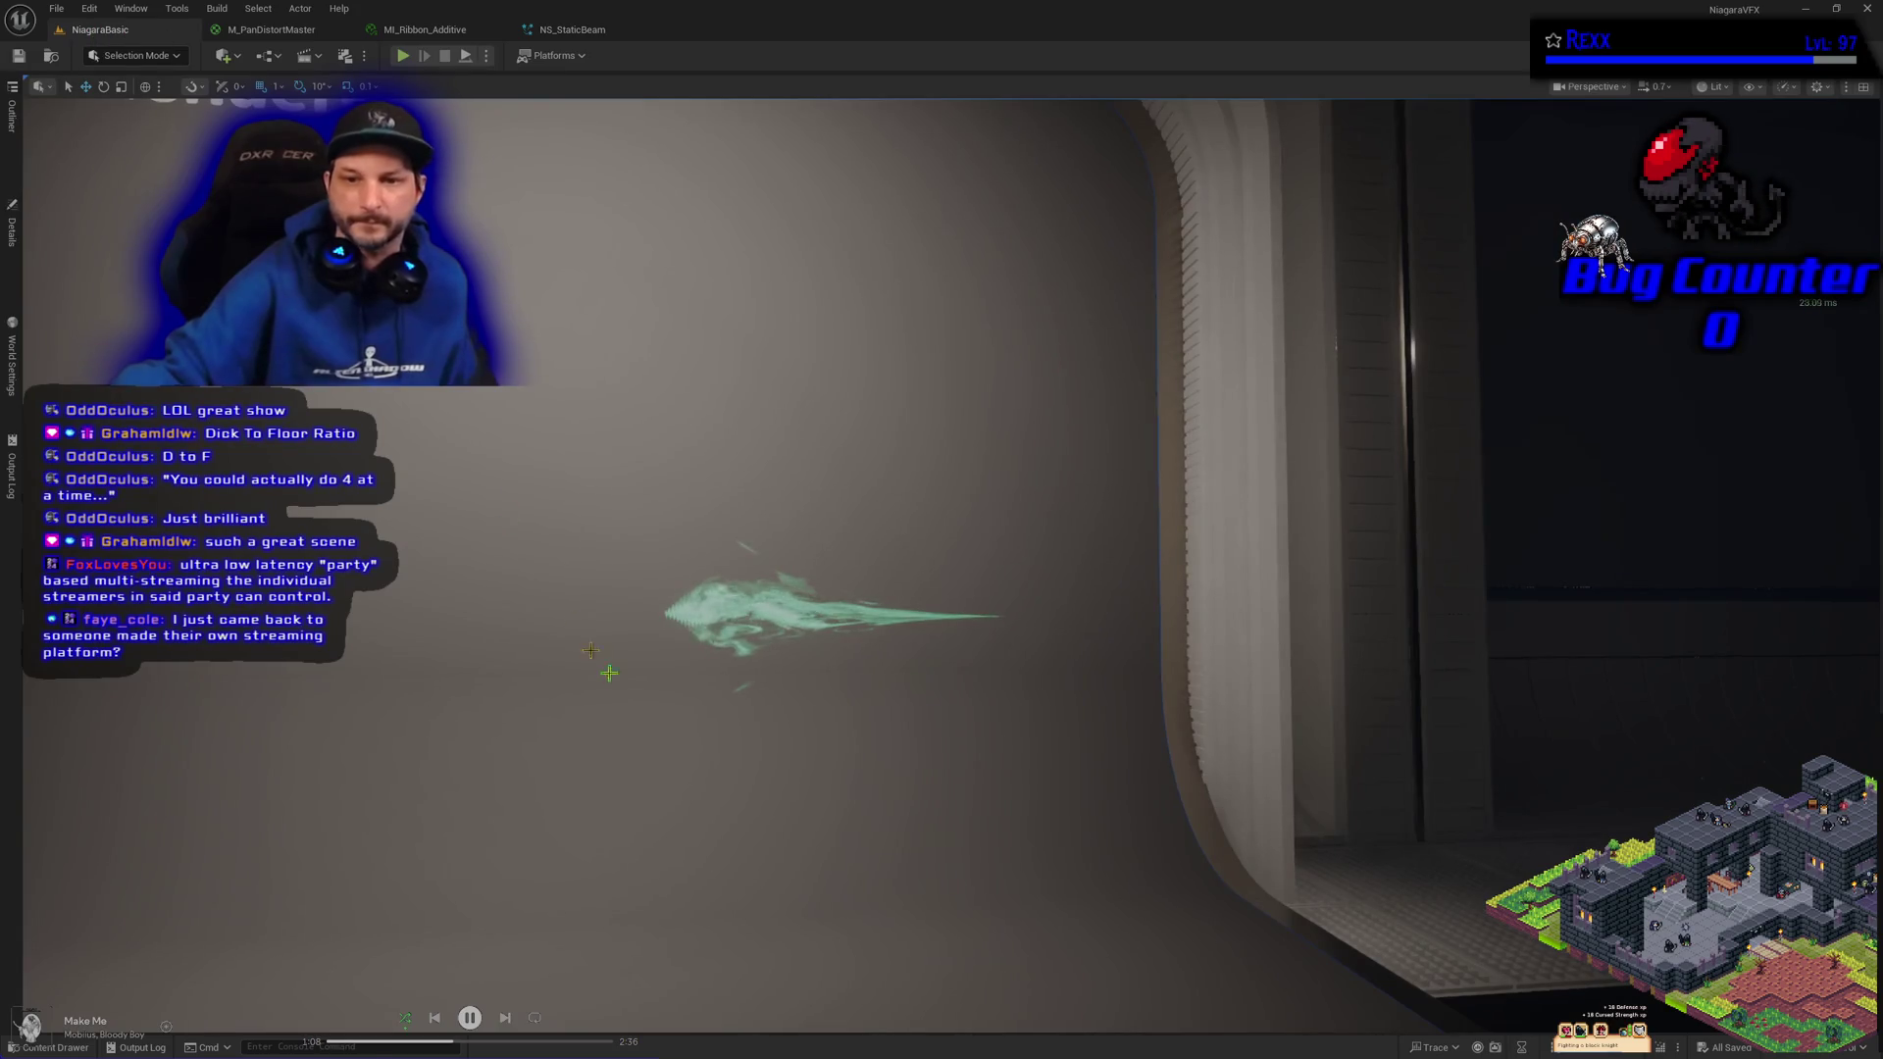
Turn the level camera down the corridor to view the beam, then return to the M_PanDistortMaster graph
mouse_move(623, 718)
mouse_down()
mouse_move(883, 718)
mouse_move(814, 718)
mouse_move(814, 686)
mouse_move(878, 628)
mouse_move(883, 579)
mouse_move(873, 638)
mouse_move(623, 718)
mouse_up()
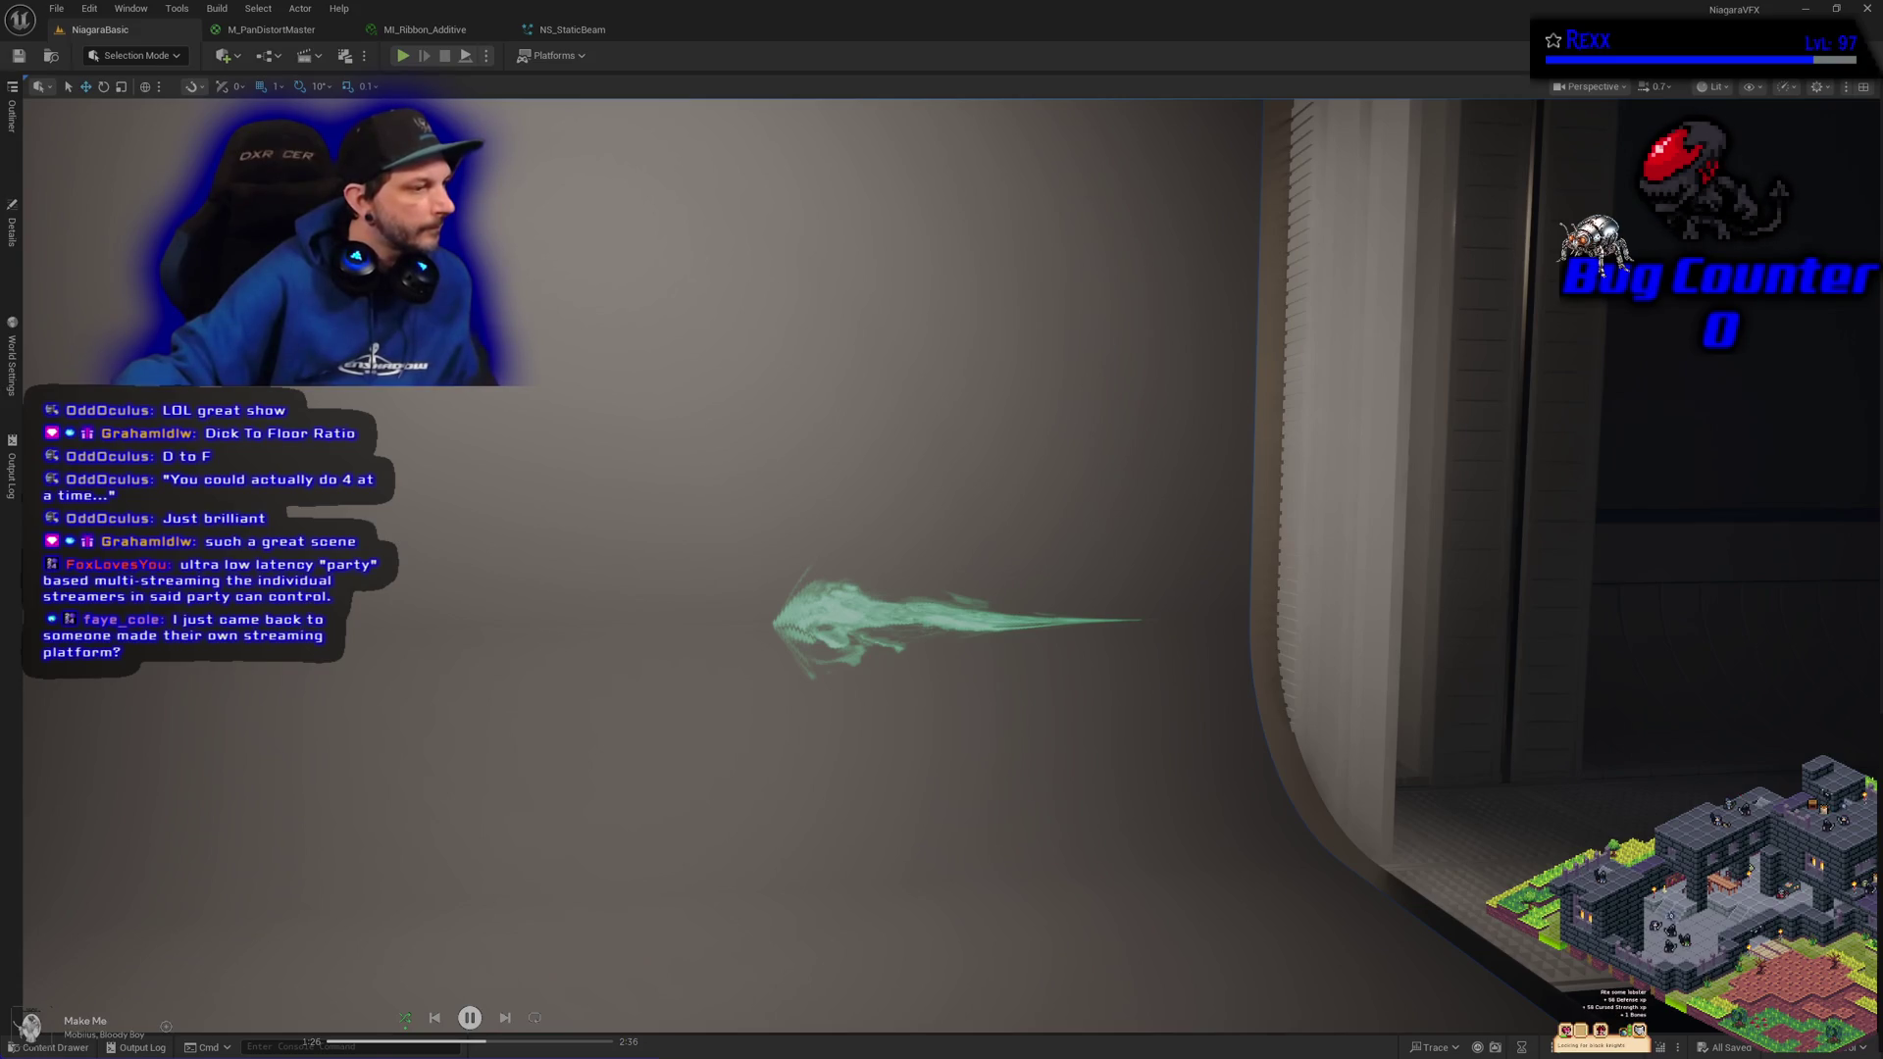
click(215, 32)
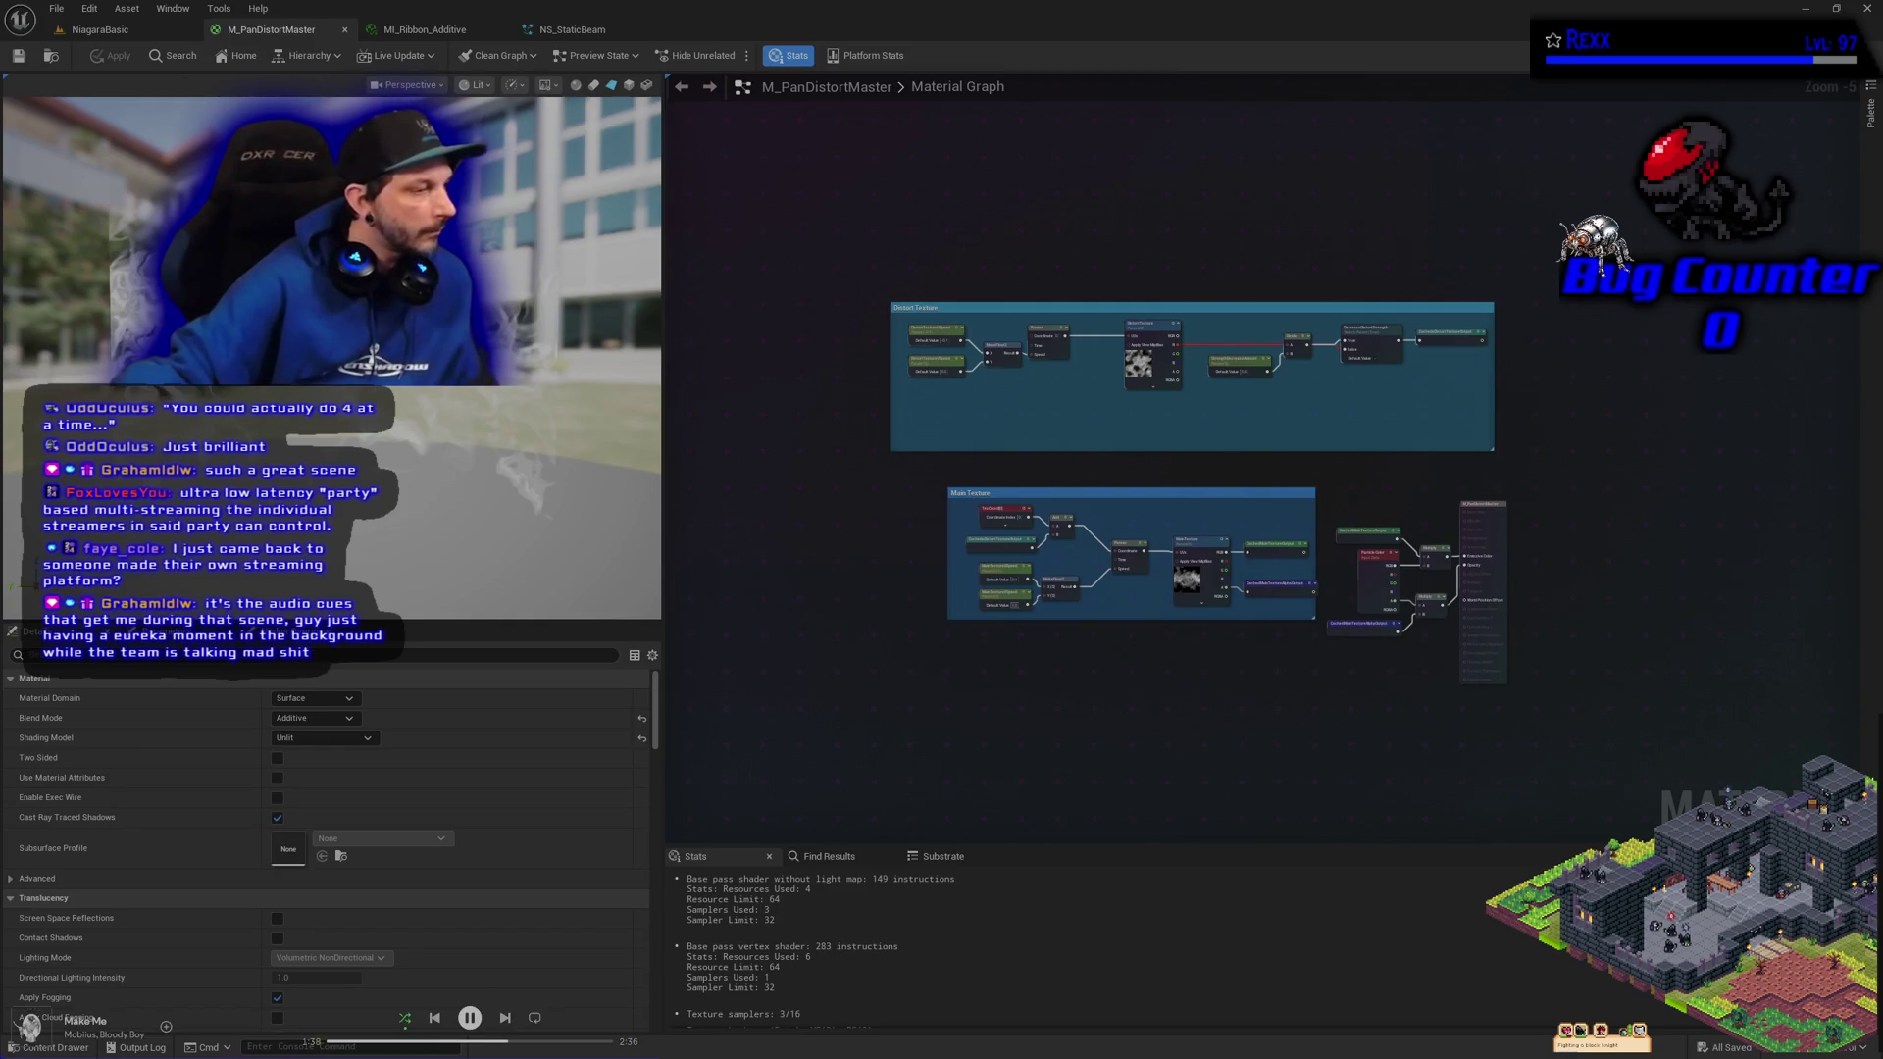
Duplicate the DistortTexture node below the graph and rename the copy DissolveTexture
click(1152, 339)
key(ctrl+v)
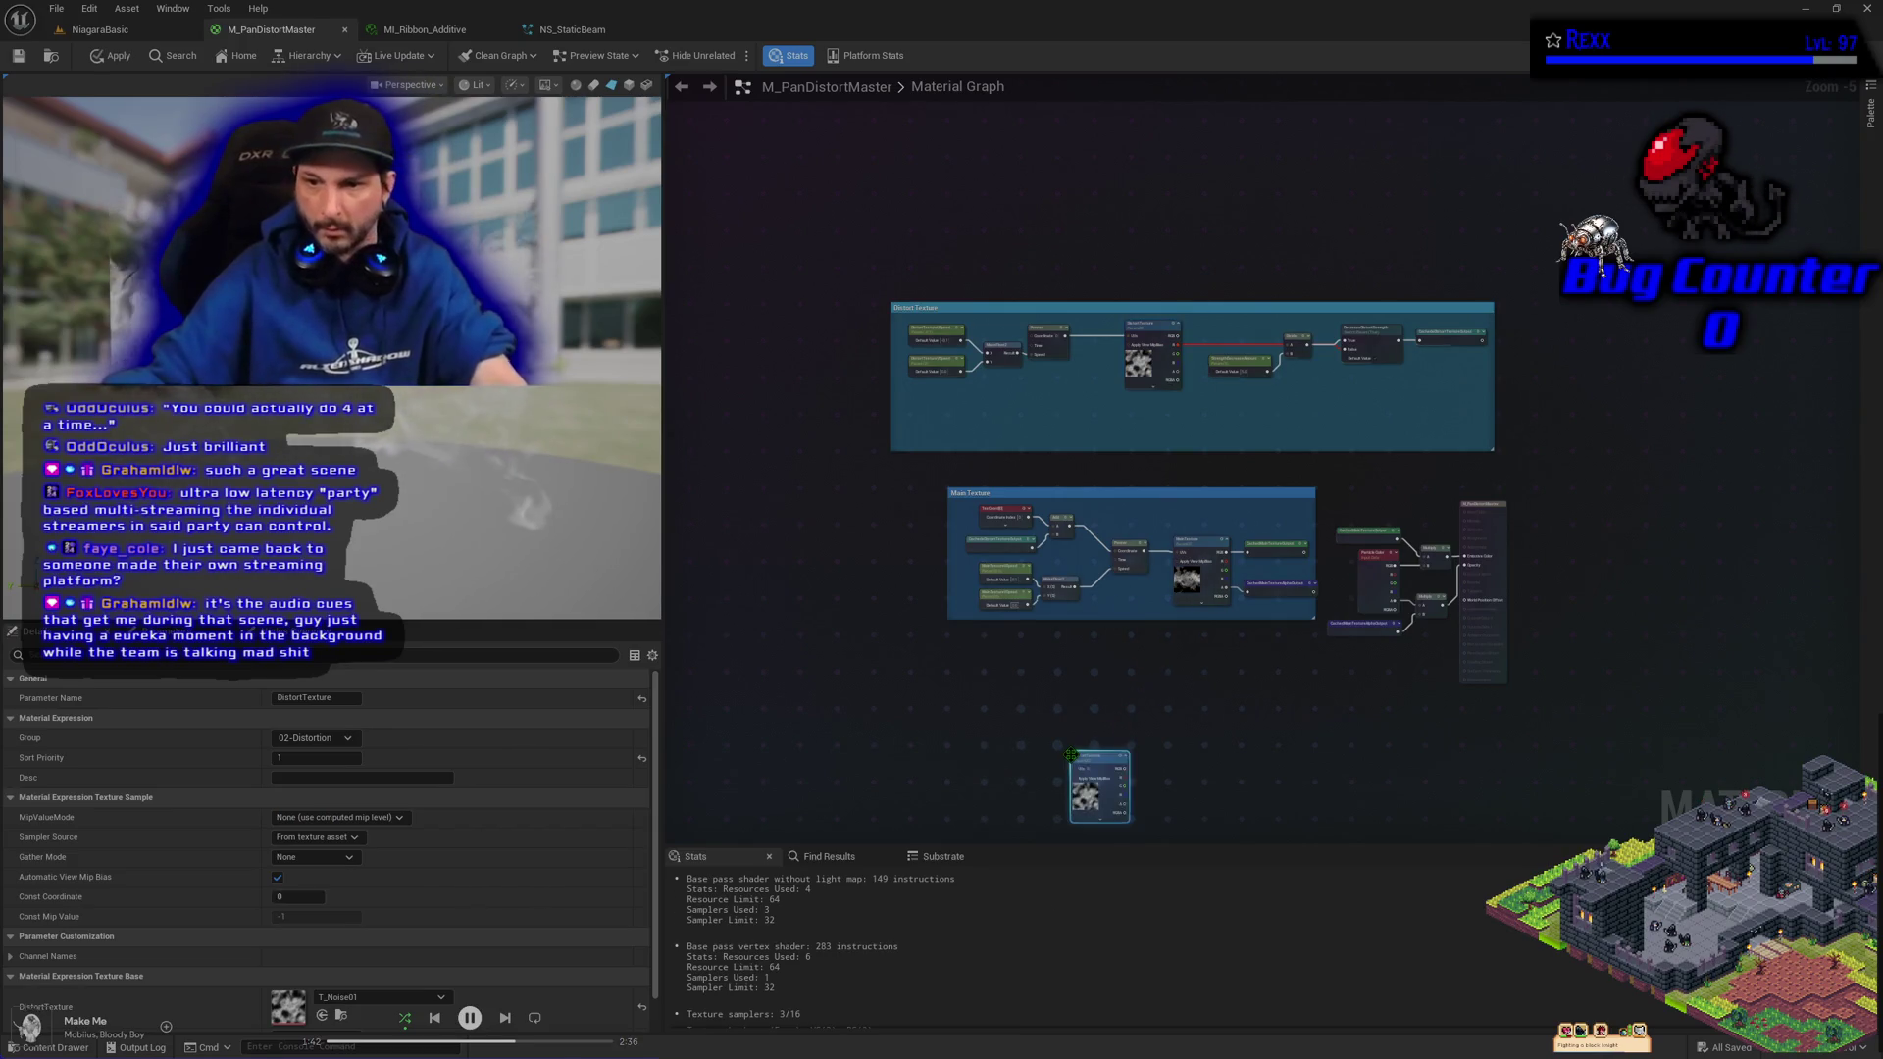
scroll(1072, 755, up, 5)
drag(1072, 756, 795, 579)
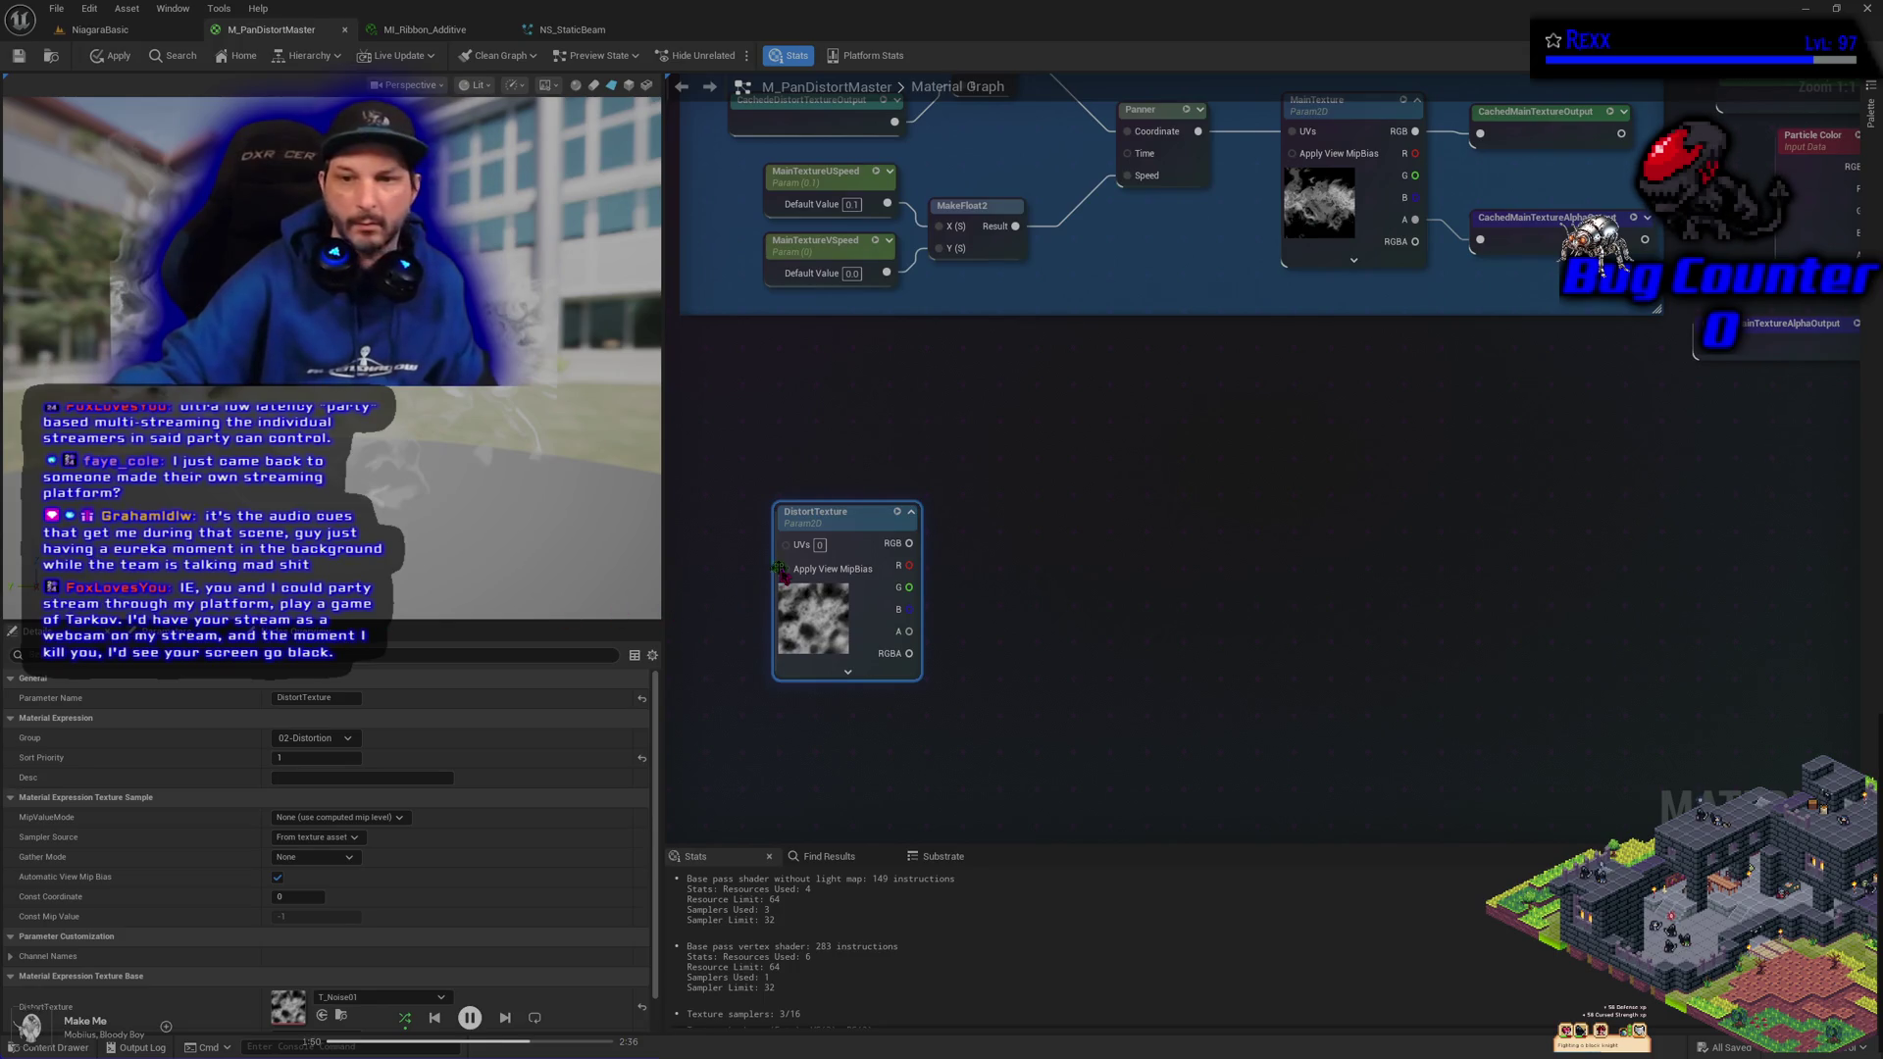
click(316, 698)
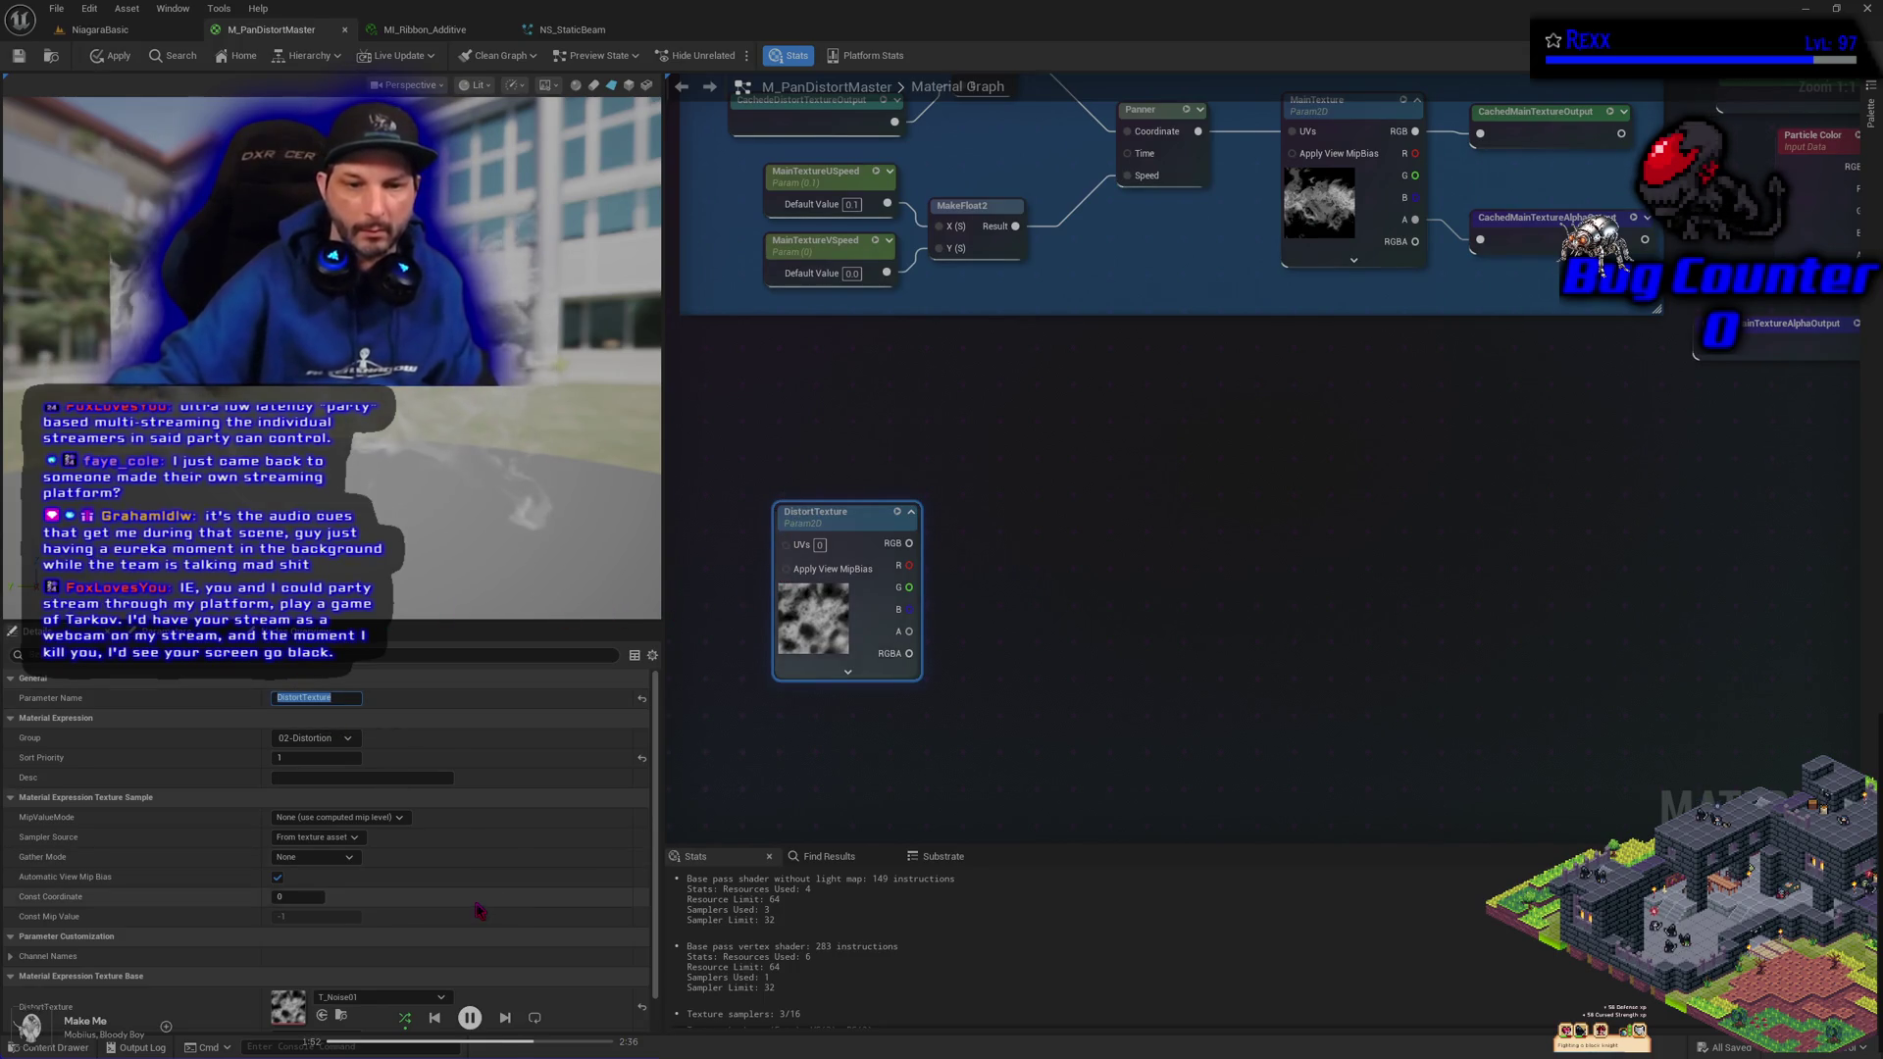
key(Left)
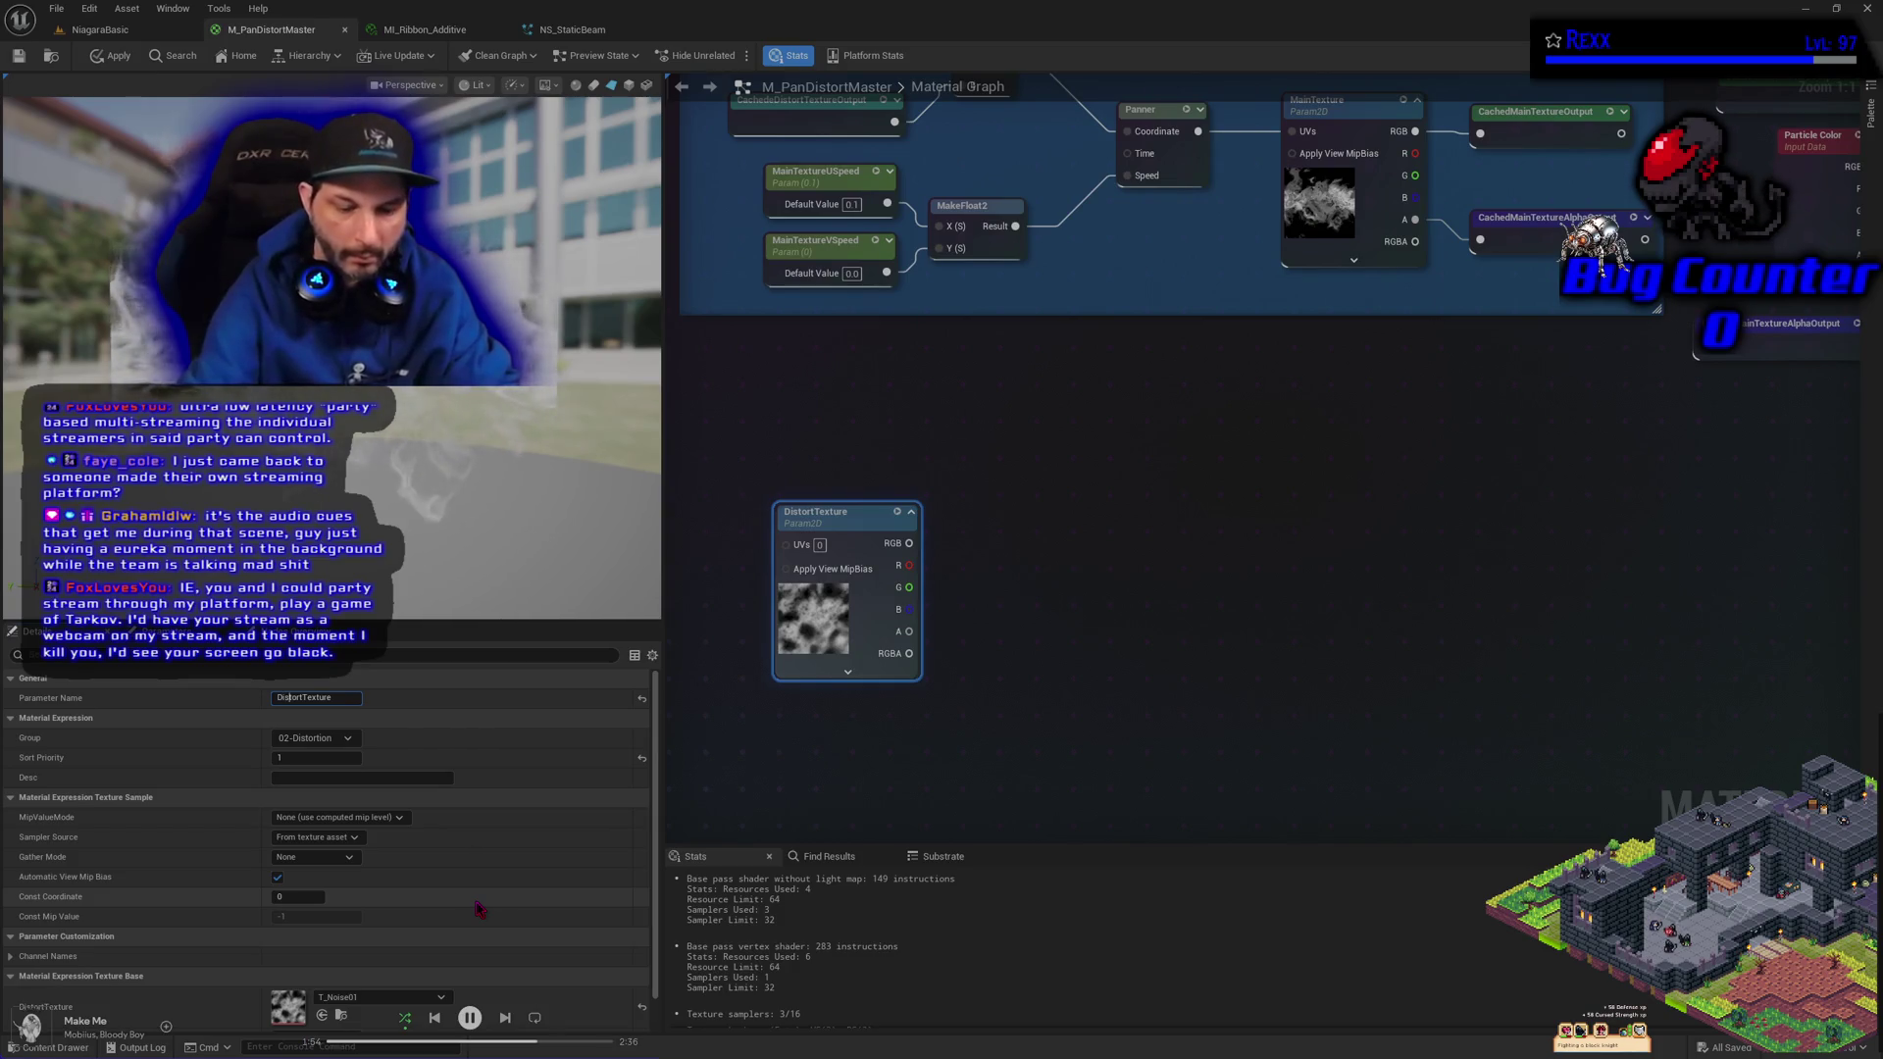
key(BackSpace)
text(solve)
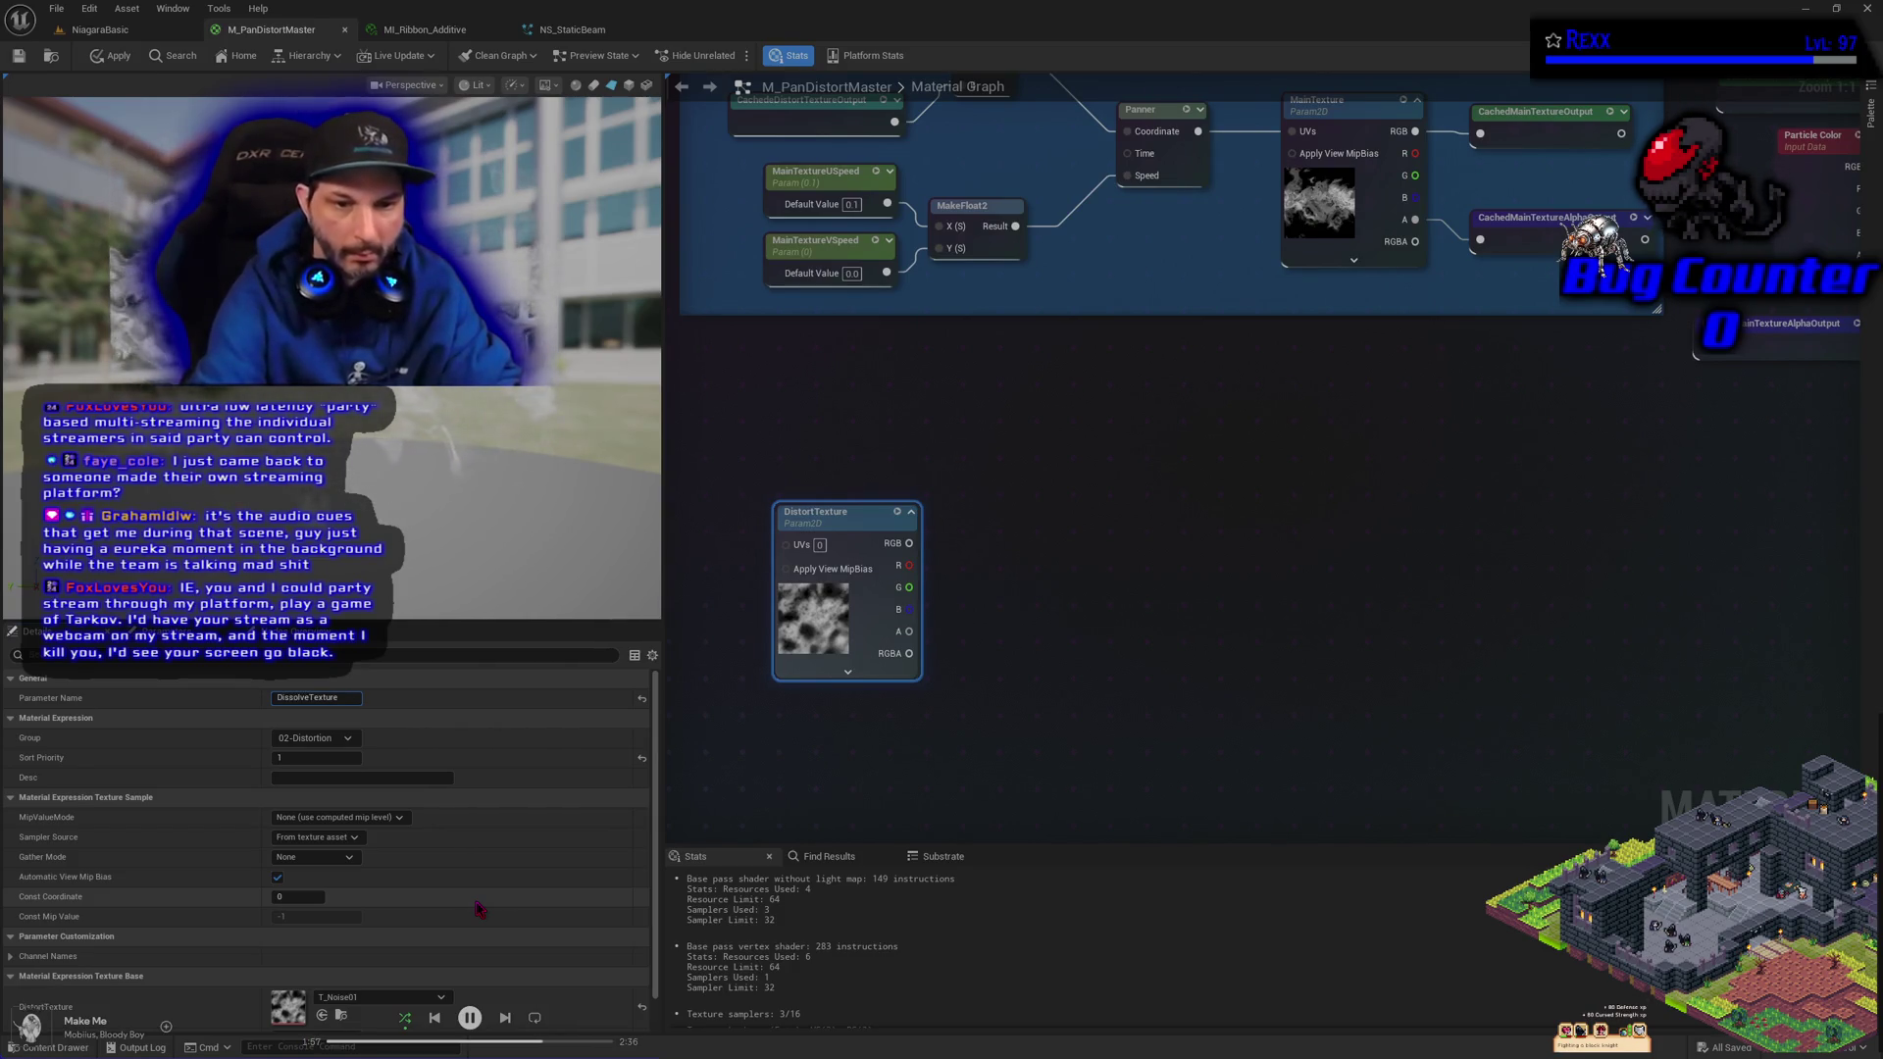
key(Return)
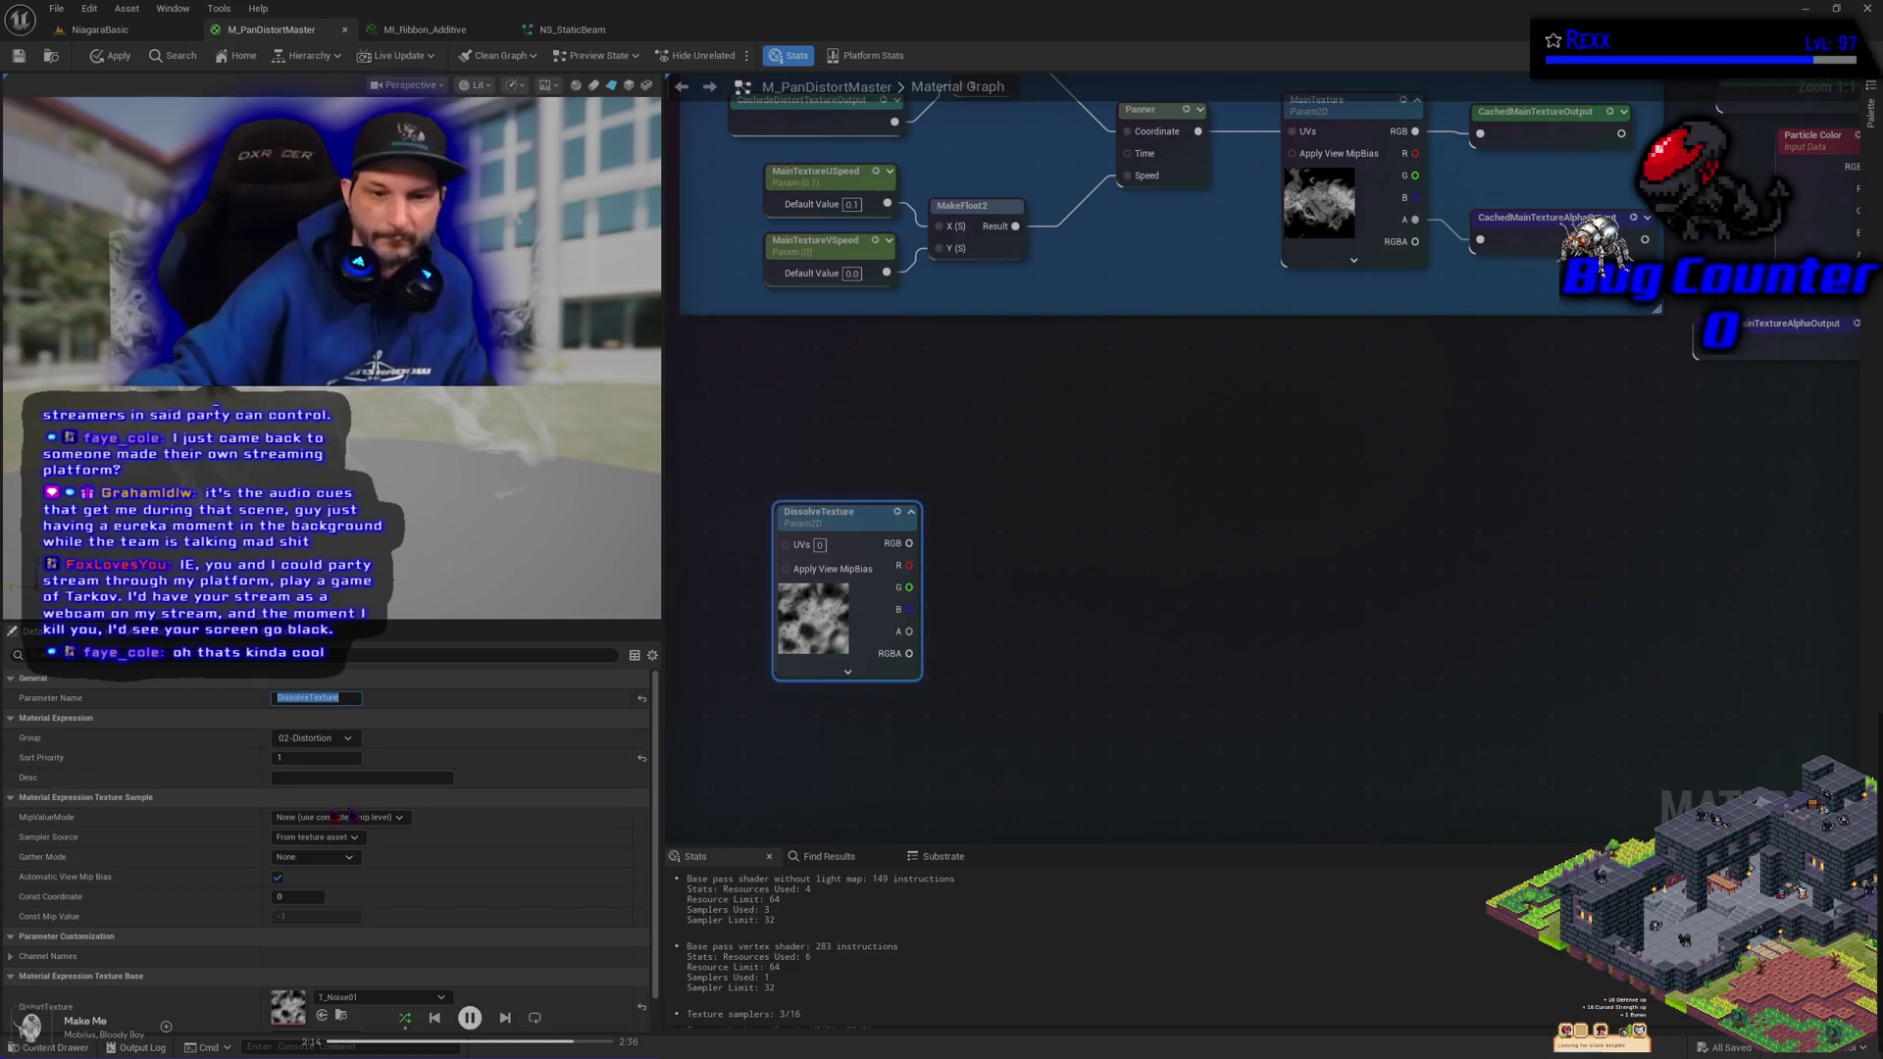
key(Return)
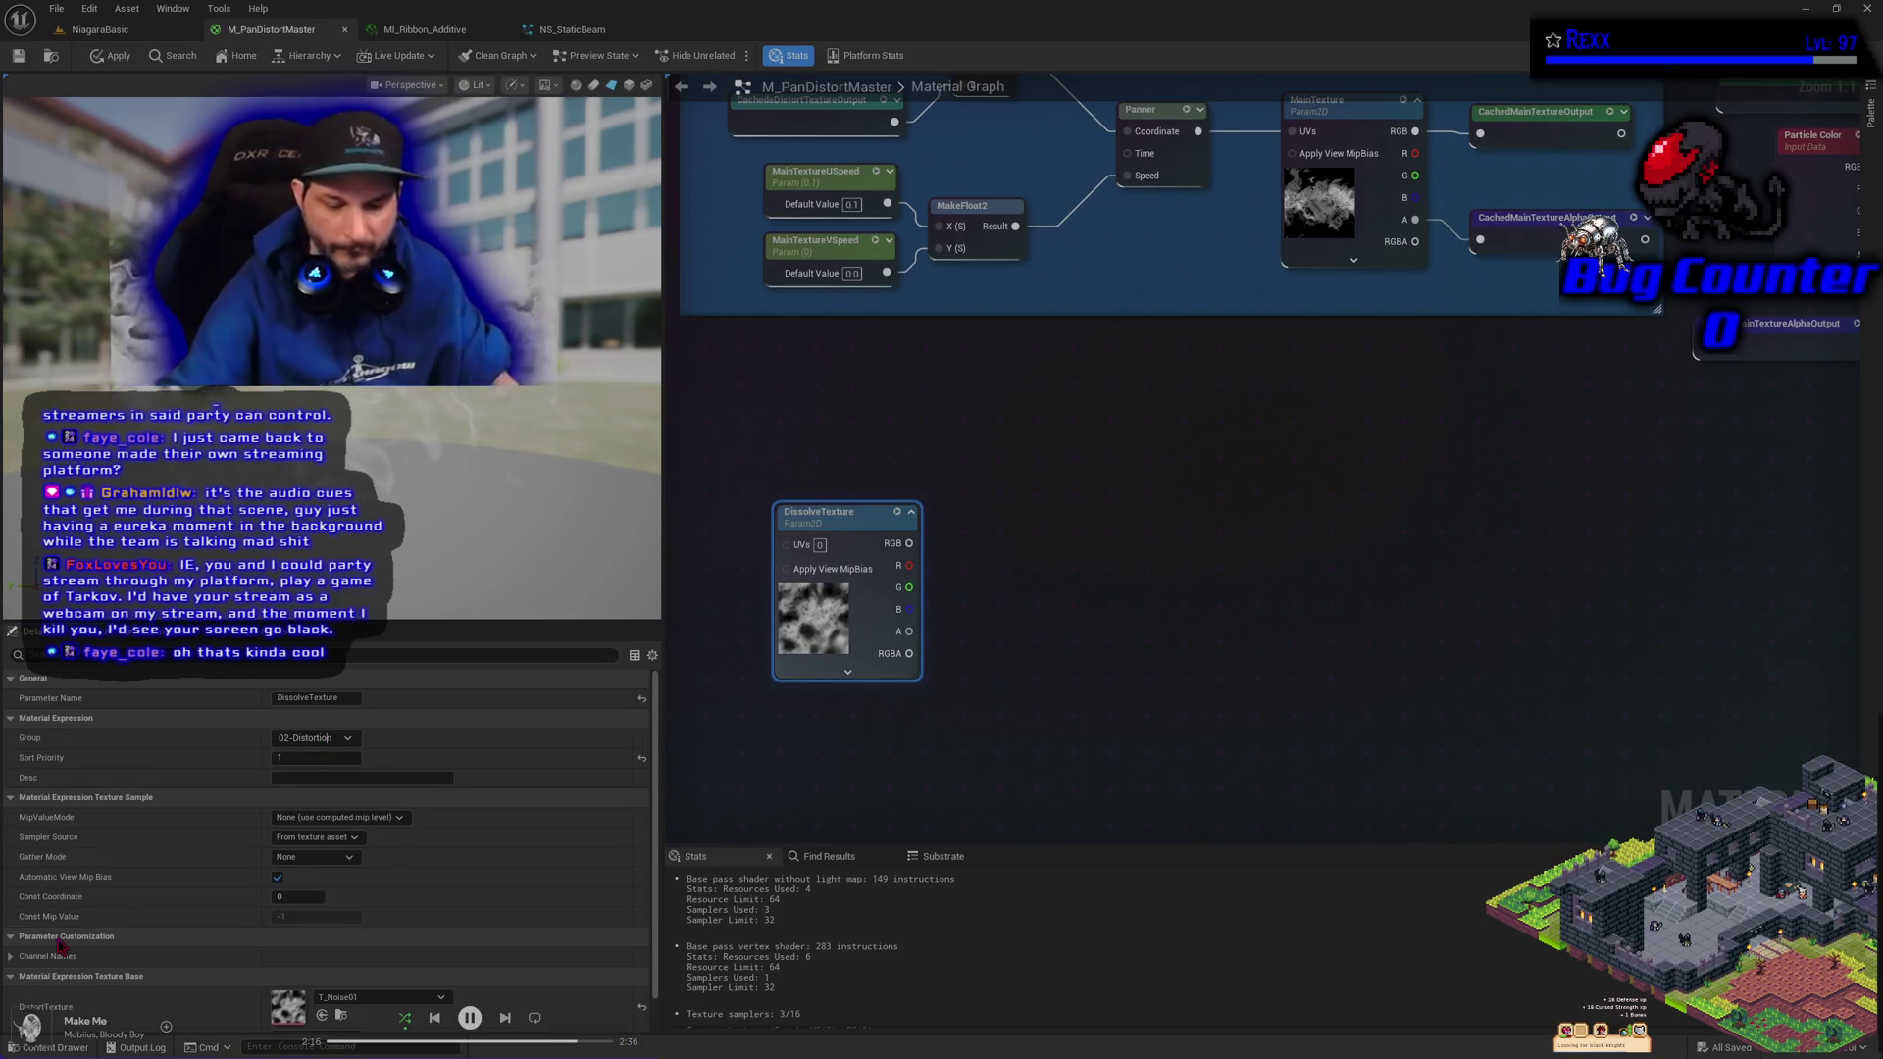
Change the DissolveTexture parameter's group from 02-Distortion to 03-Dissolve
key(BackSpace)
key(BackSpace)
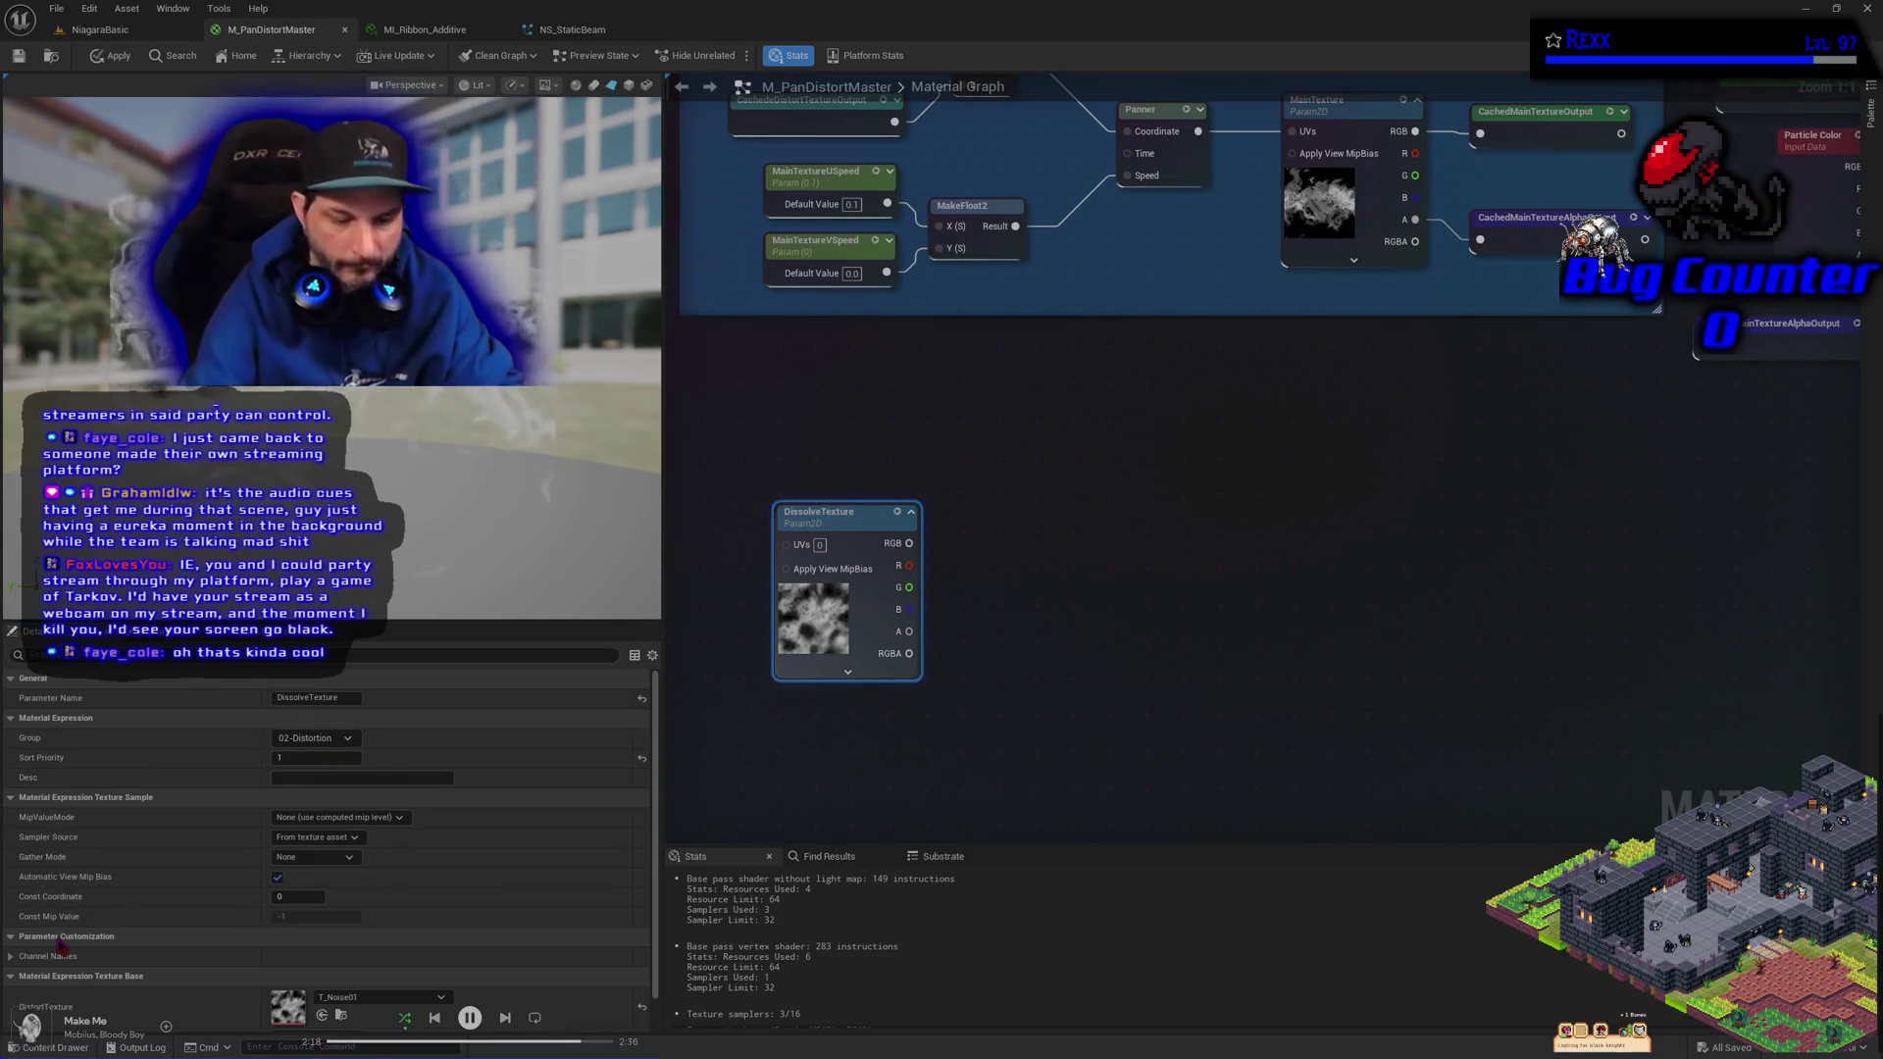
text(3-)
key(Return)
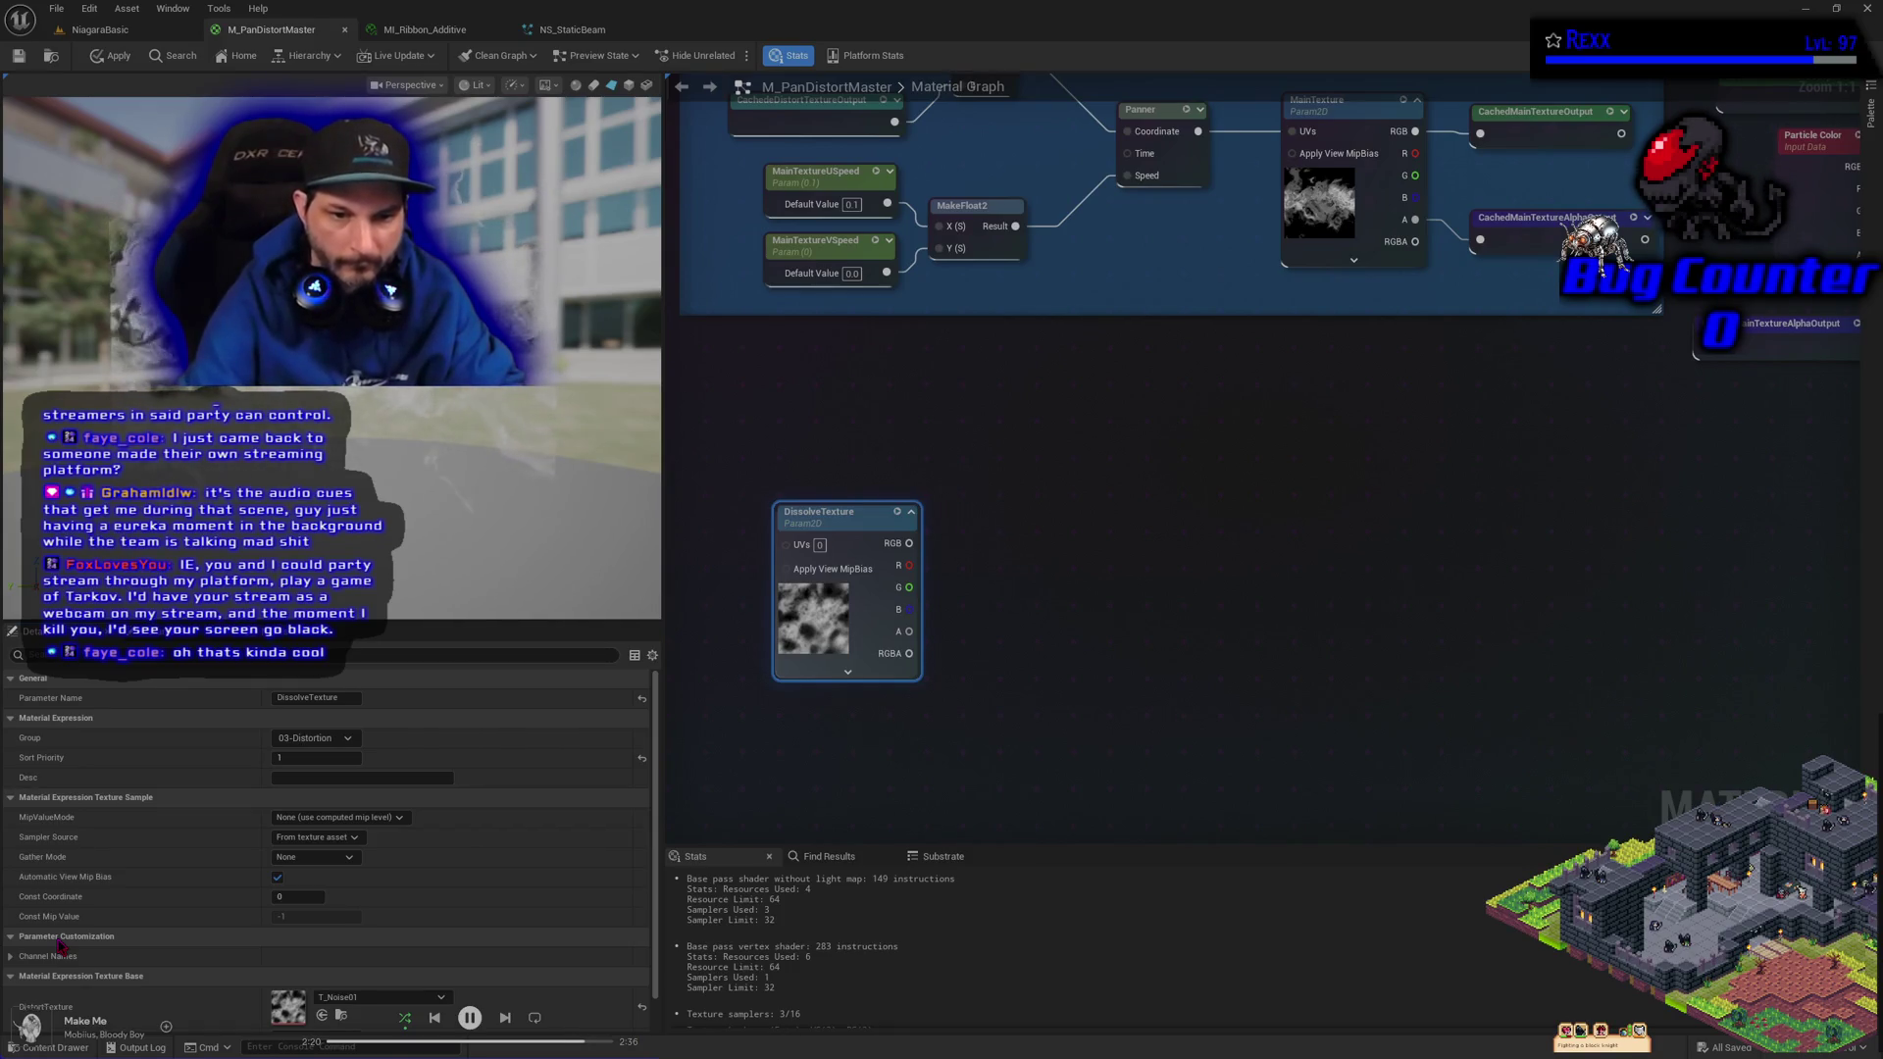
text(e)
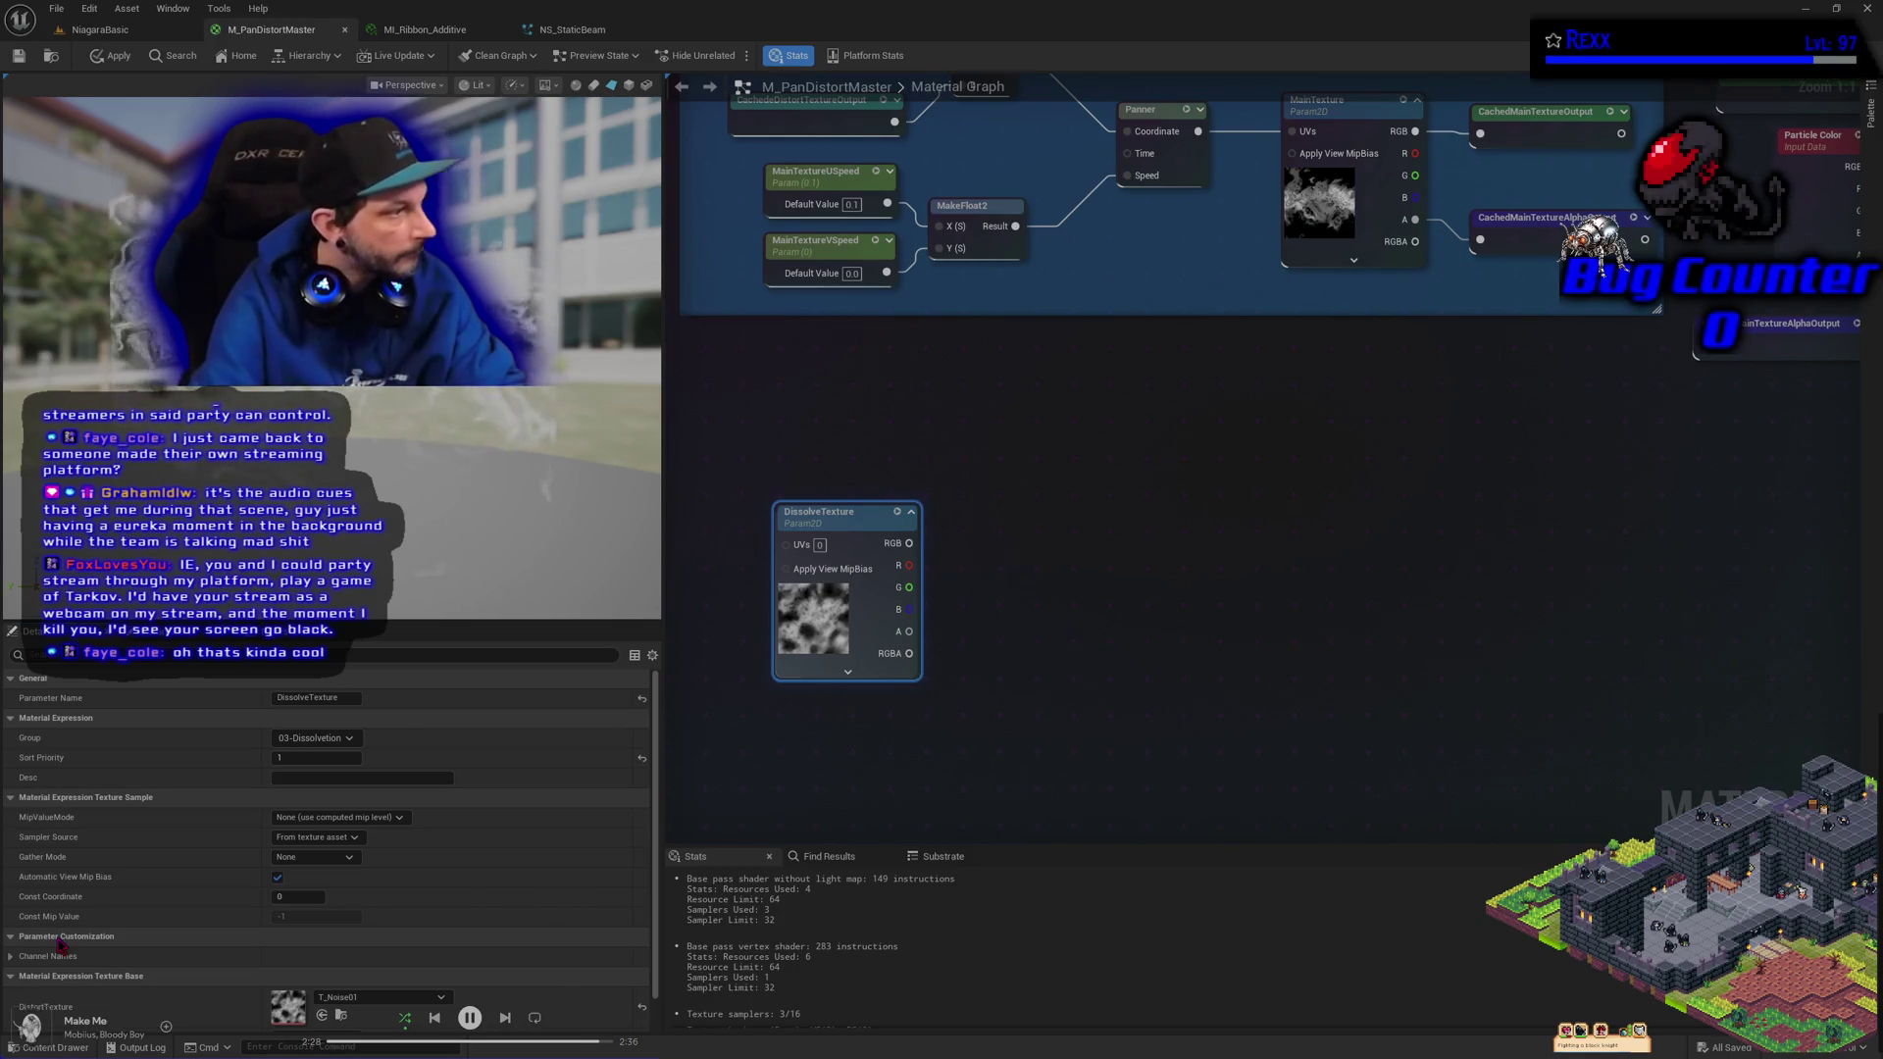
key(Delete)
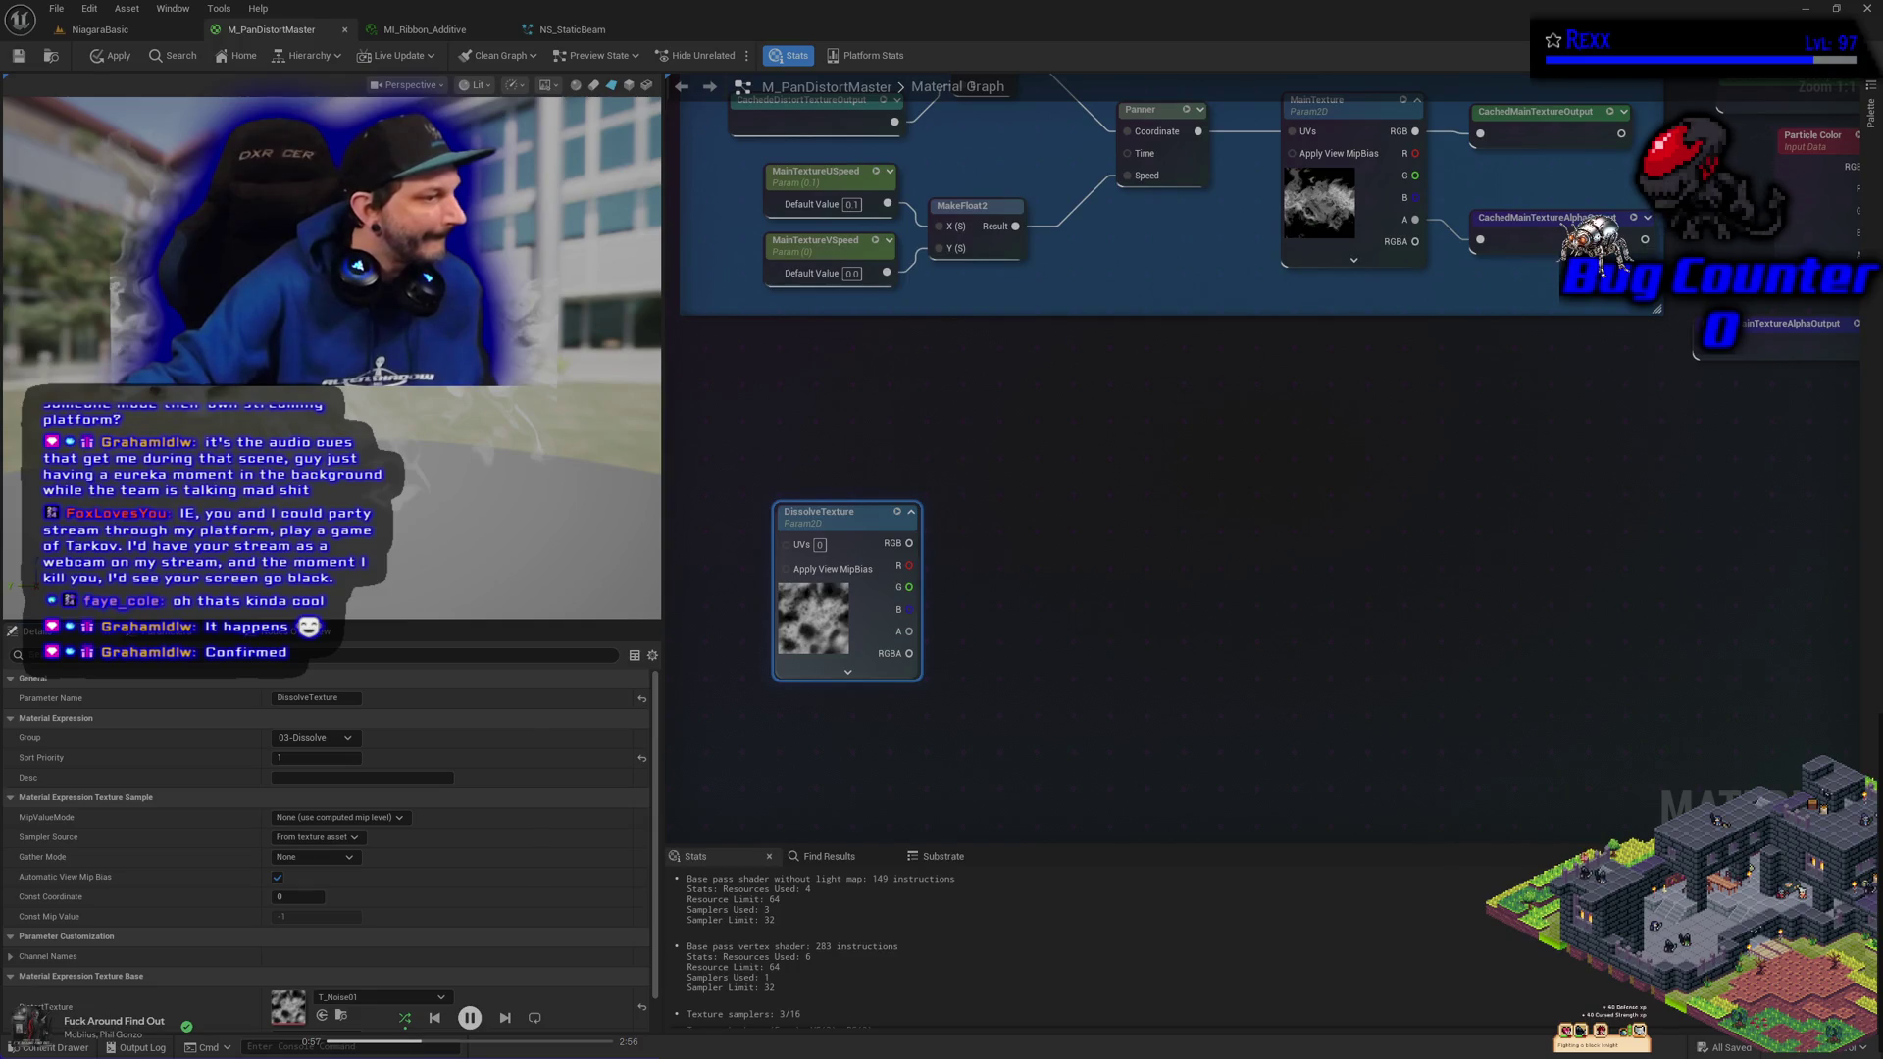
Place a Panner node left of DissolveTexture and a scalar parameter named DissolveTextureUSpeed below it
mouse_move(738, 596)
mouse_down()
mouse_move(687, 608)
mouse_move(925, 635)
mouse_up()
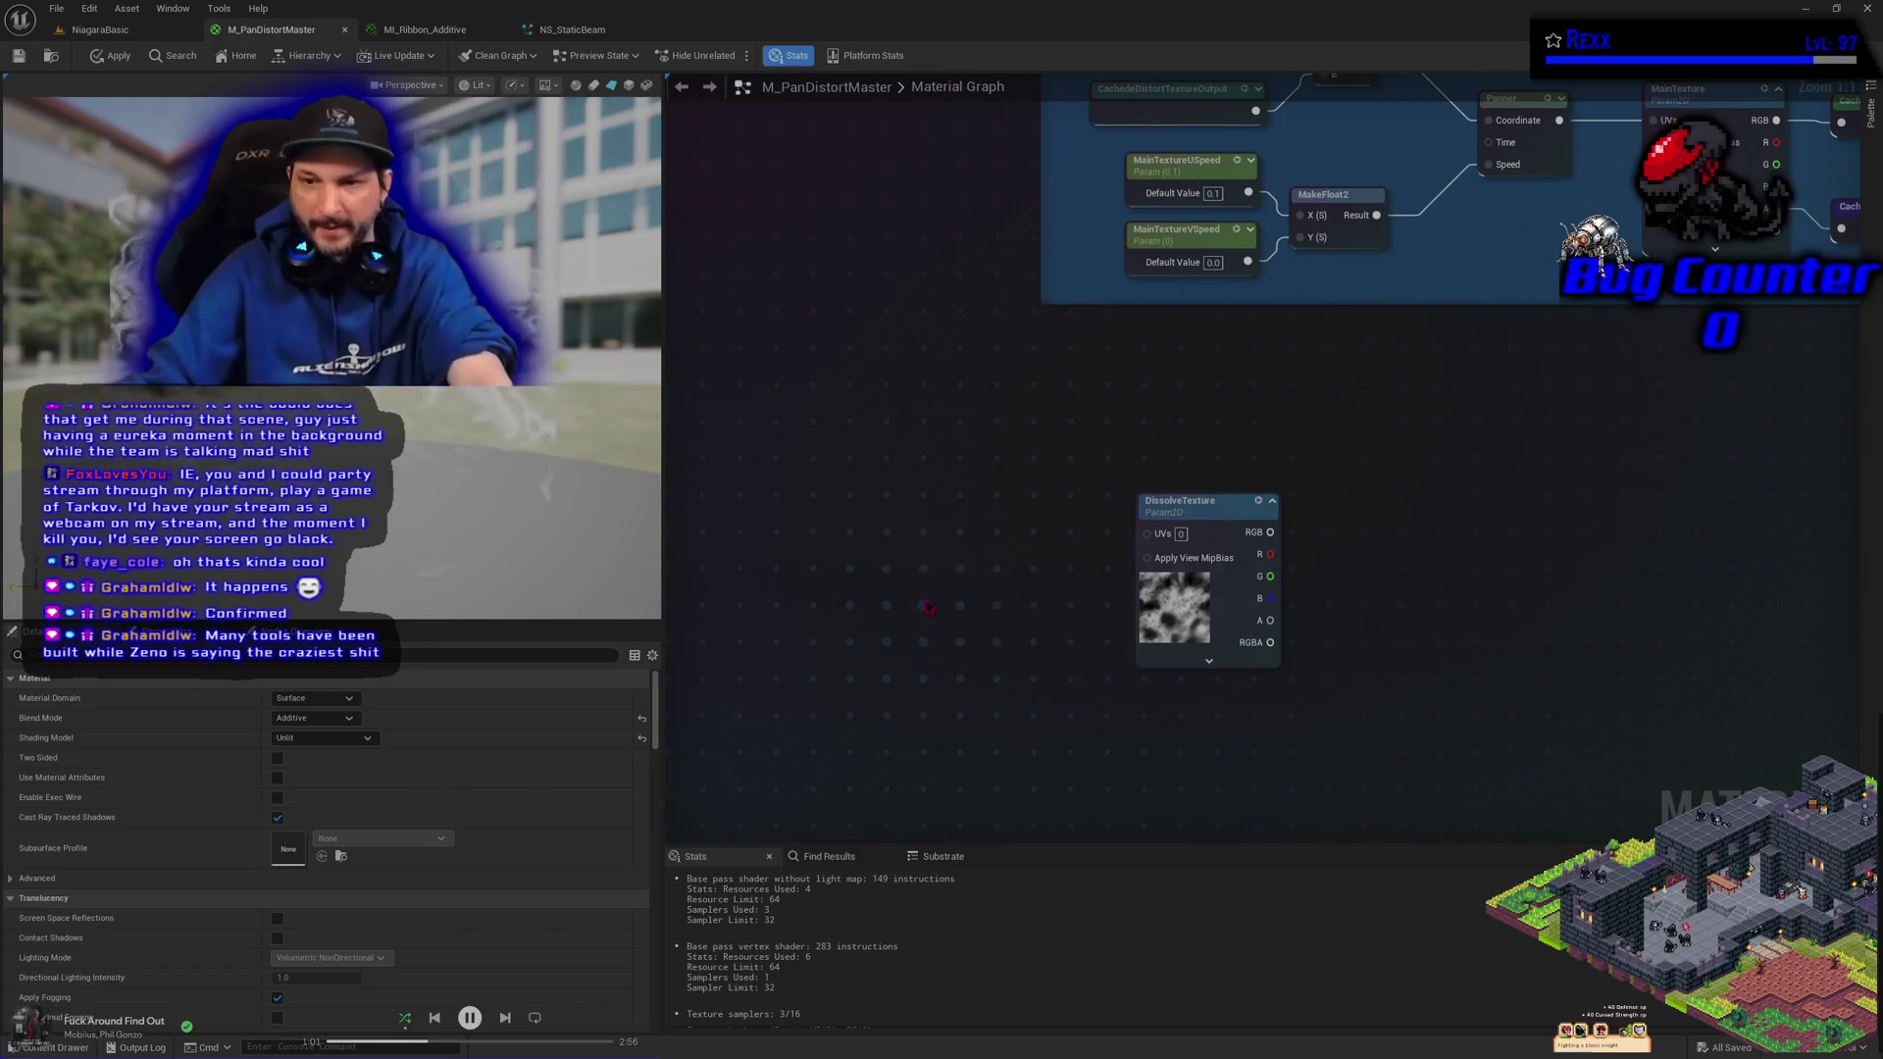
click(940, 569)
drag(984, 573, 950, 527)
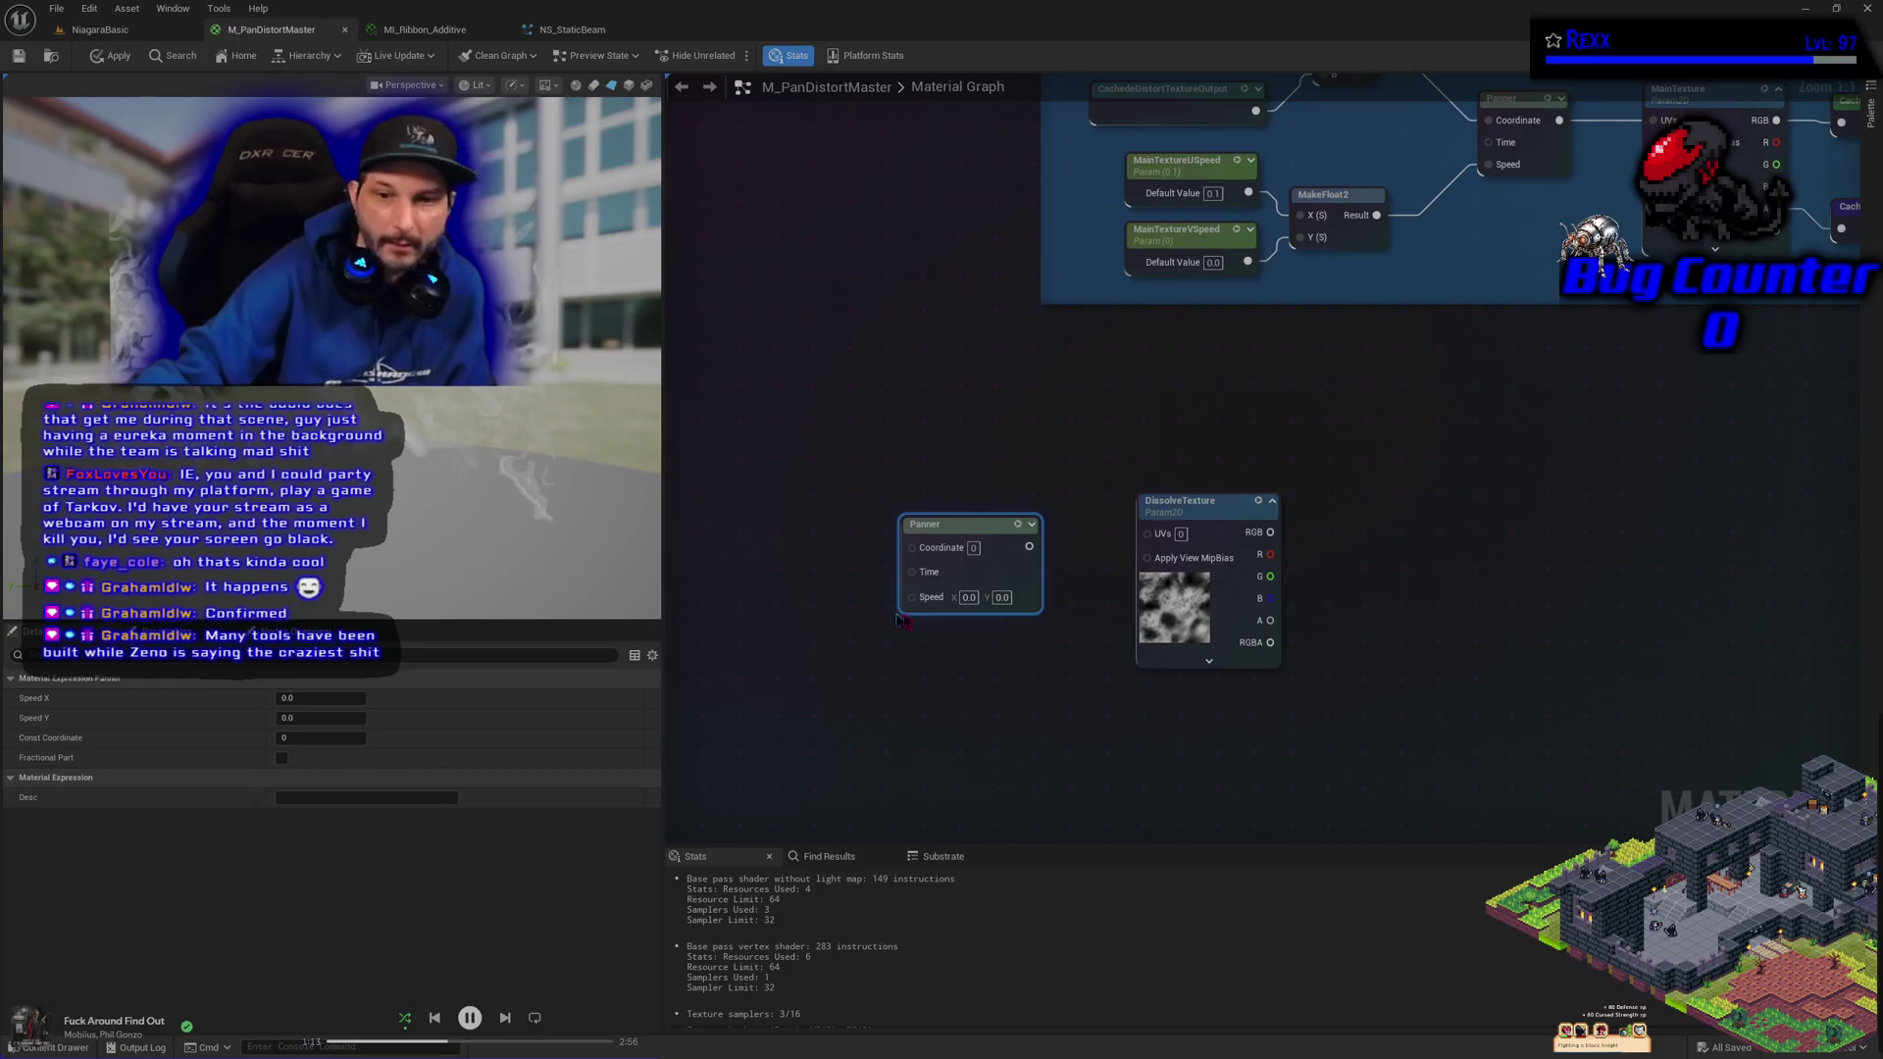
click(766, 670)
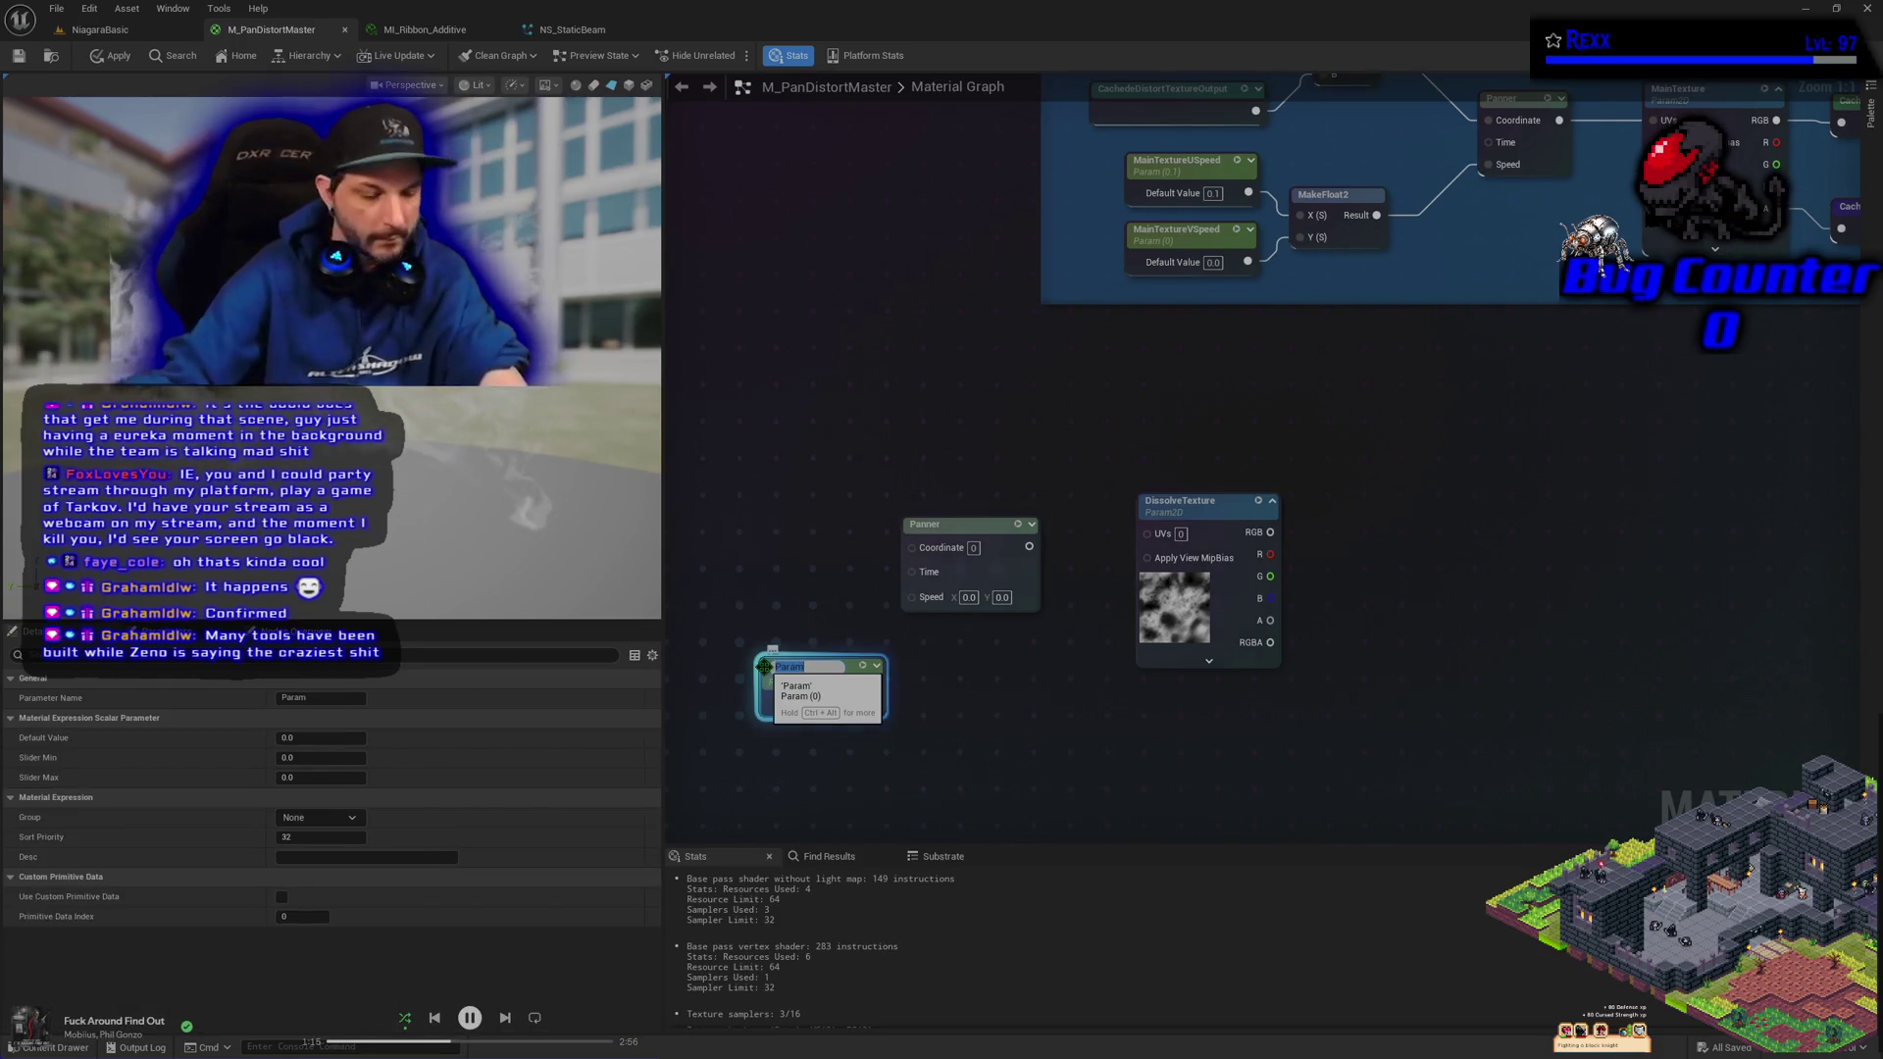
text(Diss)
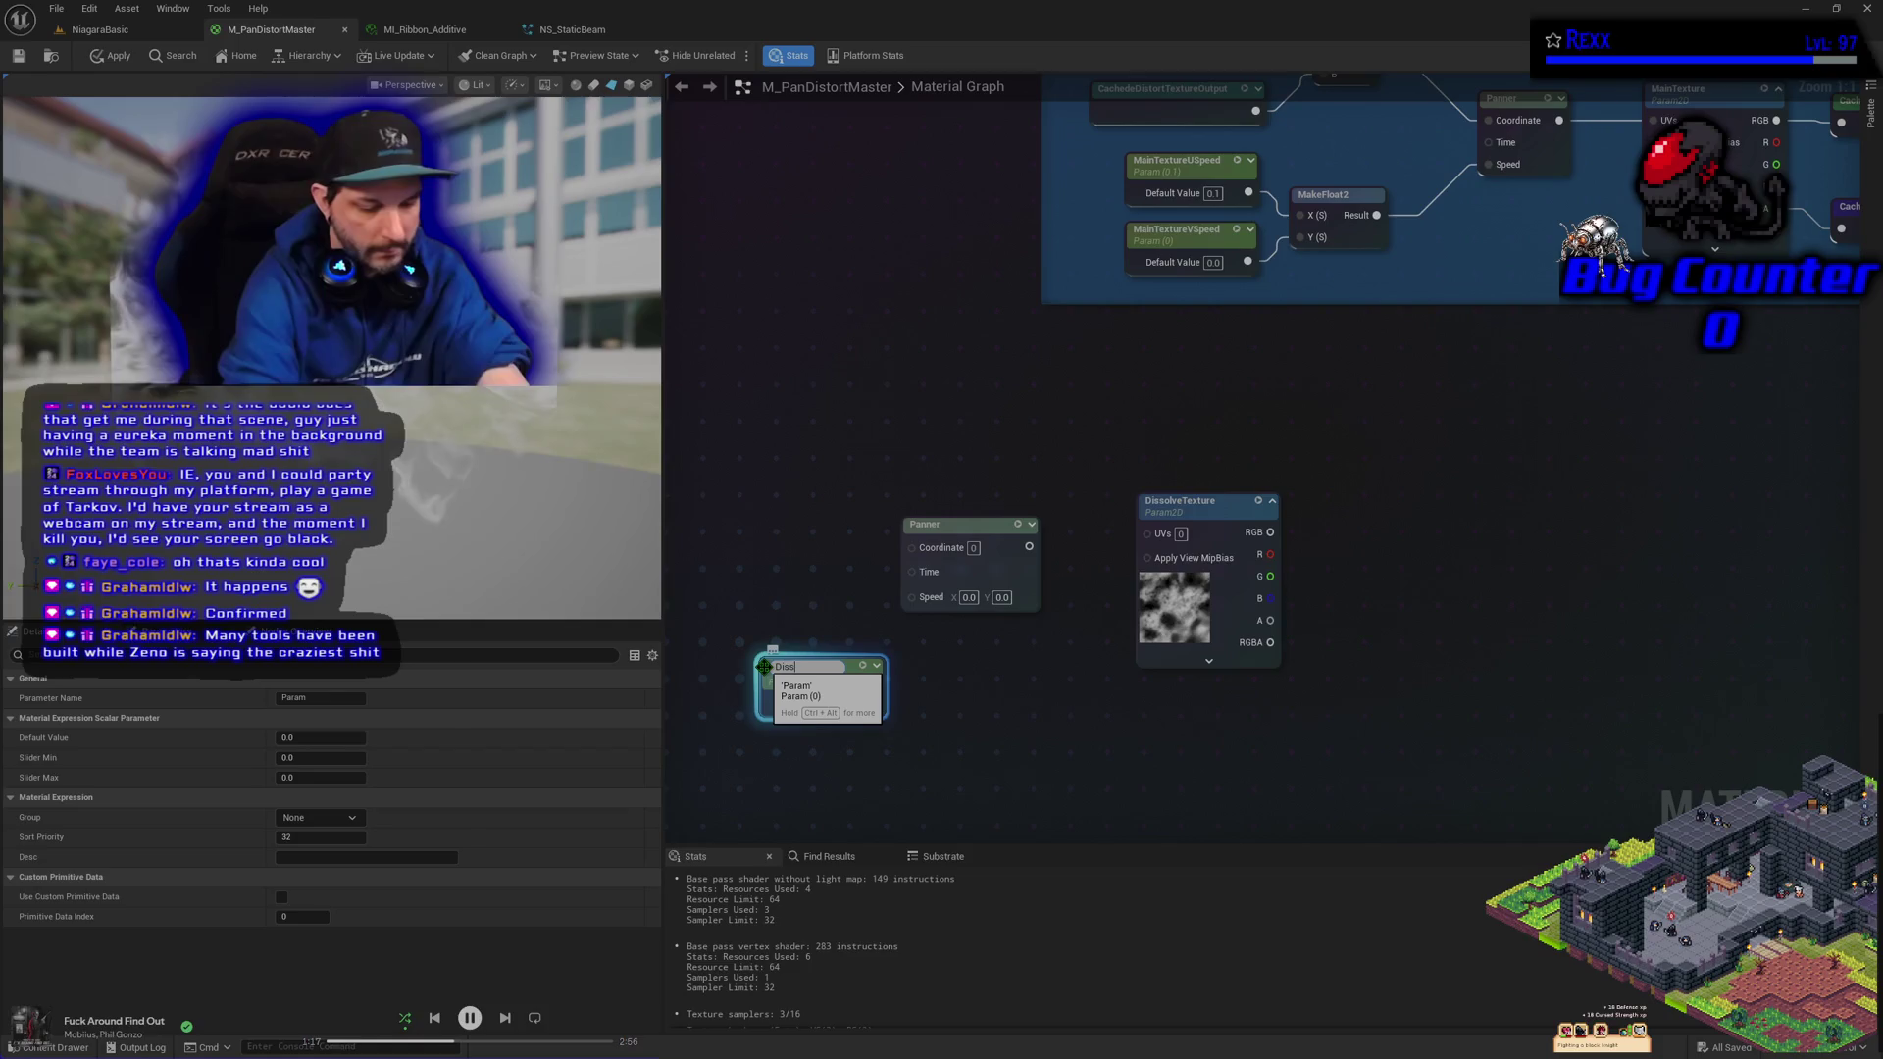
text(olveTe)
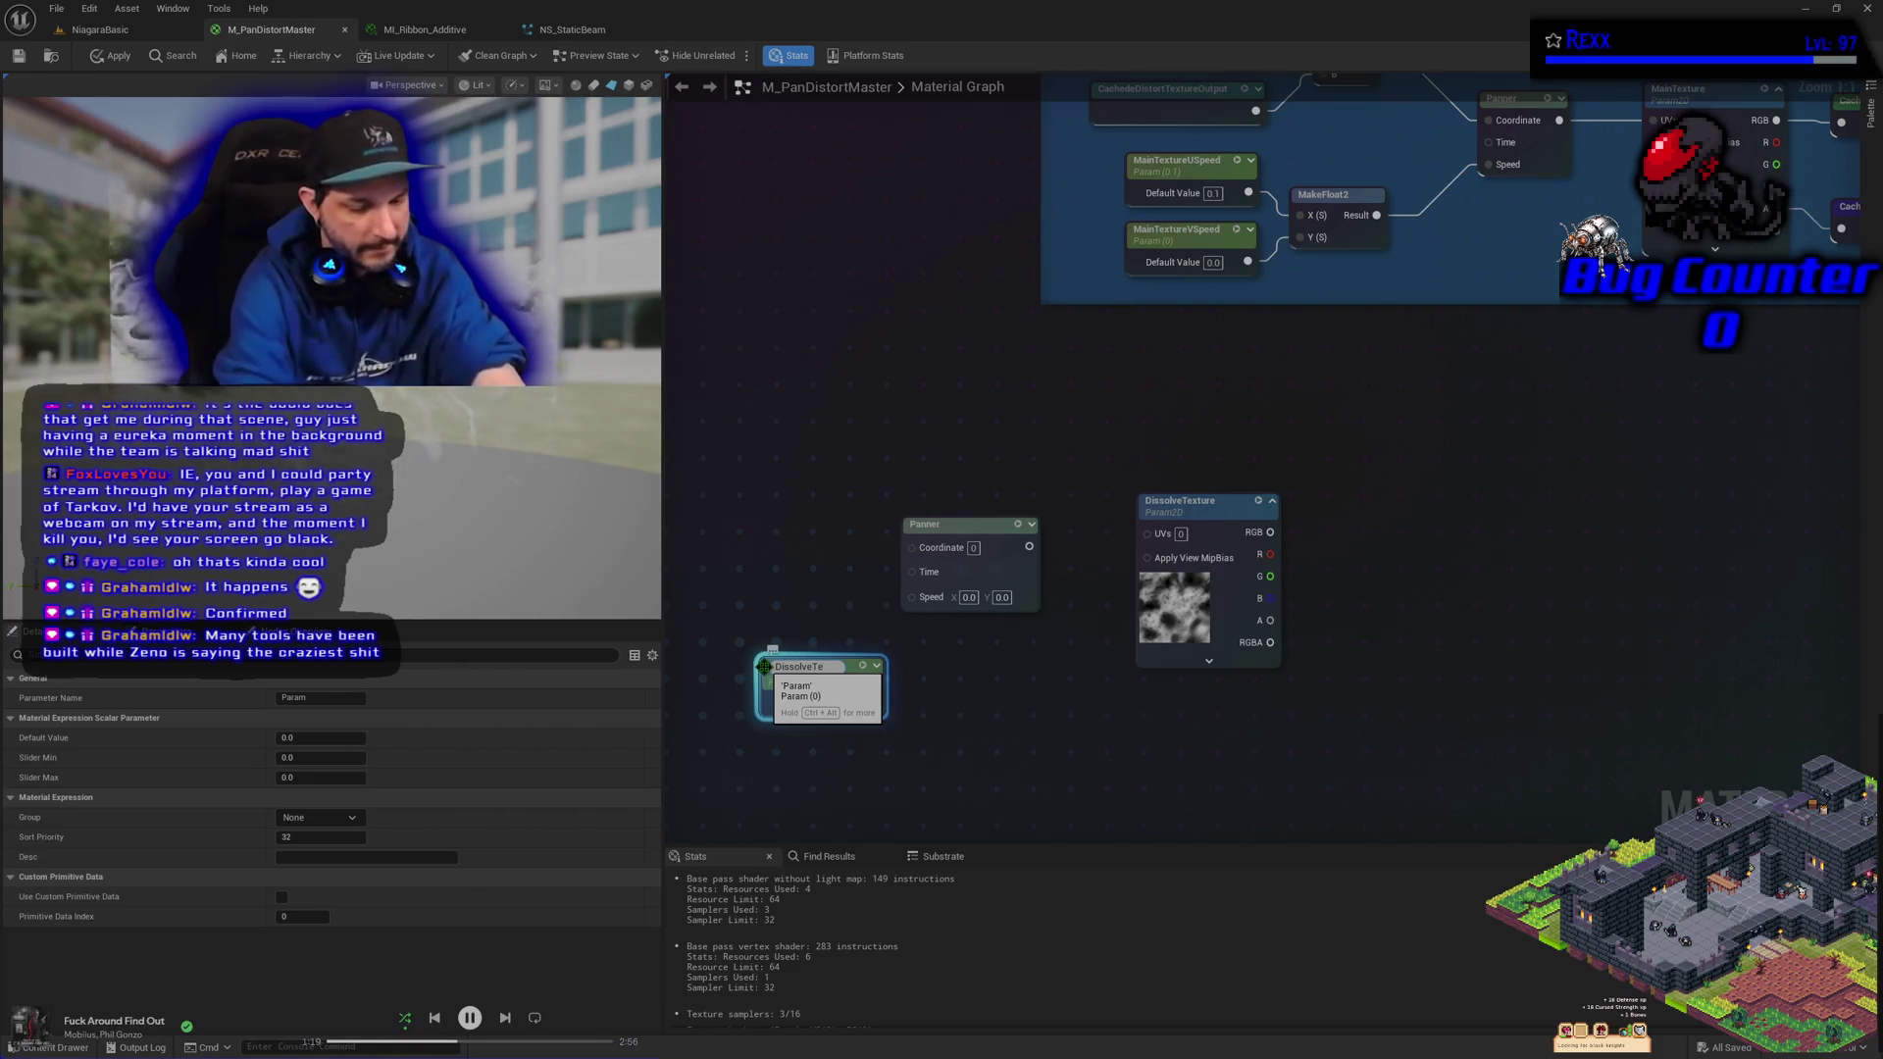
text(xtureUSpeed)
key(Return)
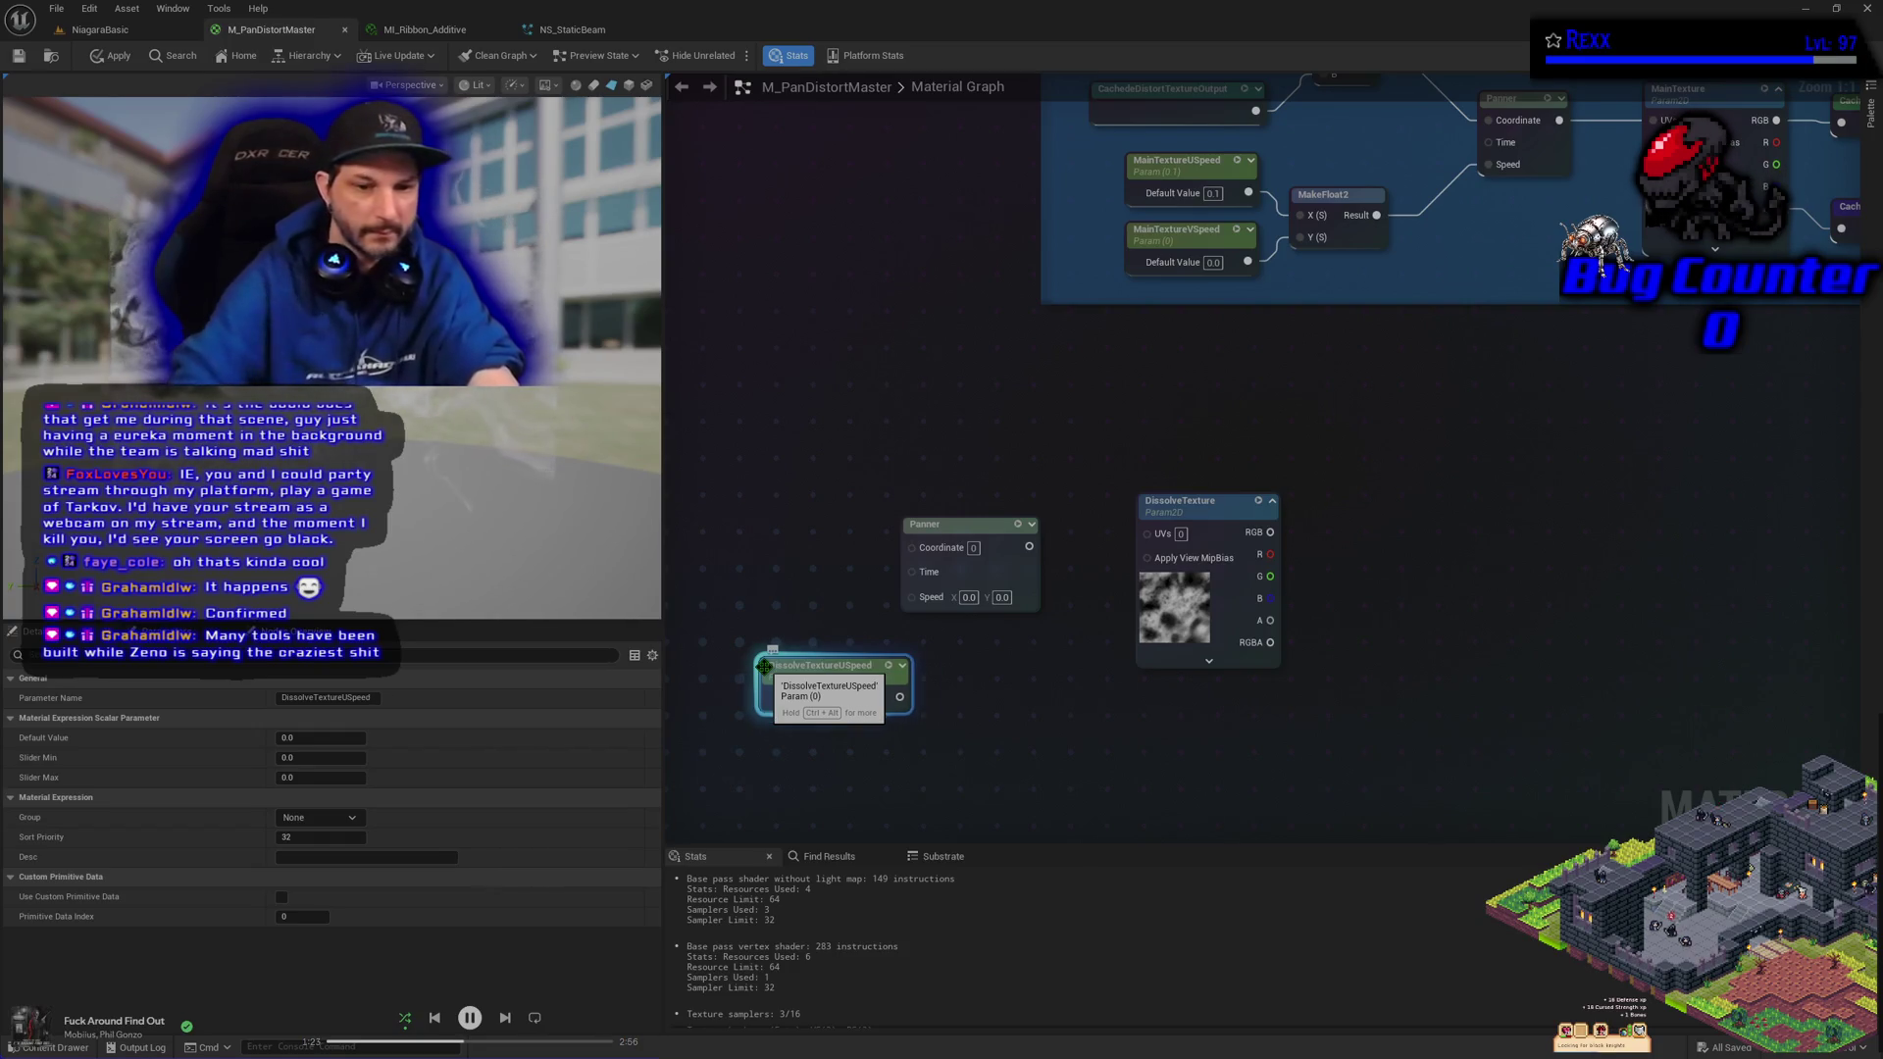
Assign DissolveTextureUSpeed to the 03-Dissolve group with sort priority 2
click(355, 820)
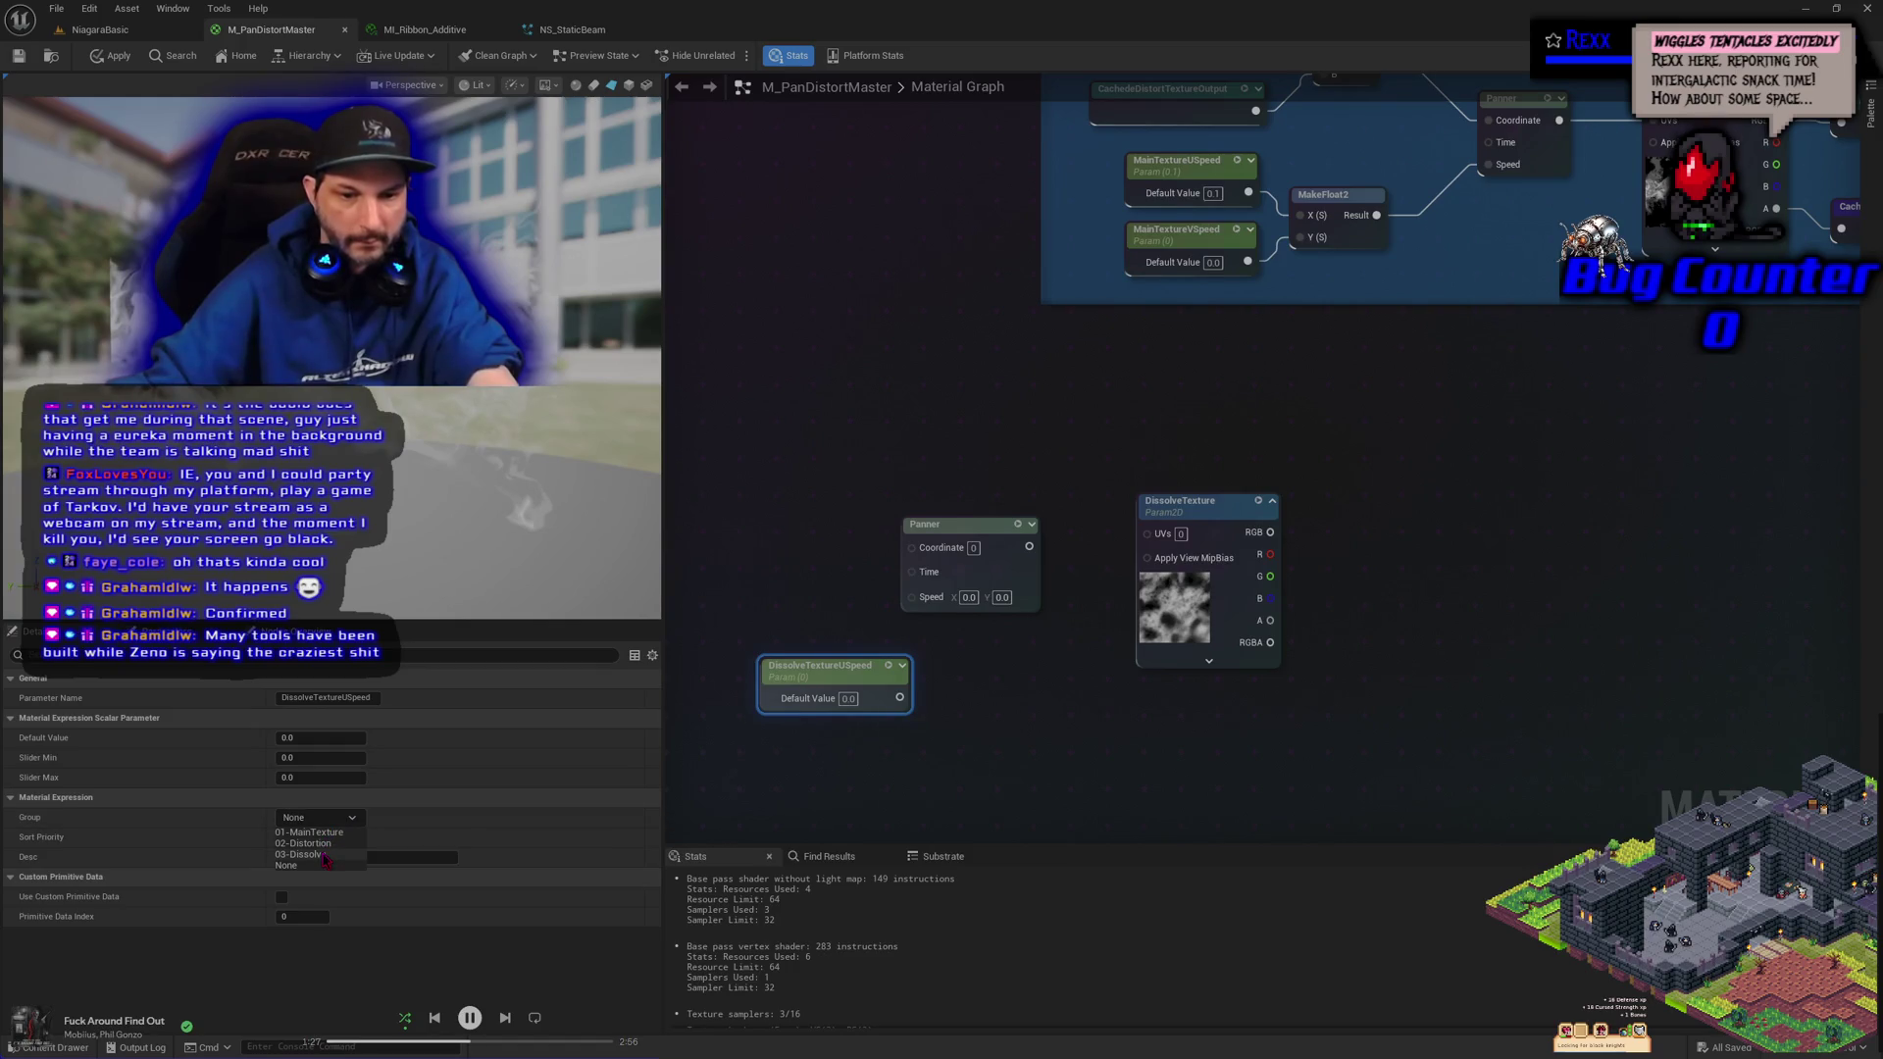
click(312, 854)
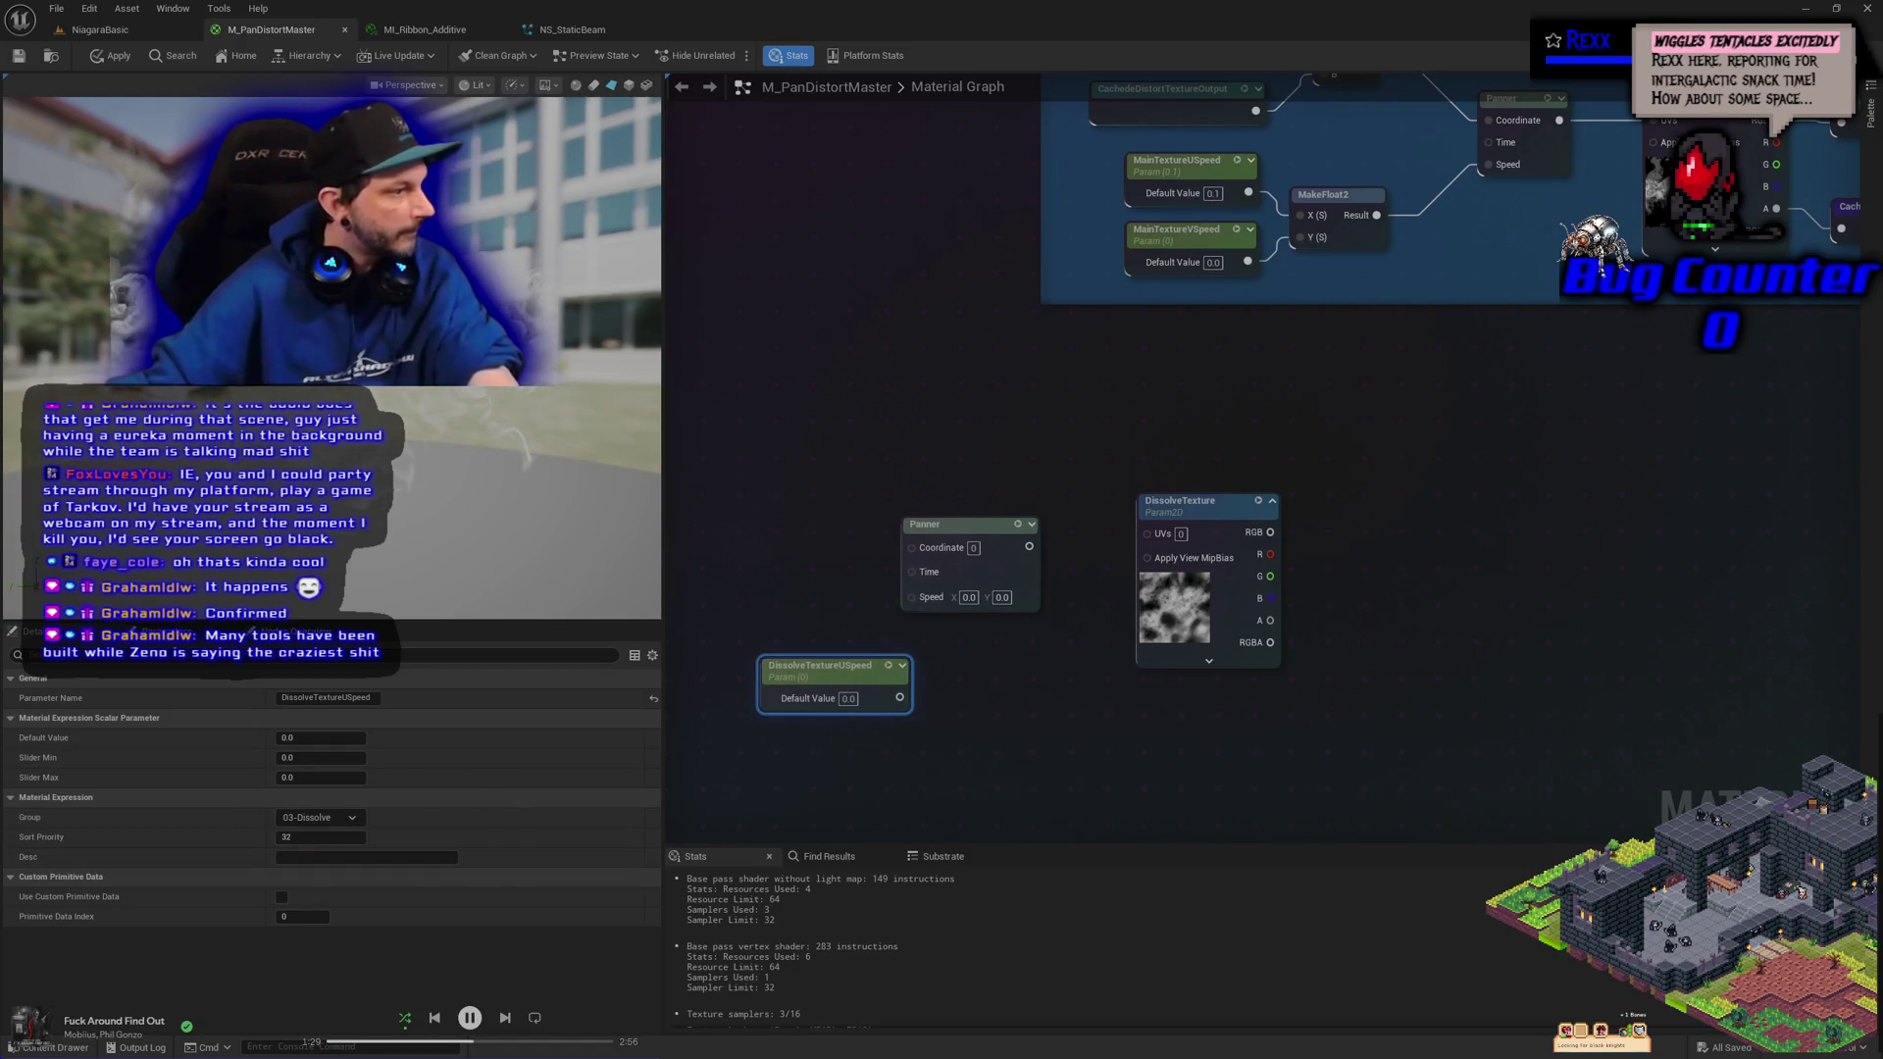
click(314, 840)
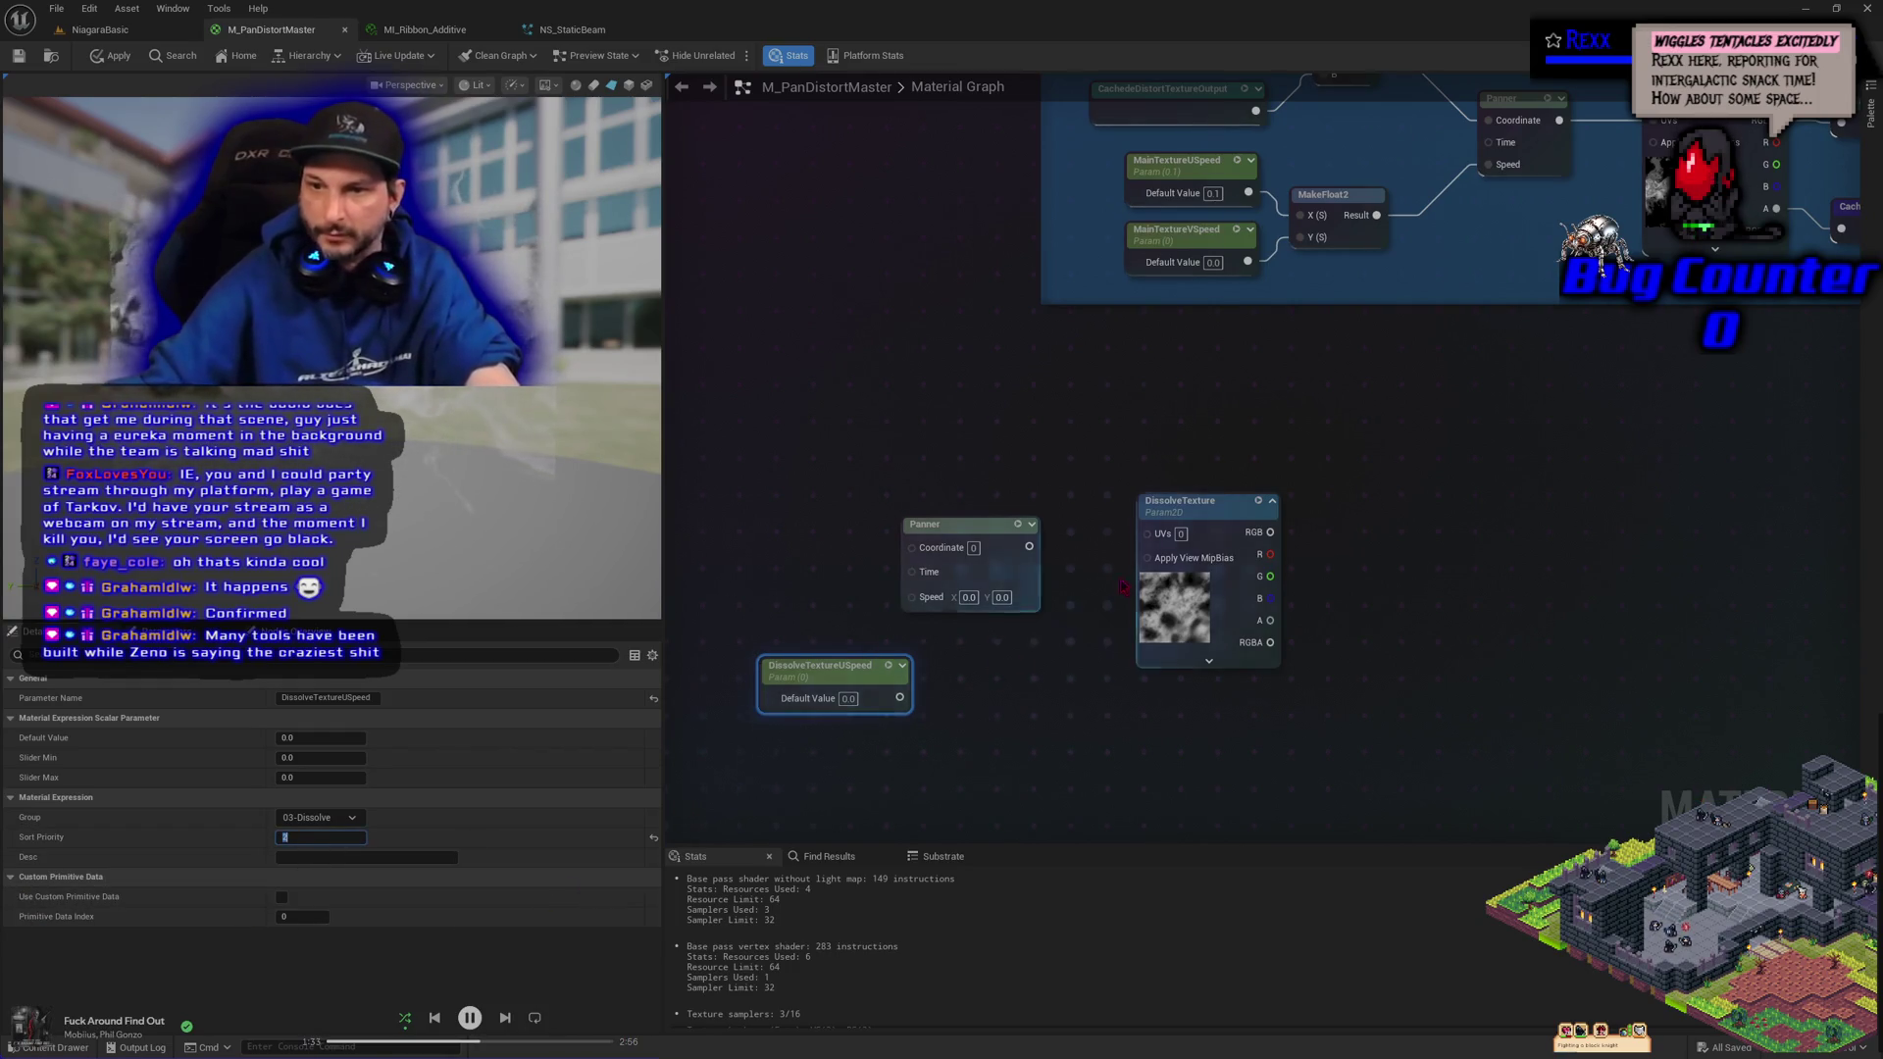
Review the DissolveTexture and Panner settings, then give DissolveTextureUSpeed a default value of 0.2
click(1195, 503)
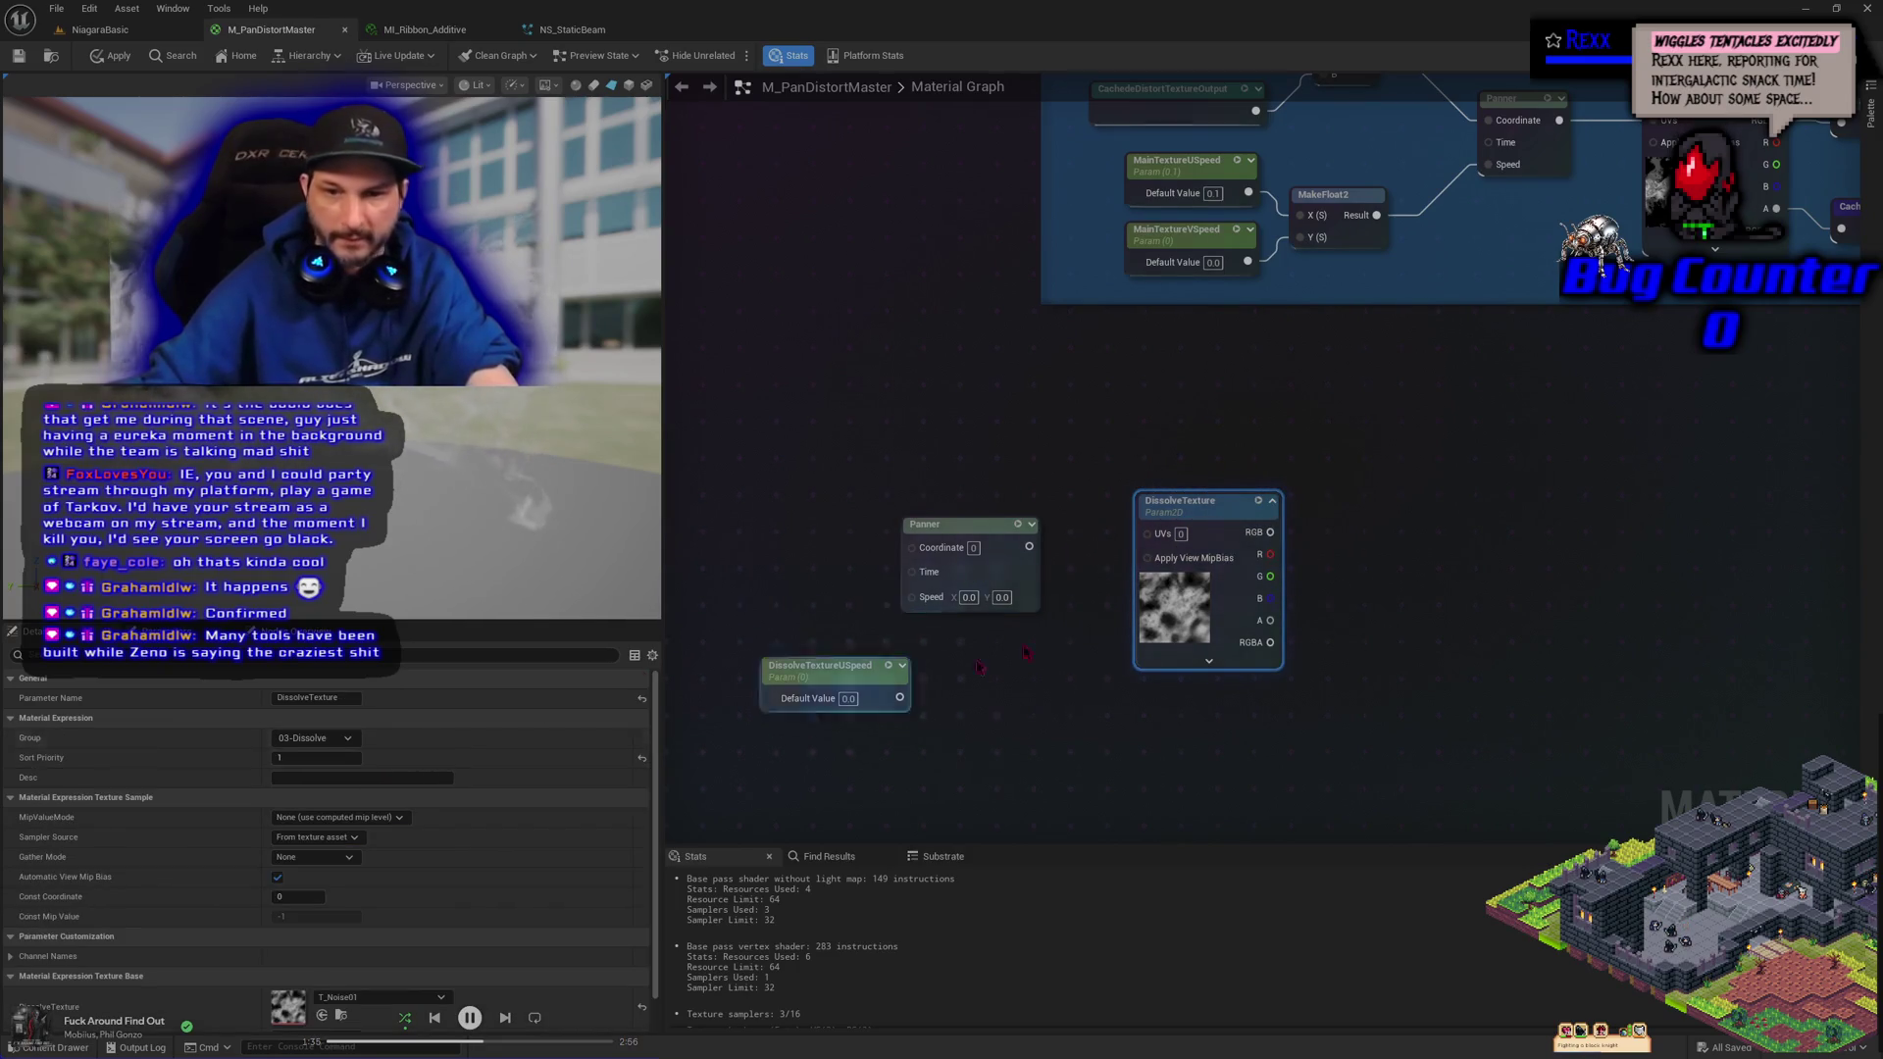
click(971, 528)
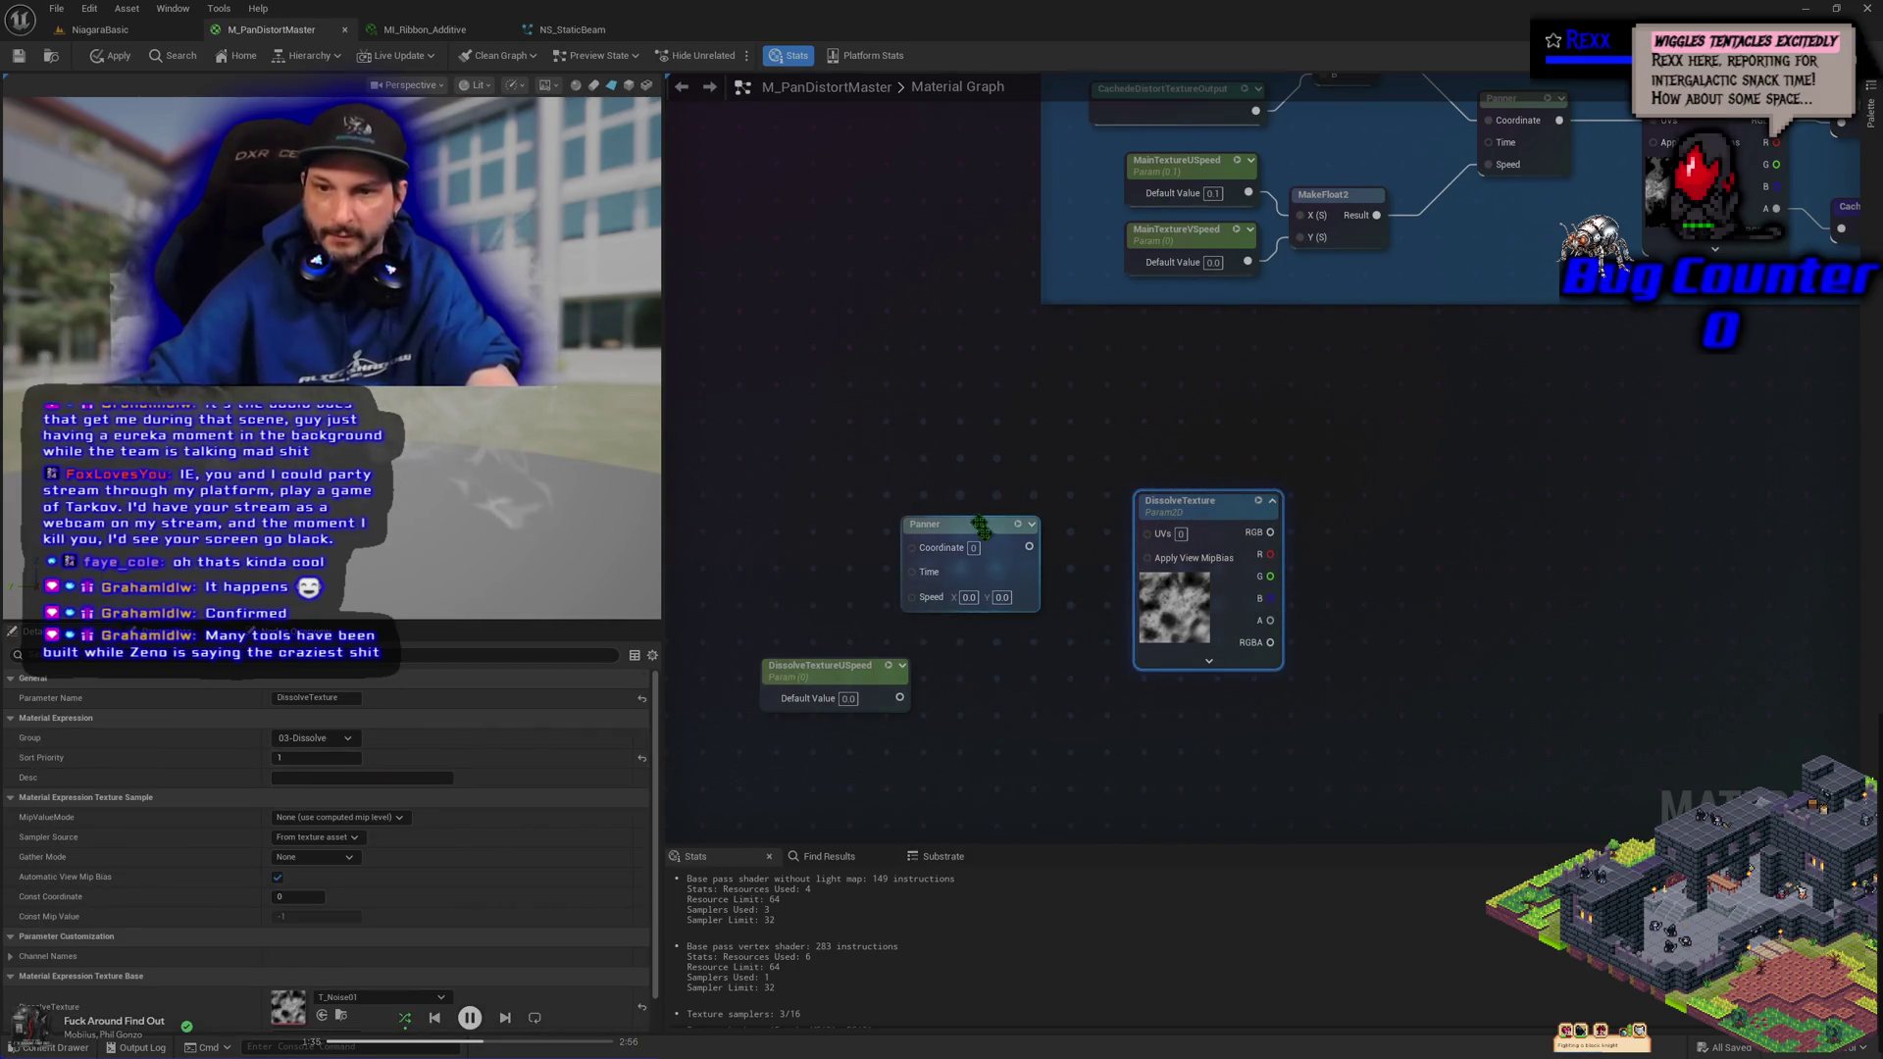
click(820, 675)
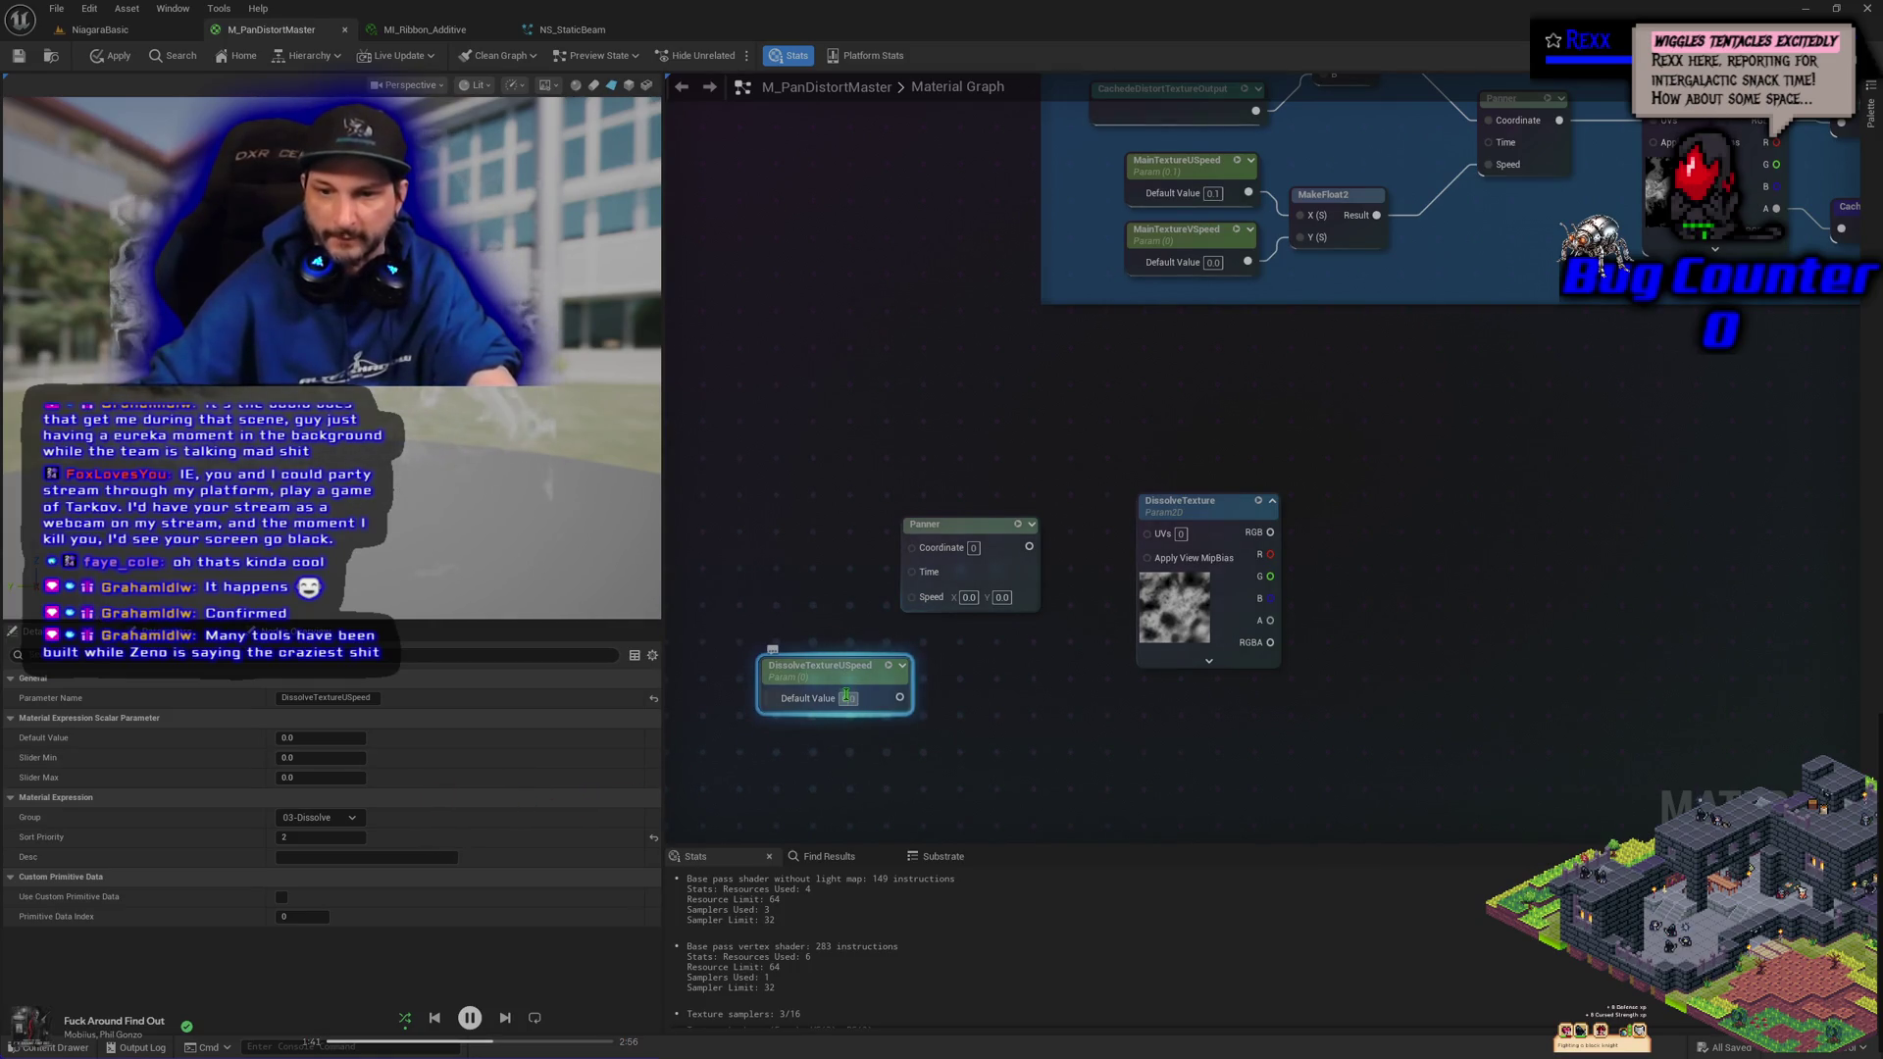
text(0.2)
key(Return)
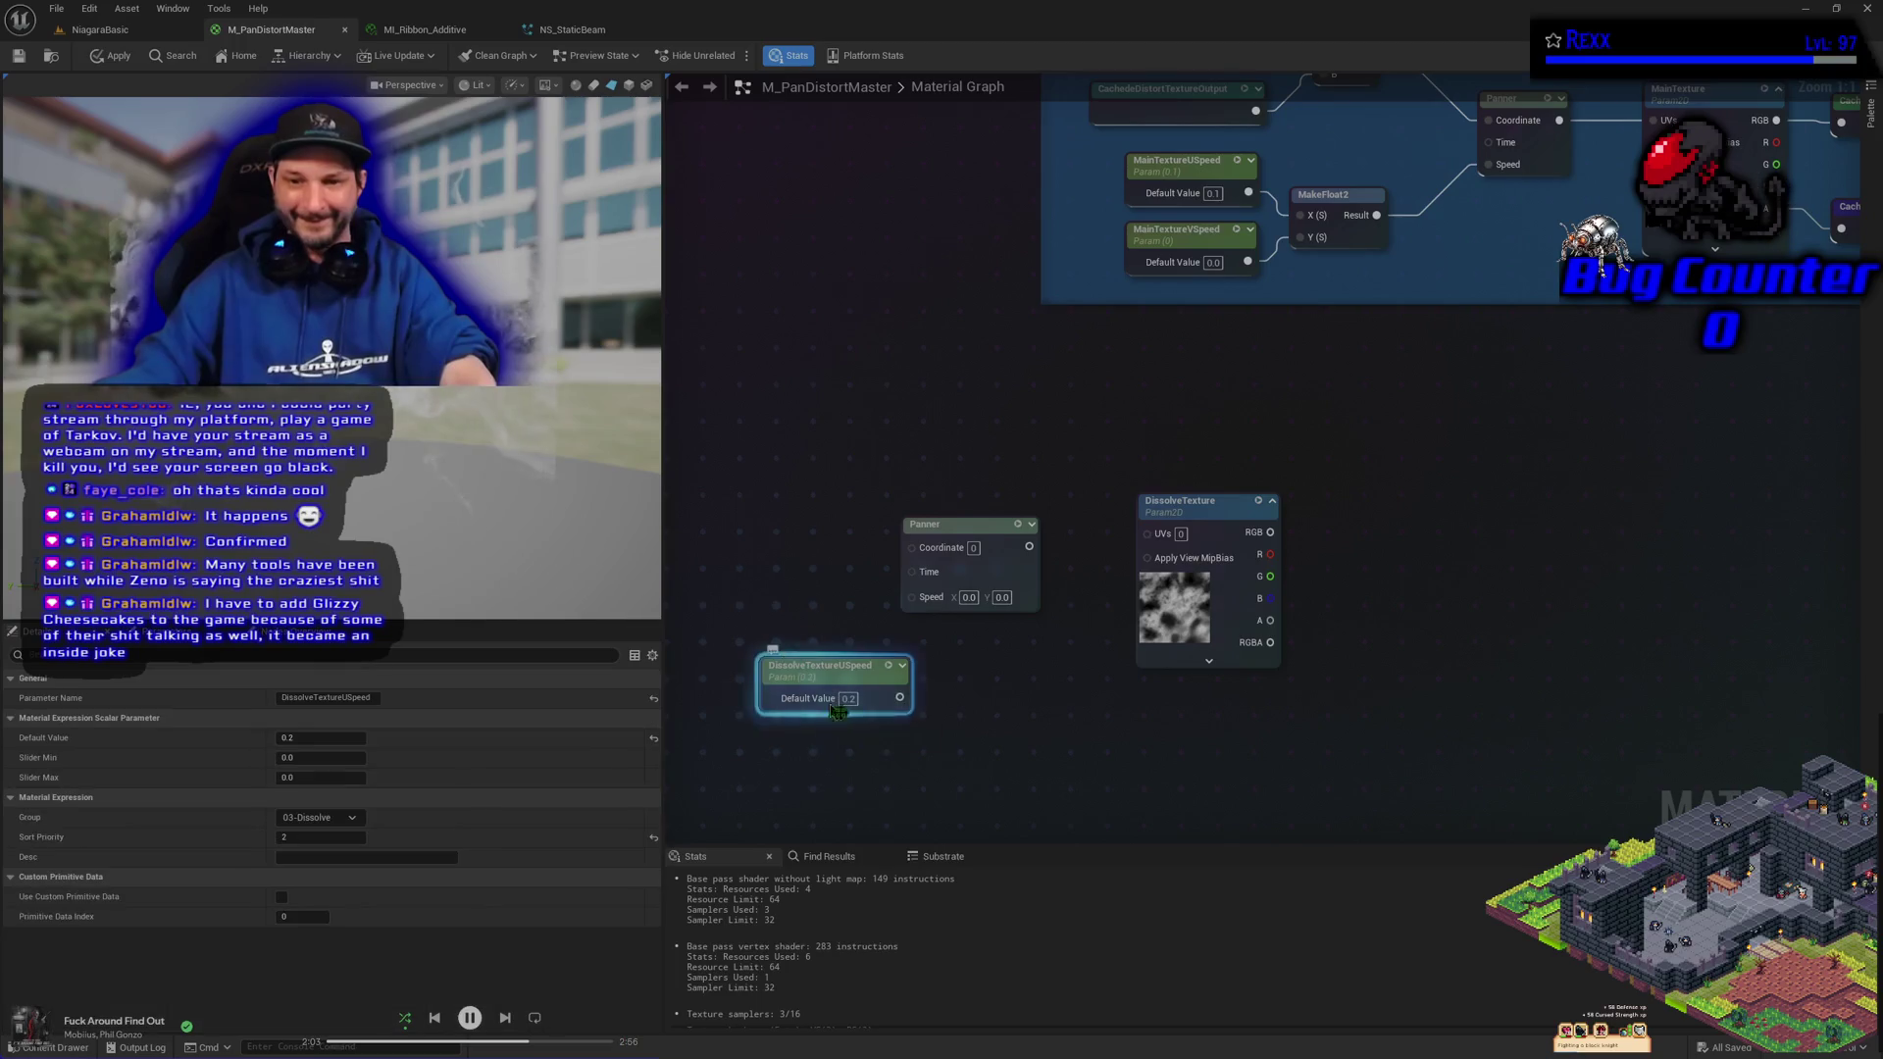
drag(899, 773, 983, 751)
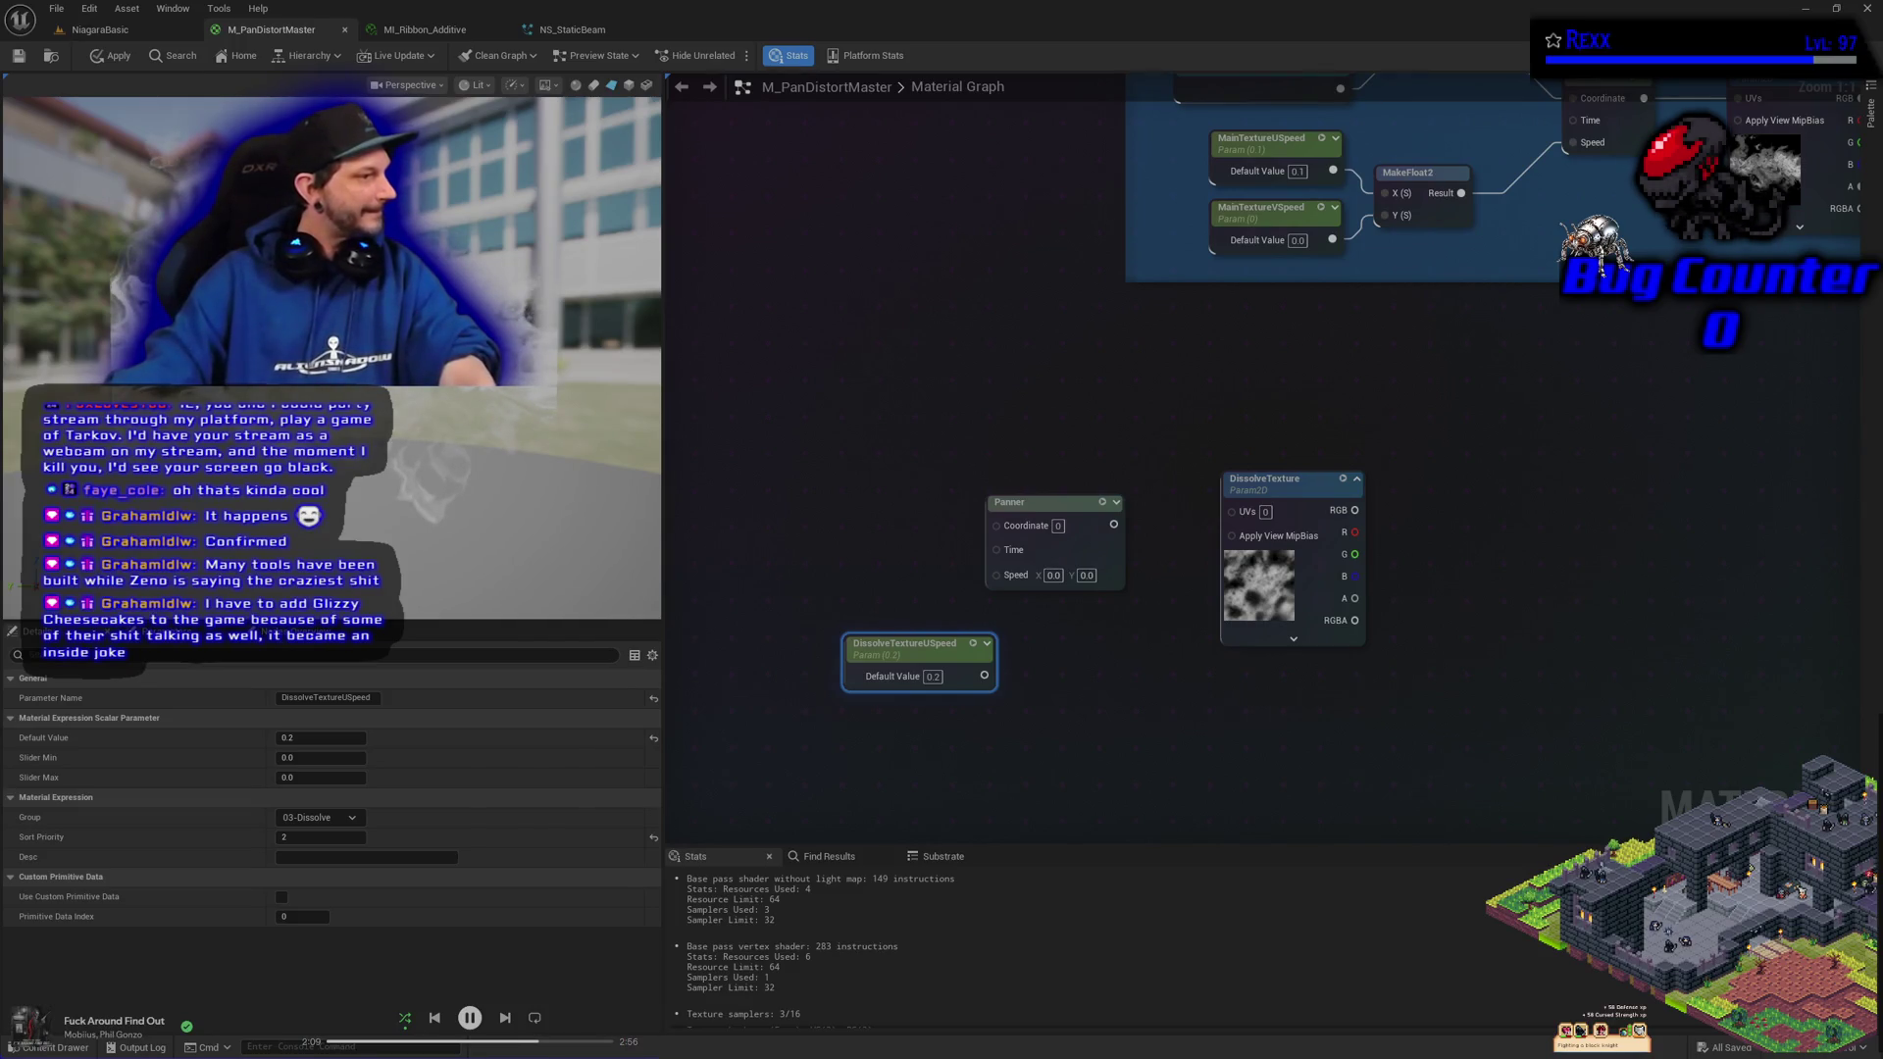
Copy the DissolveTextureUSpeed node and rename the duplicate DissolveTextureVSpeed
click(974, 766)
drag(974, 766, 966, 687)
key(ctrl+c)
key(ctrl+v)
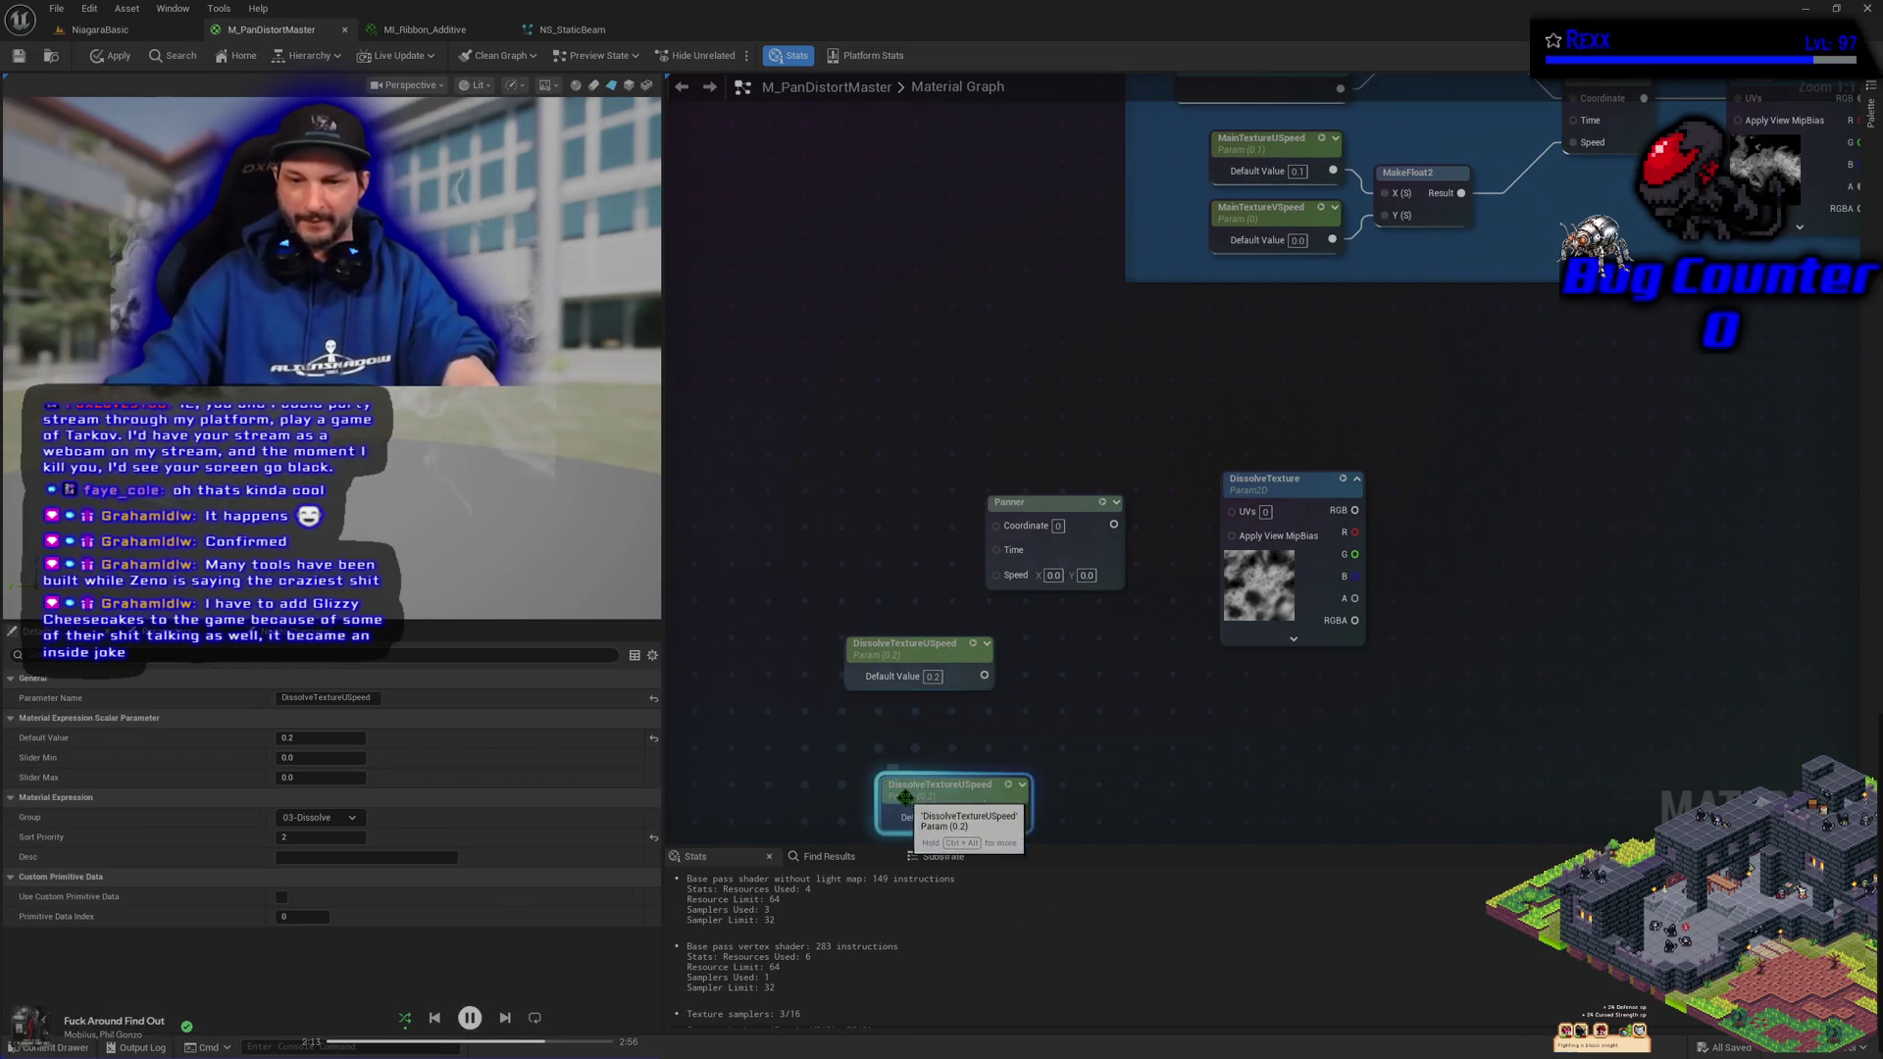
click(307, 701)
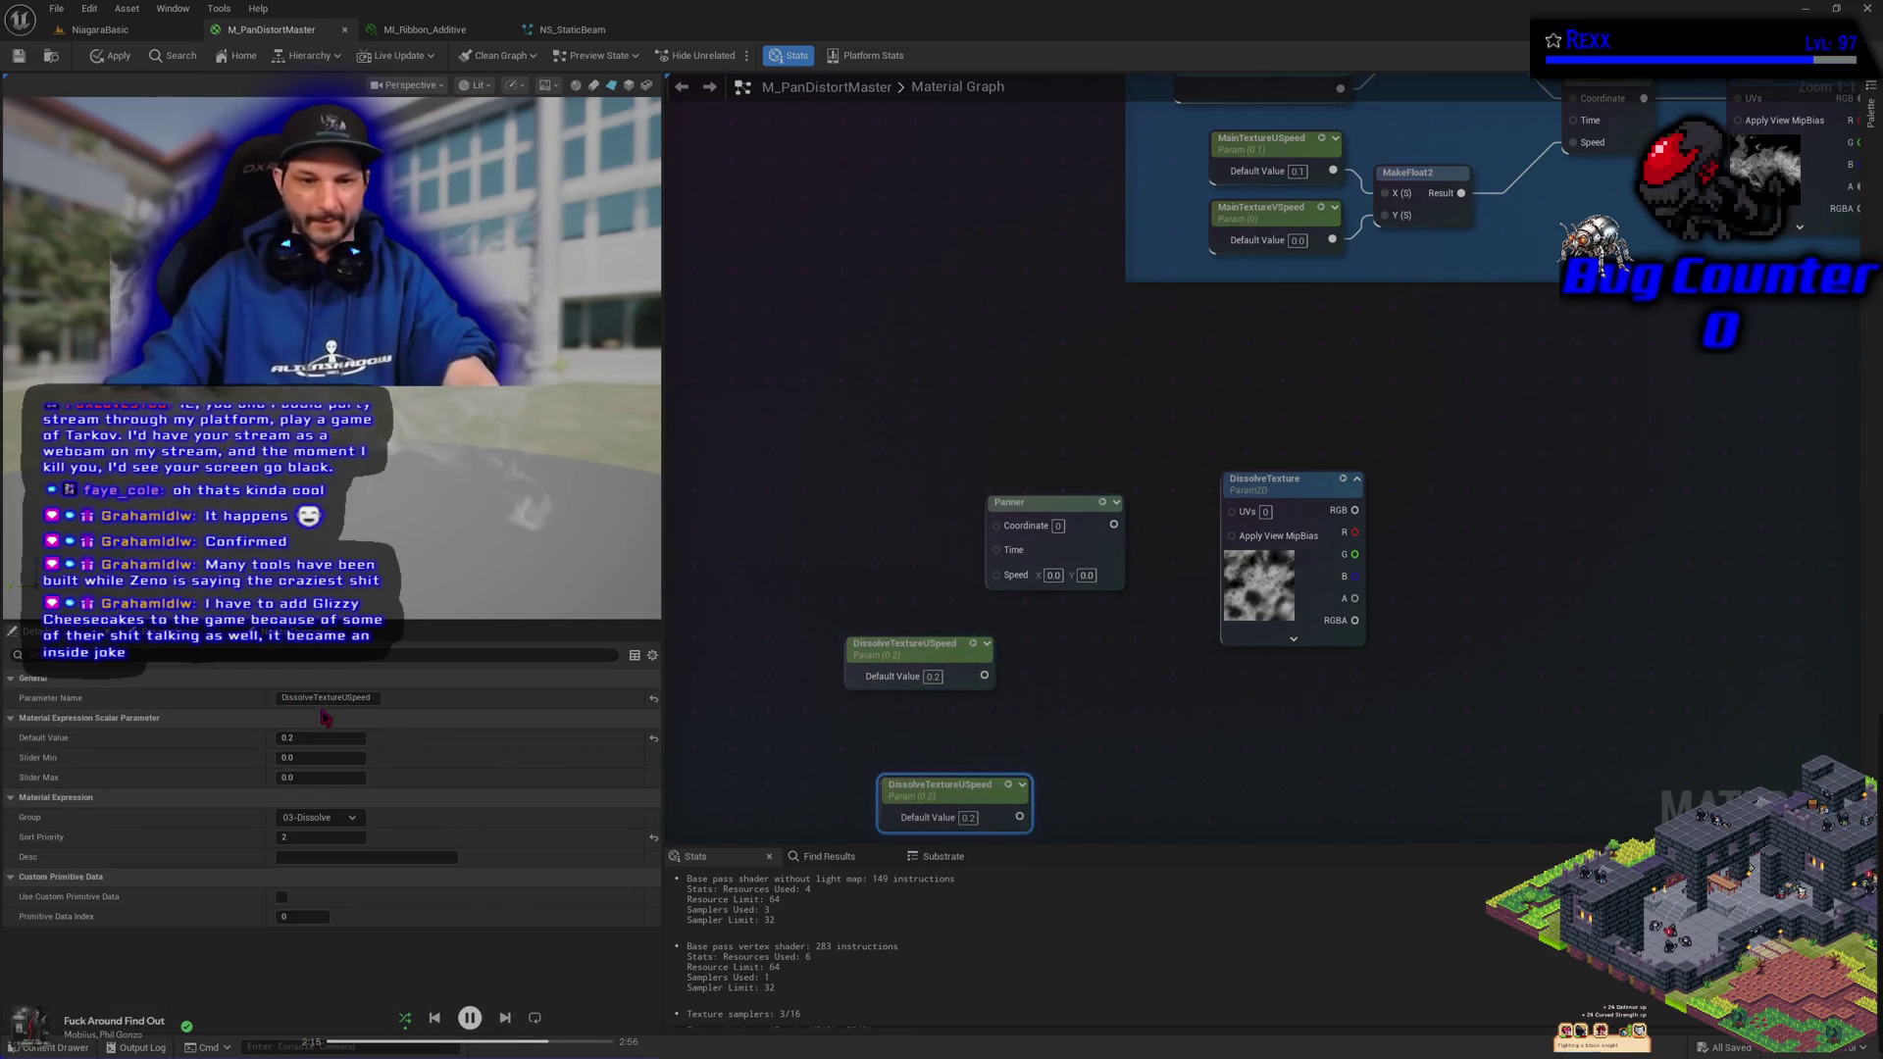
key(Right)
key(Left)
key(Left)
key(Left)
key(BackSpace)
text(V)
key(Return)
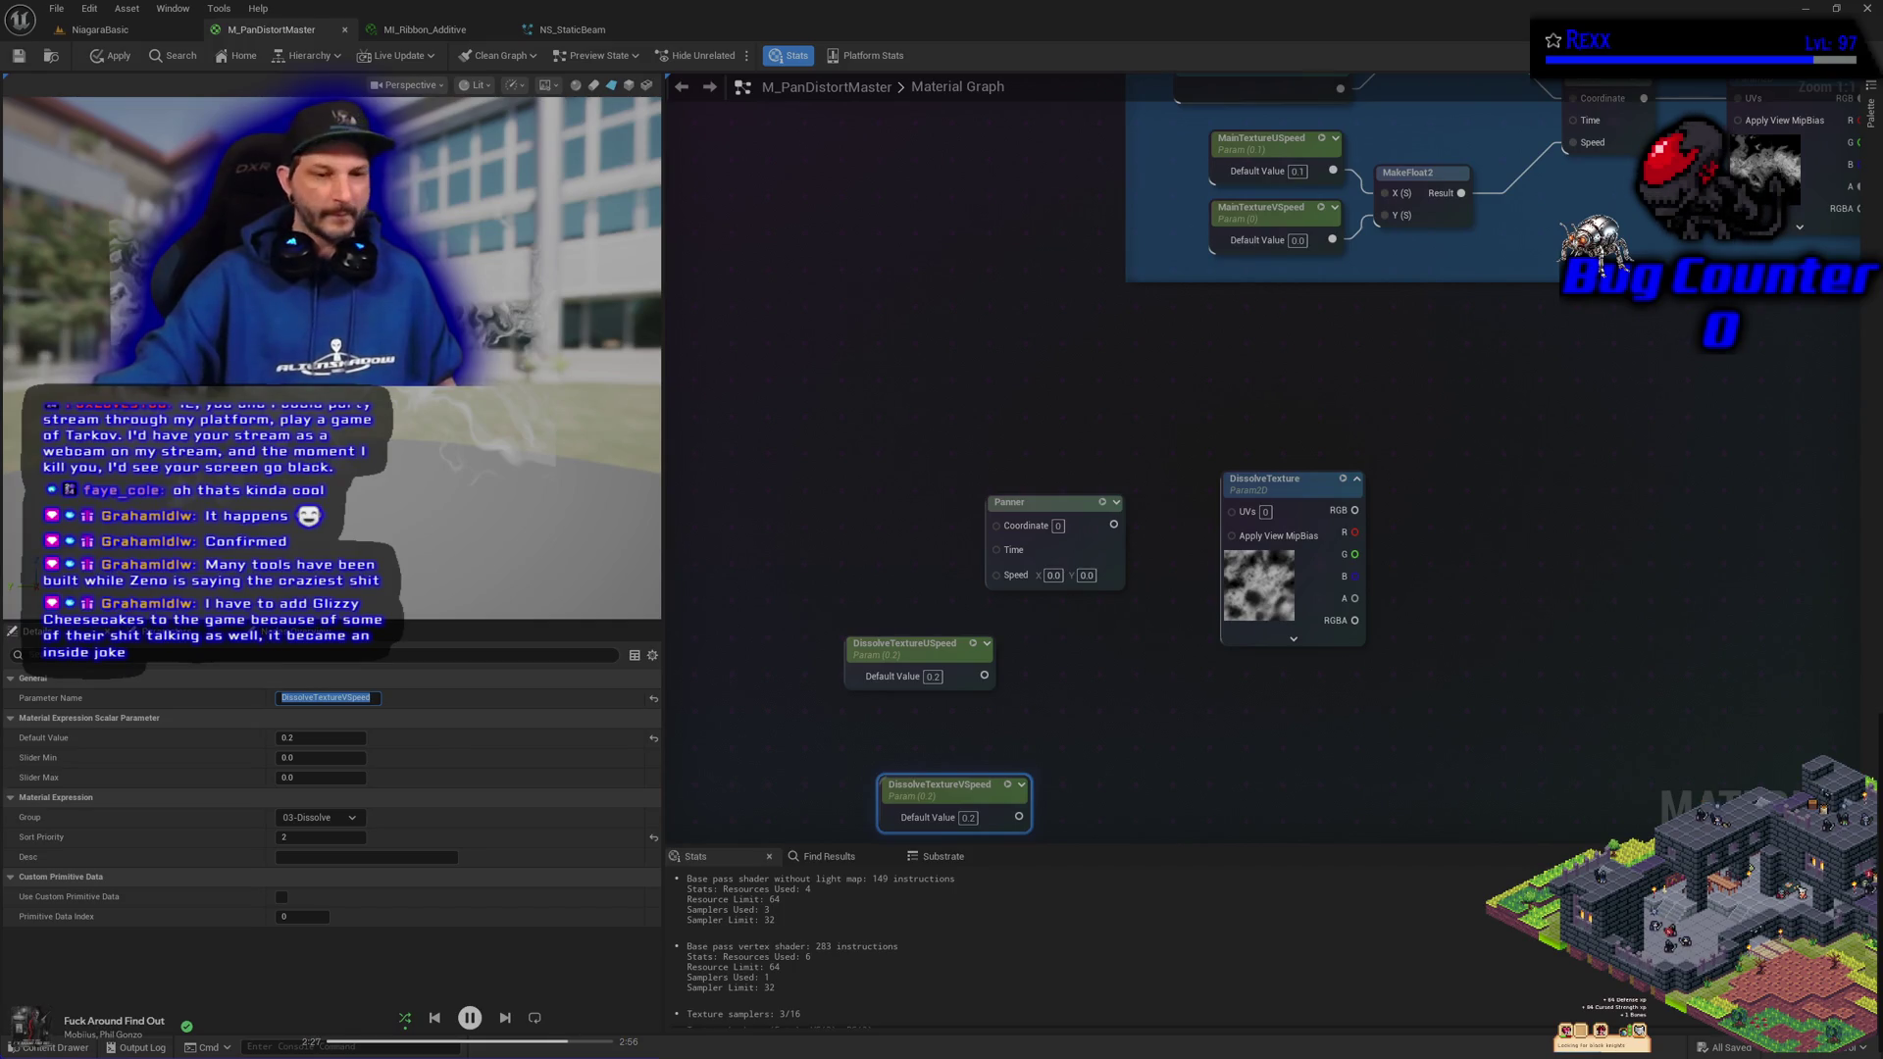
Give DissolveTextureVSpeed sort priority 3 and a default value of 0
click(315, 837)
text(3)
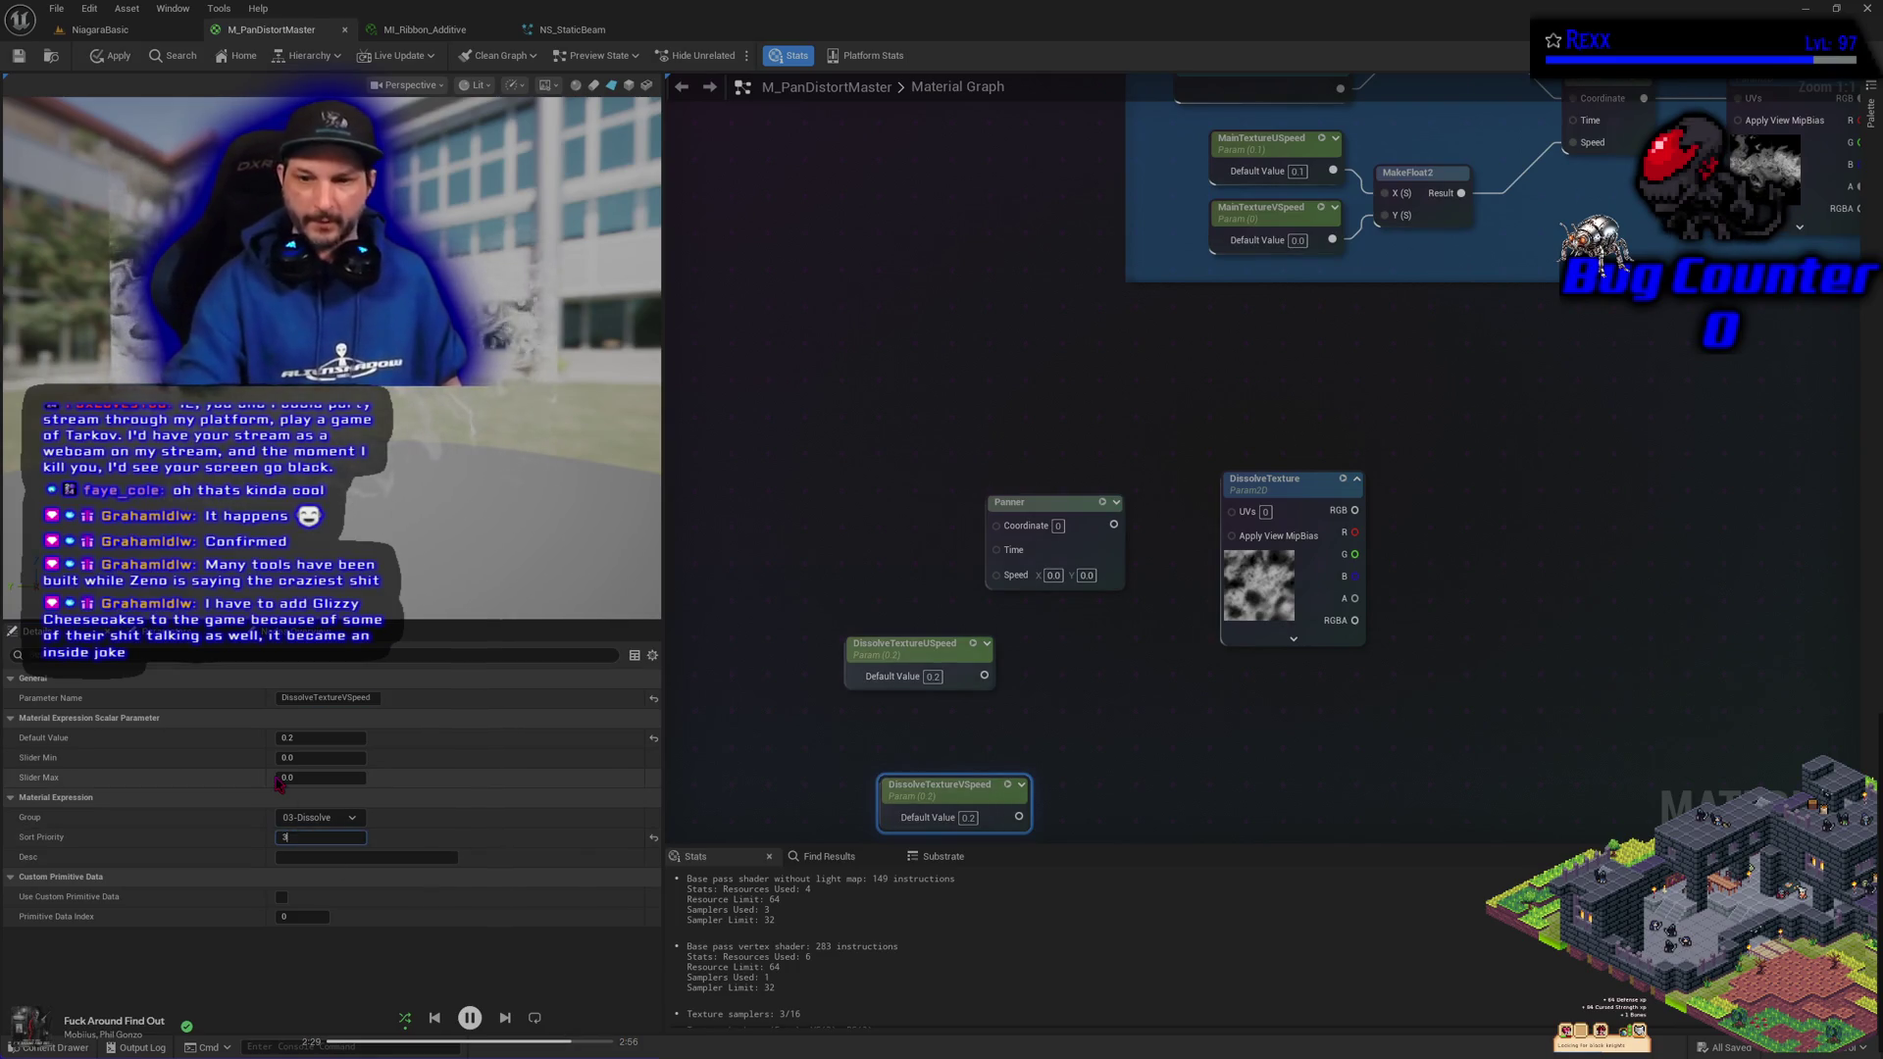
click(968, 816)
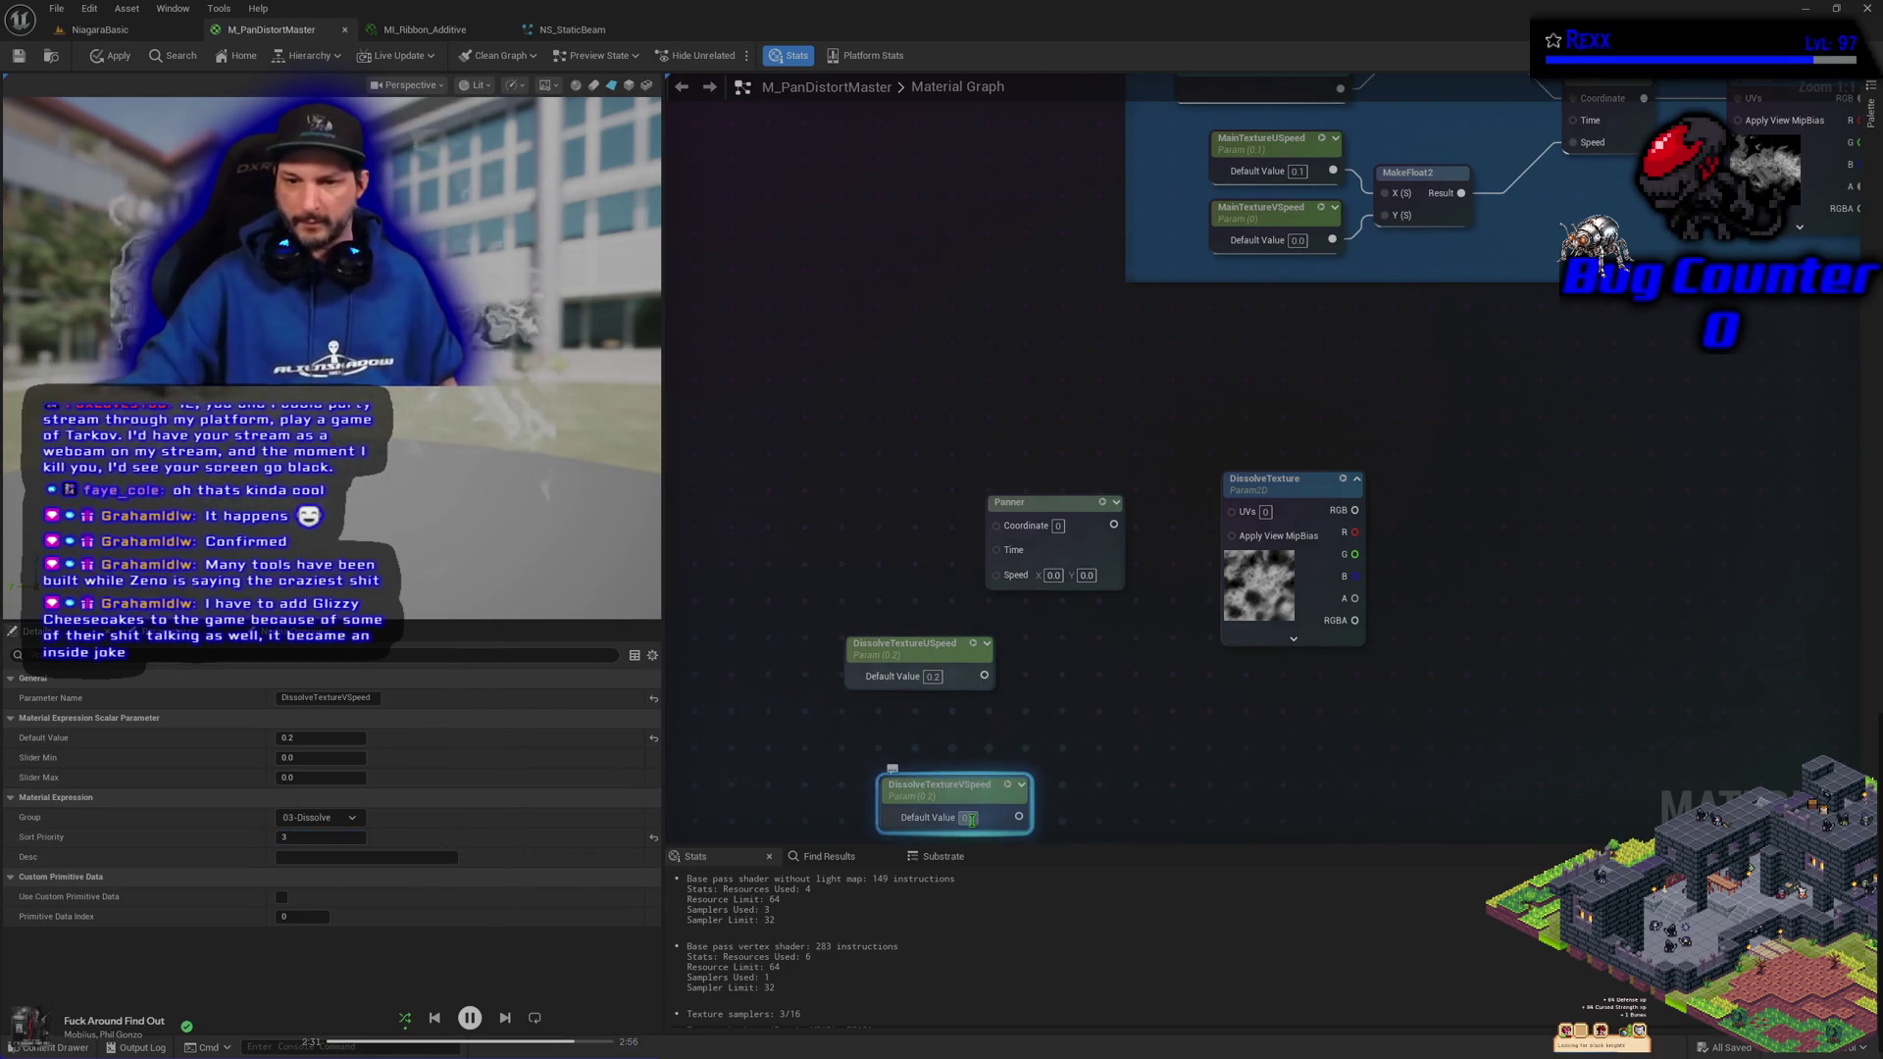
text(0)
key(Return)
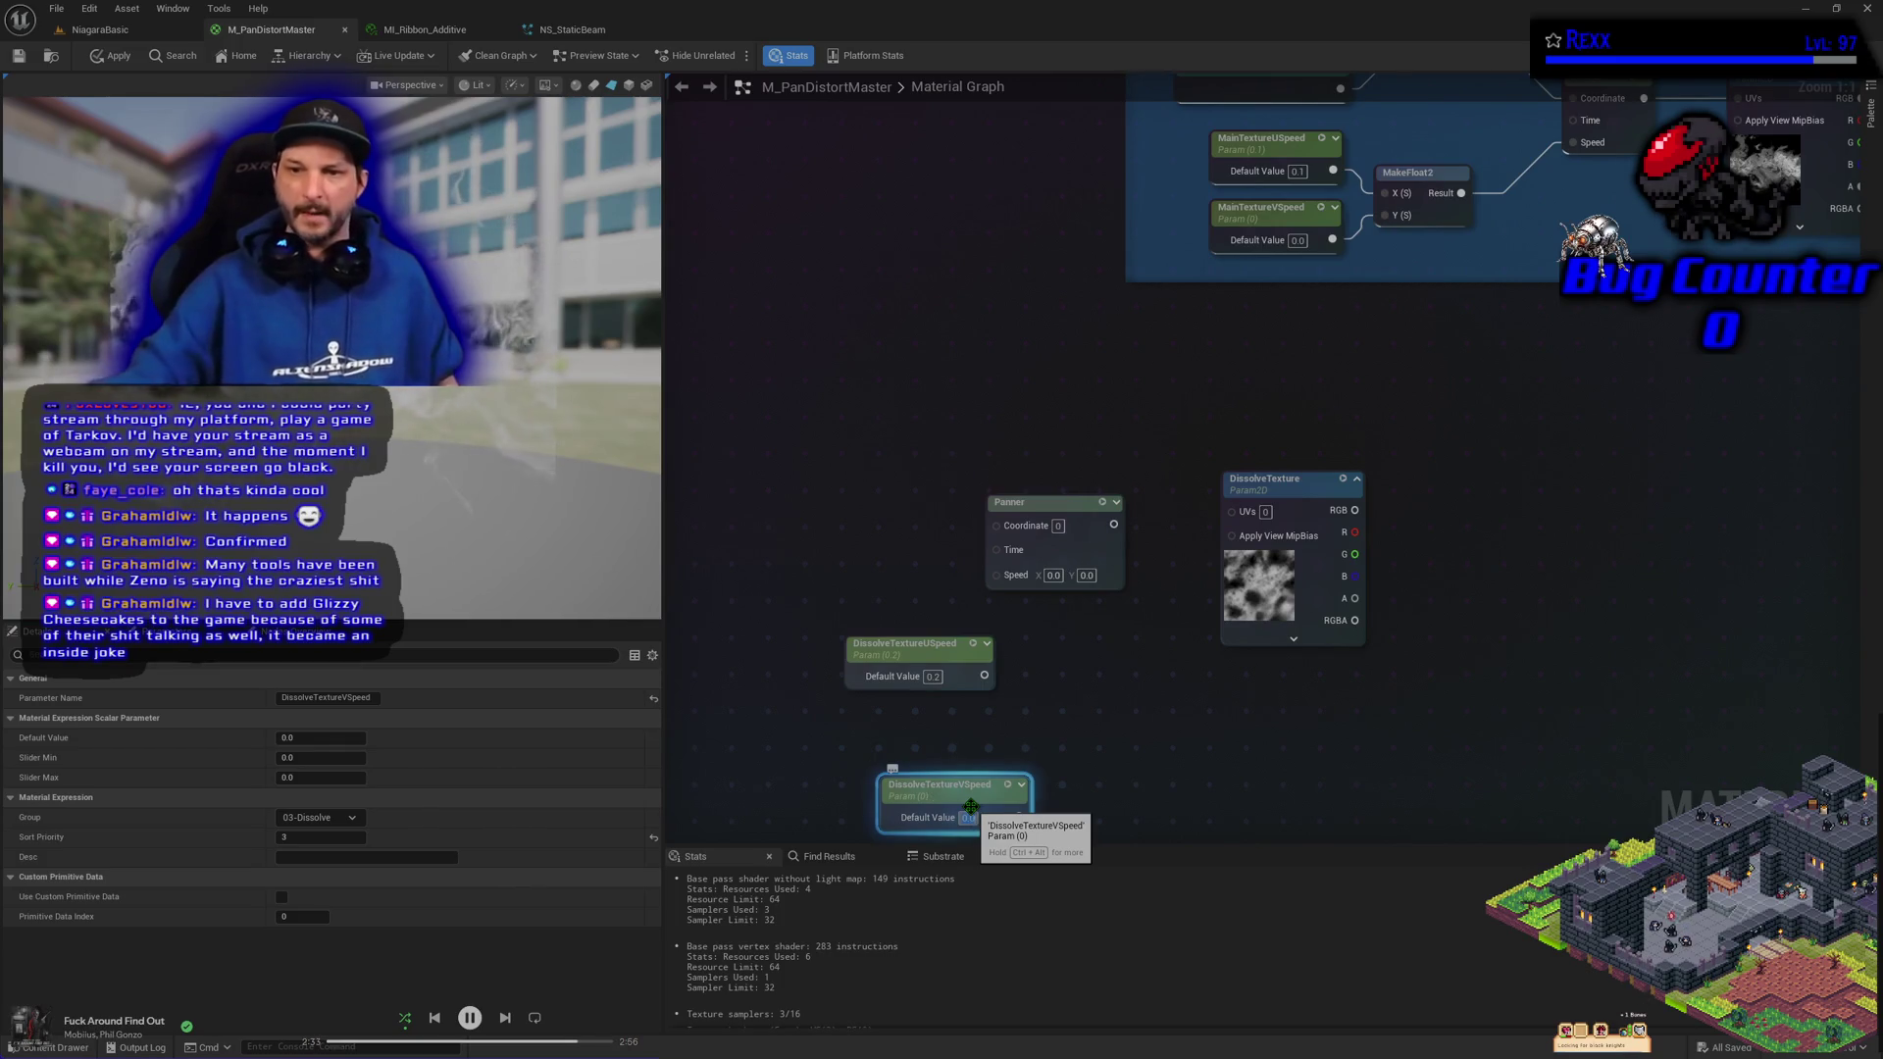
Stack the USpeed and VSpeed nodes left of the Panner and drag a wire from USpeed's output
click(931, 645)
drag(936, 647, 792, 561)
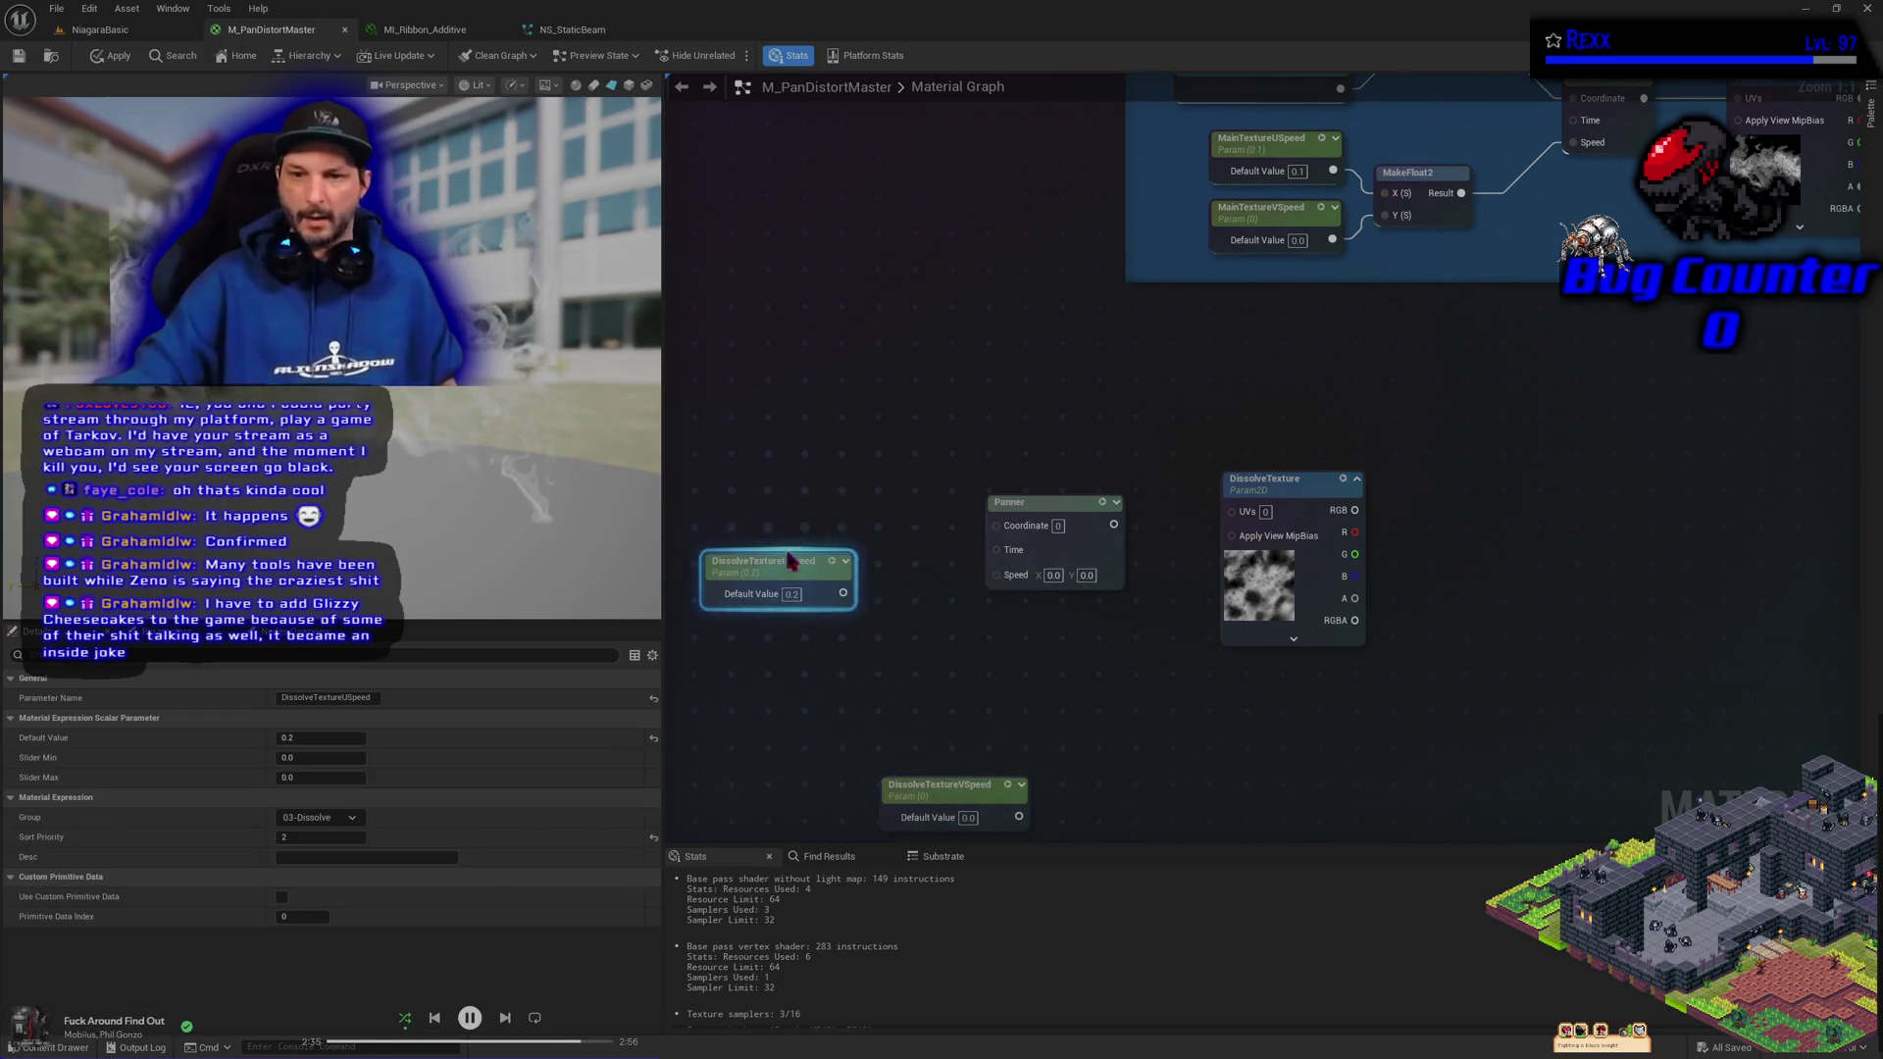
click(939, 785)
drag(939, 785, 753, 669)
drag(843, 593, 887, 633)
Combine USpeed and VSpeed in a MakeFloat2 feeding the Panner speed, and wire the Panner into DissolveTexture UVs
text(make)
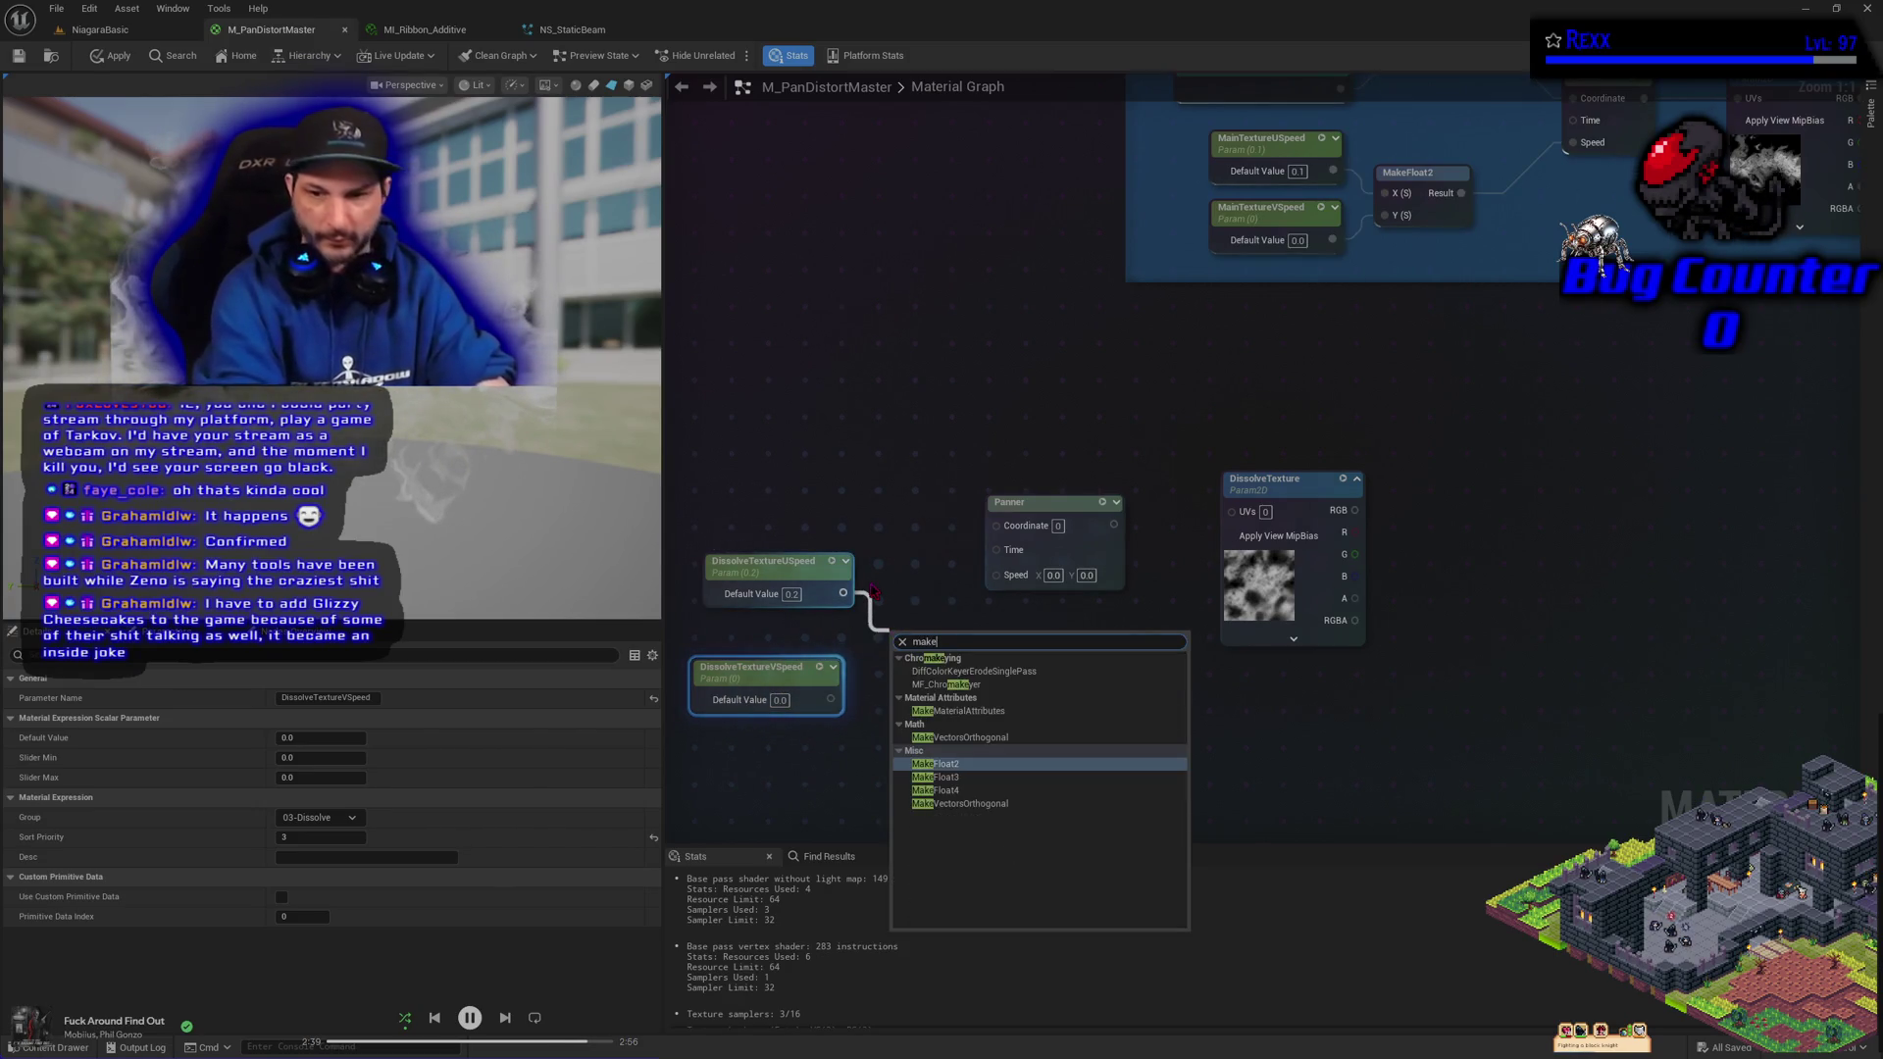
key(Return)
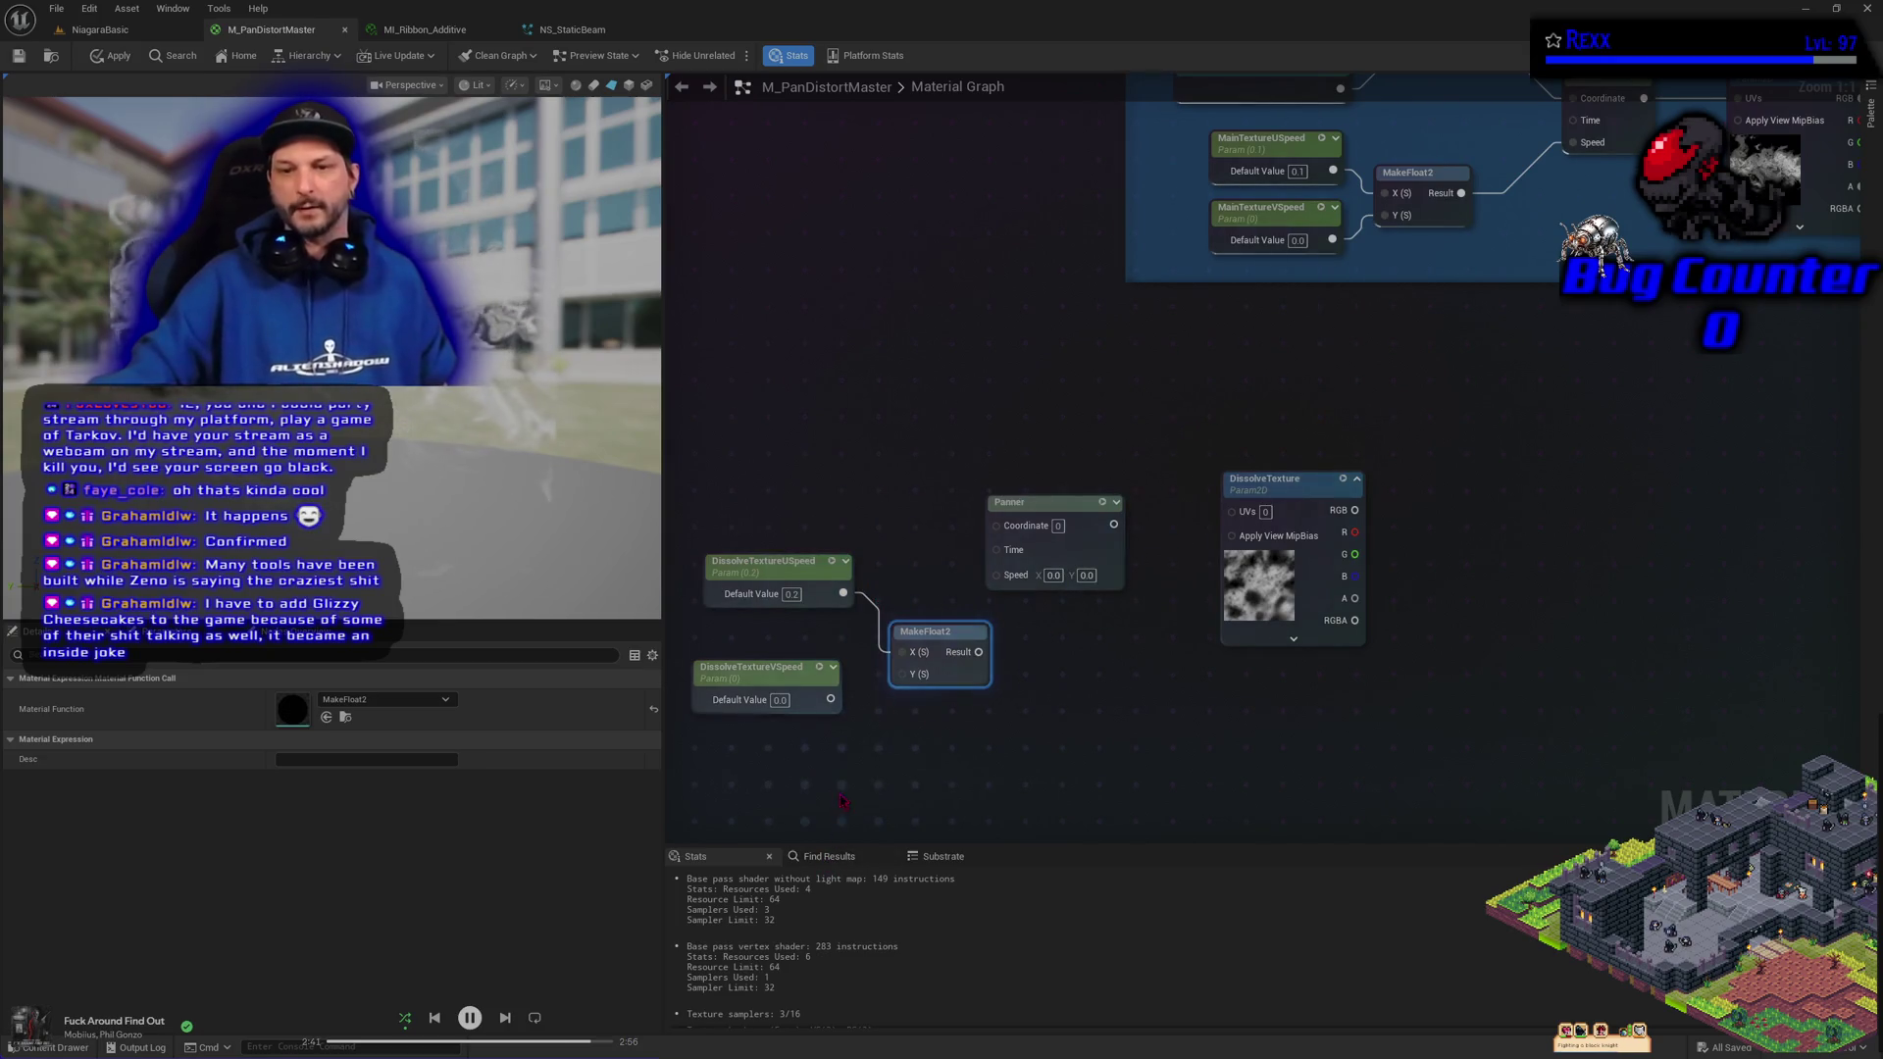
mouse_move(831, 700)
mouse_down()
mouse_move(902, 674)
mouse_move(997, 576)
mouse_up()
drag(910, 774, 733, 559)
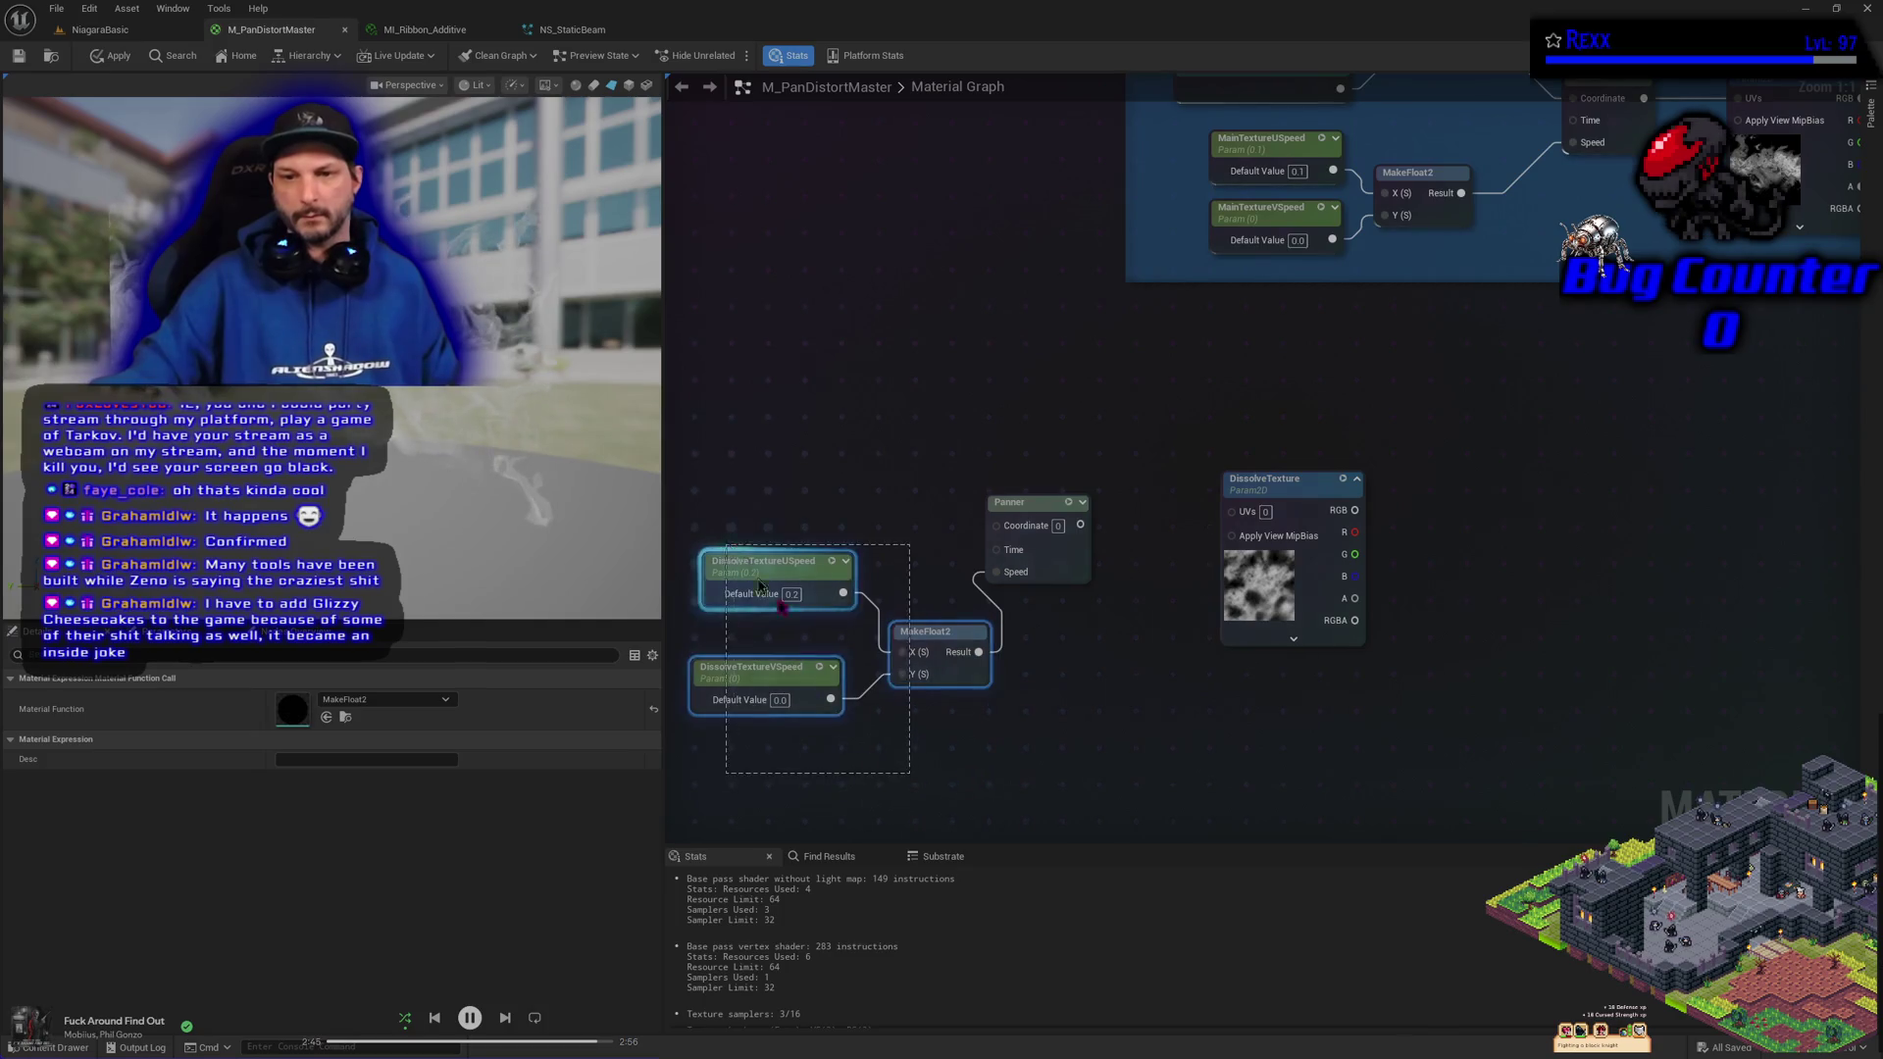
mouse_move(946, 649)
mouse_down()
mouse_move(920, 639)
mouse_move(912, 567)
mouse_up()
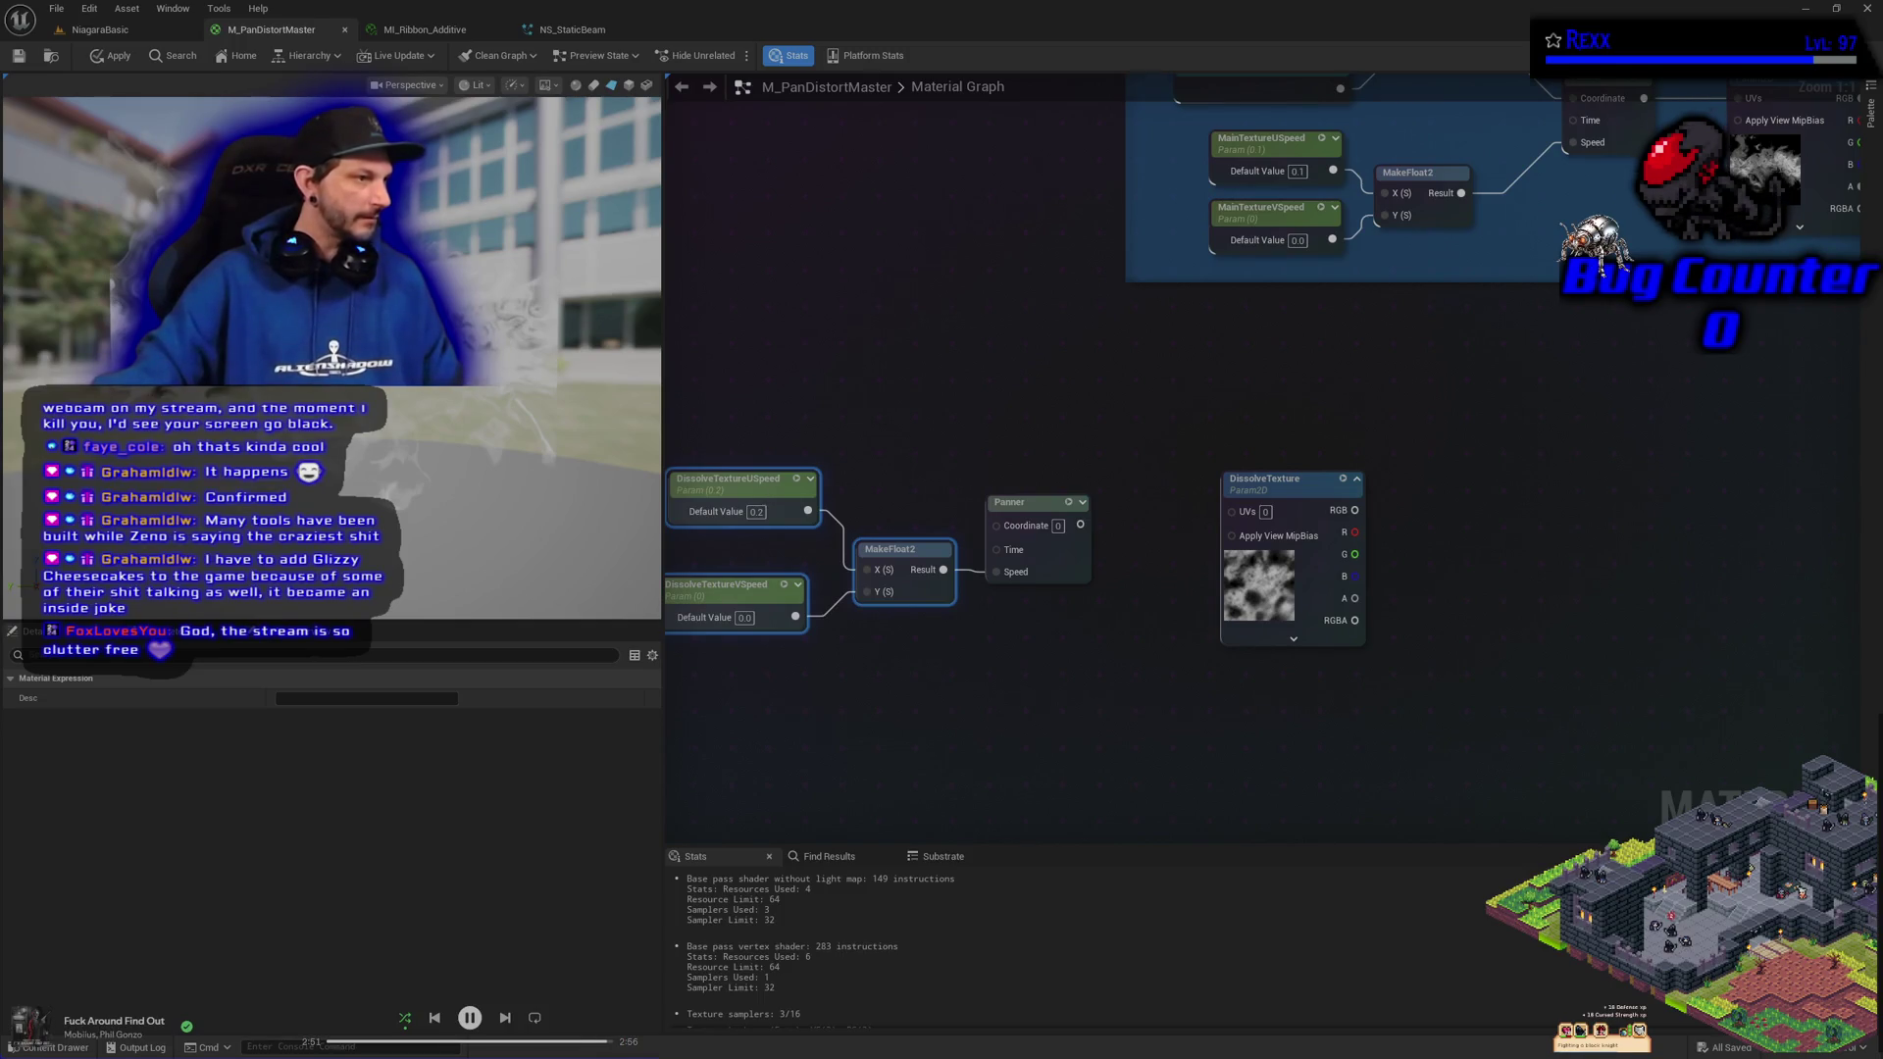
drag(1080, 525, 1232, 511)
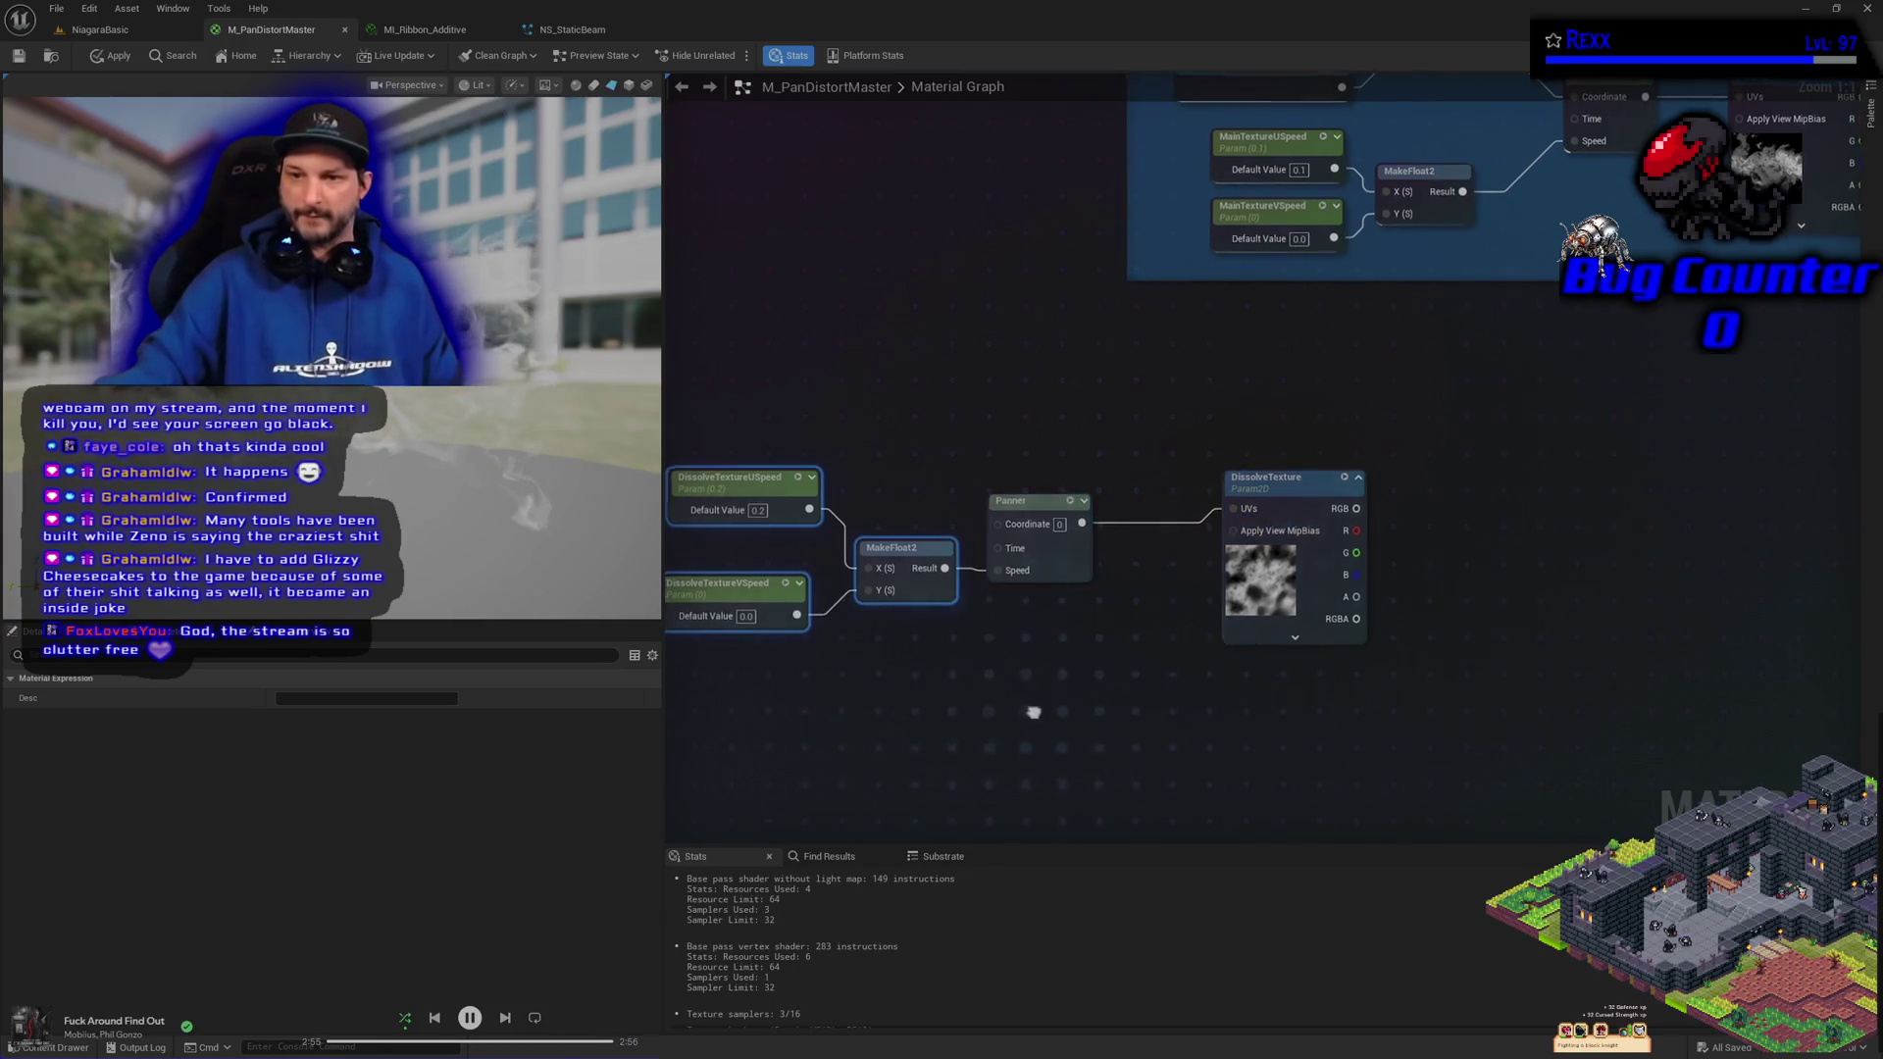
Raise the speed nodes, MakeFloat2 and Panner level with DissolveTexture and neatly space the two speed parameters
drag(1032, 713, 1188, 717)
ctrl+click(1178, 509)
mouse_move(1178, 511)
mouse_down()
mouse_move(1190, 487)
mouse_move(1240, 499)
mouse_up()
click(1128, 432)
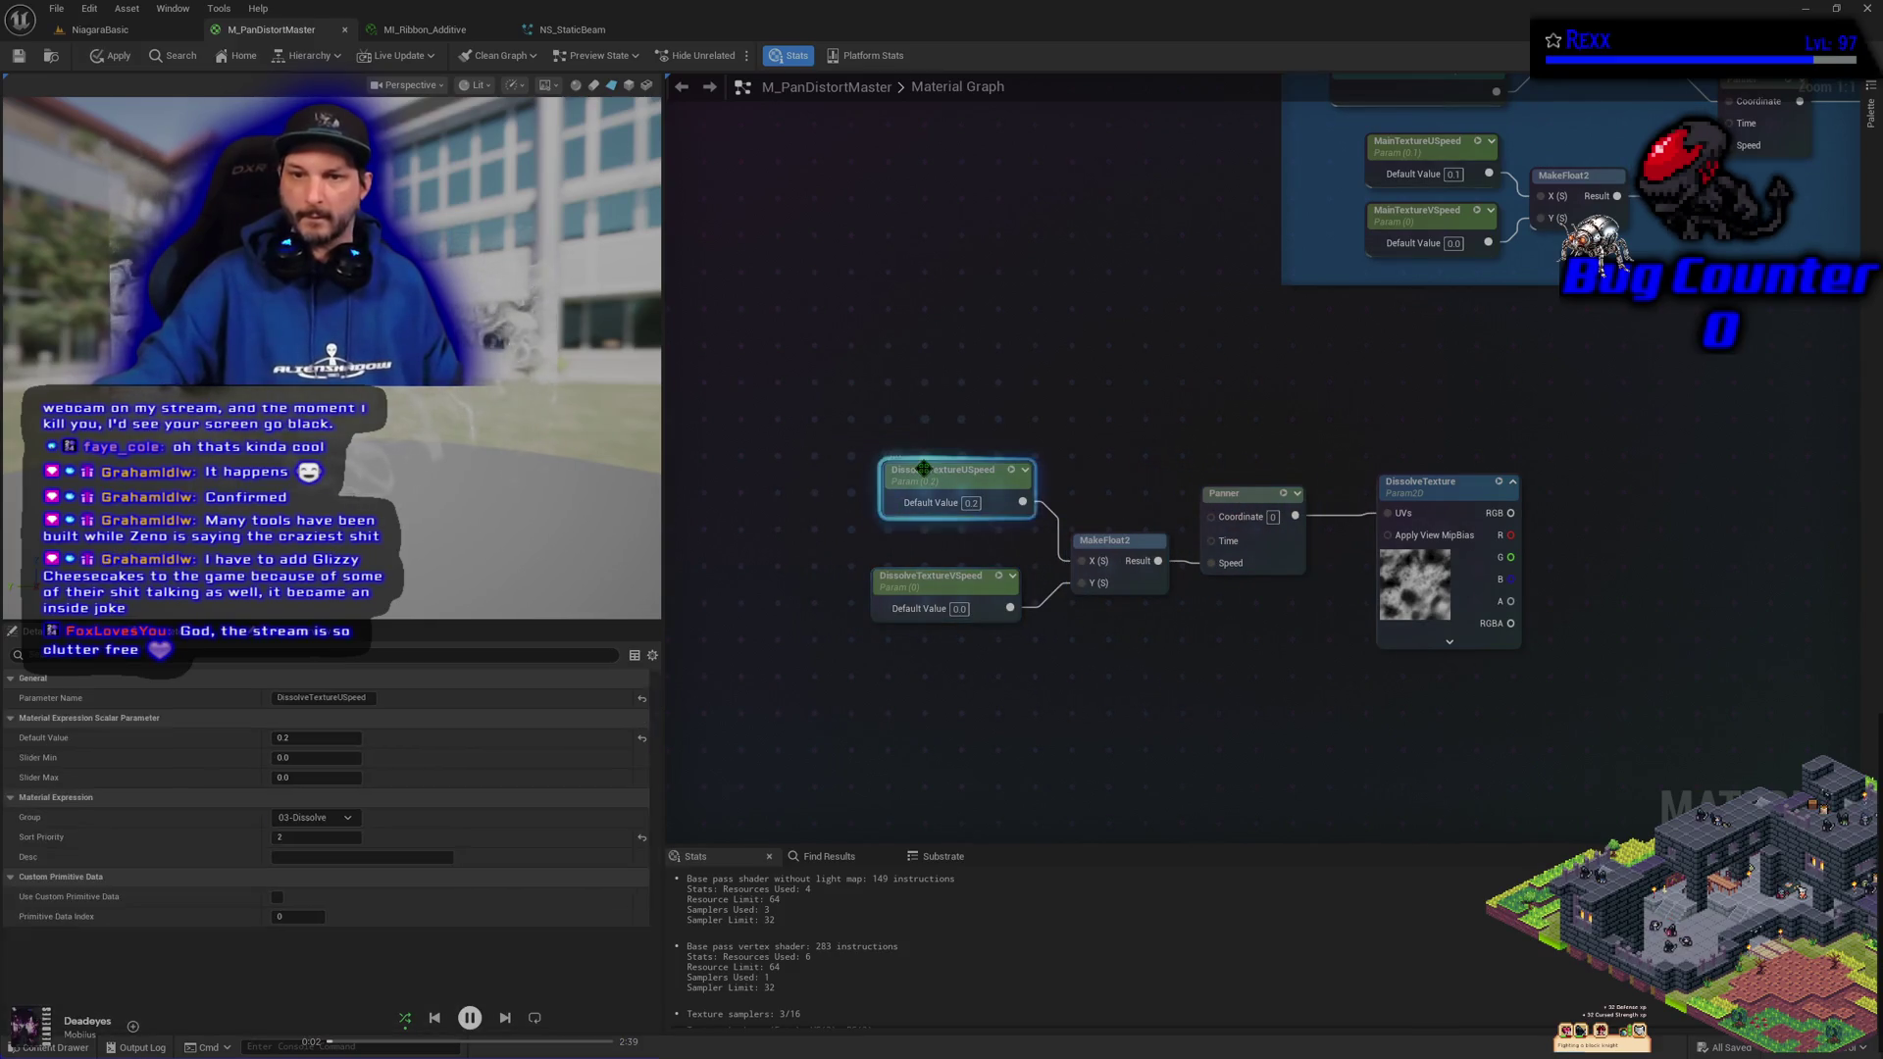
drag(923, 469, 919, 504)
click(948, 581)
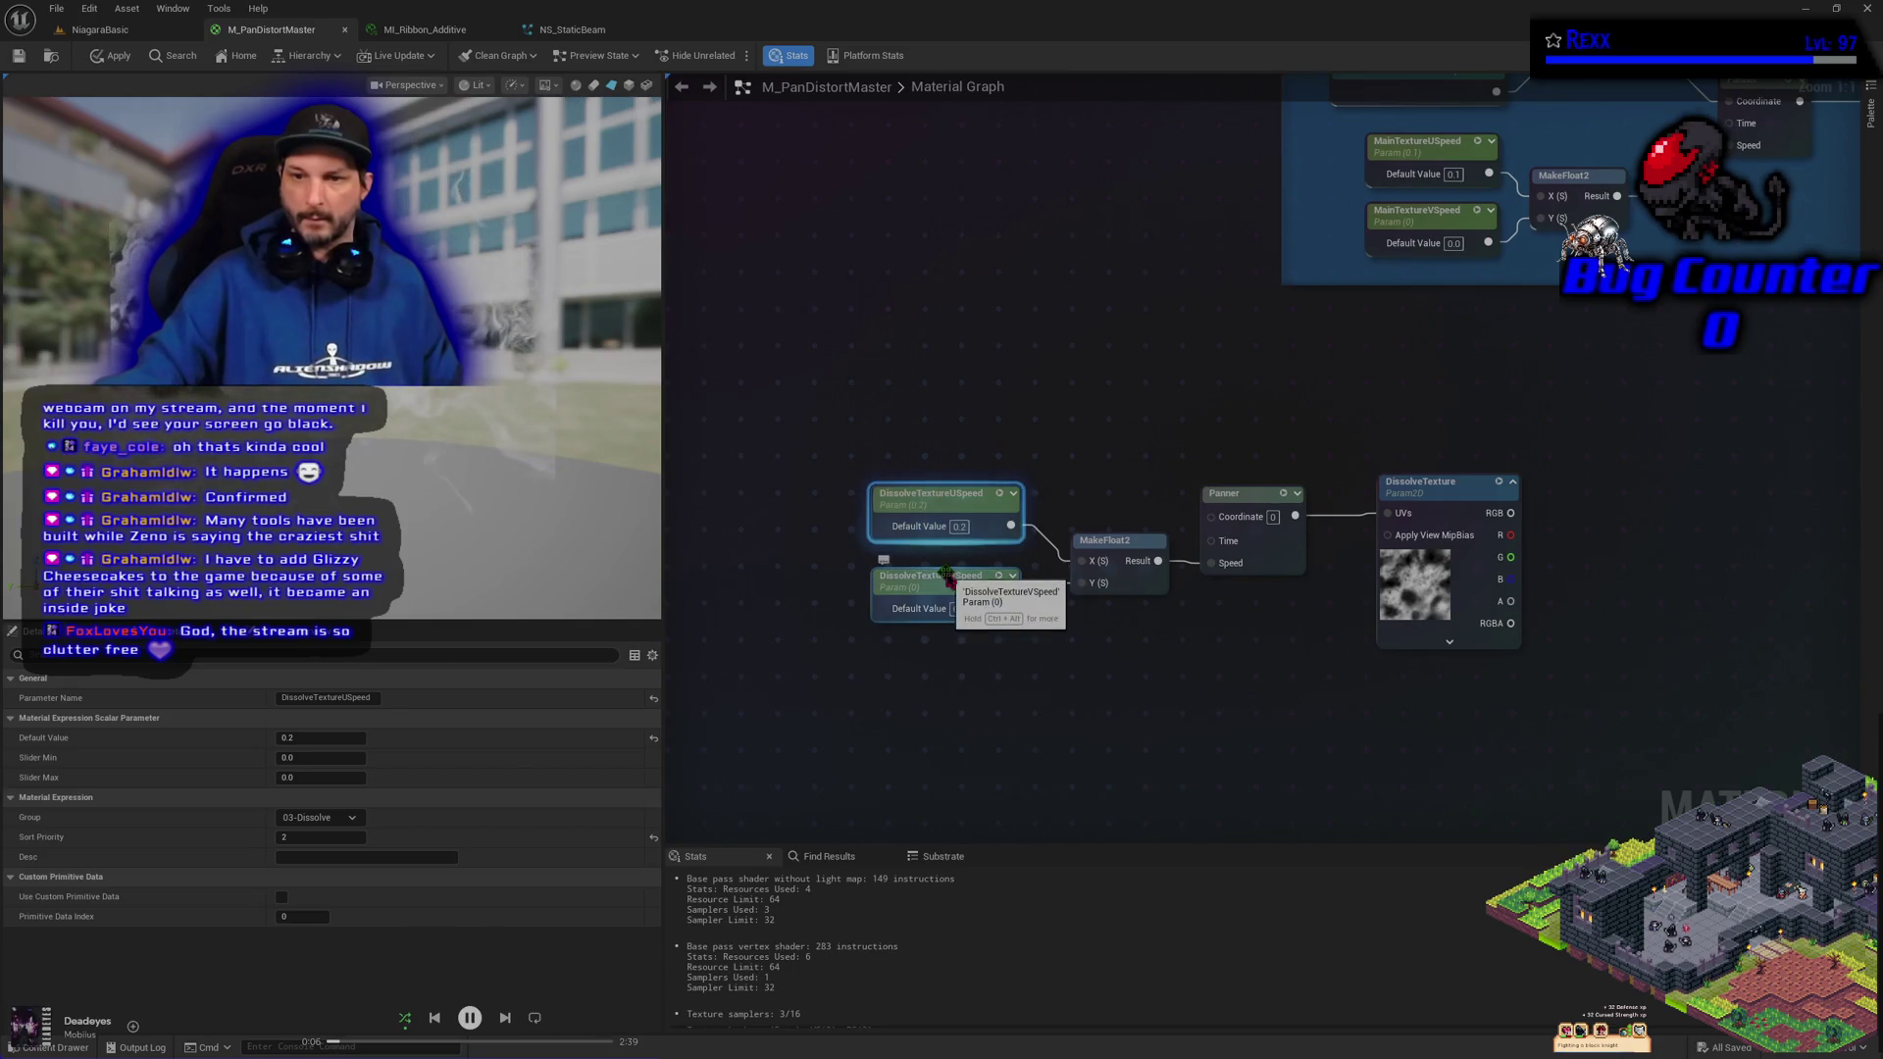
drag(950, 584, 950, 572)
drag(932, 501, 933, 514)
shift+click(934, 606)
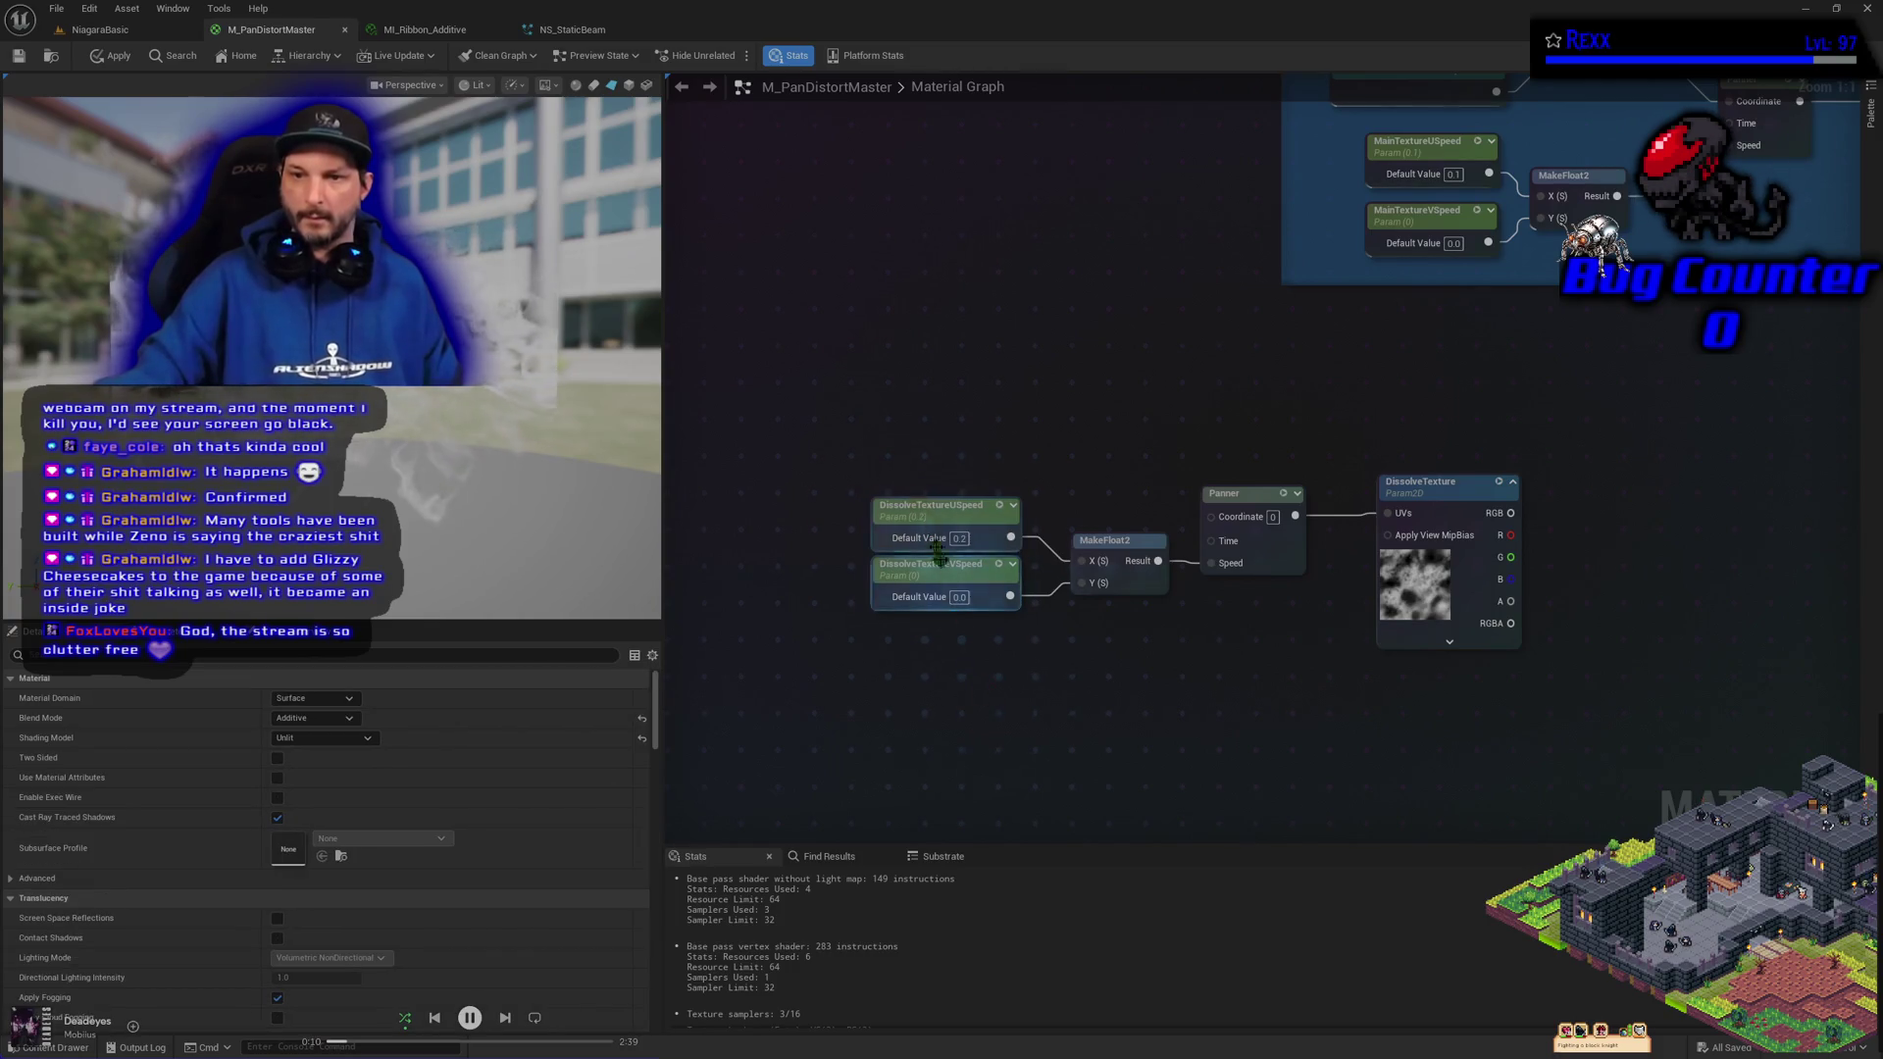
drag(942, 585, 941, 596)
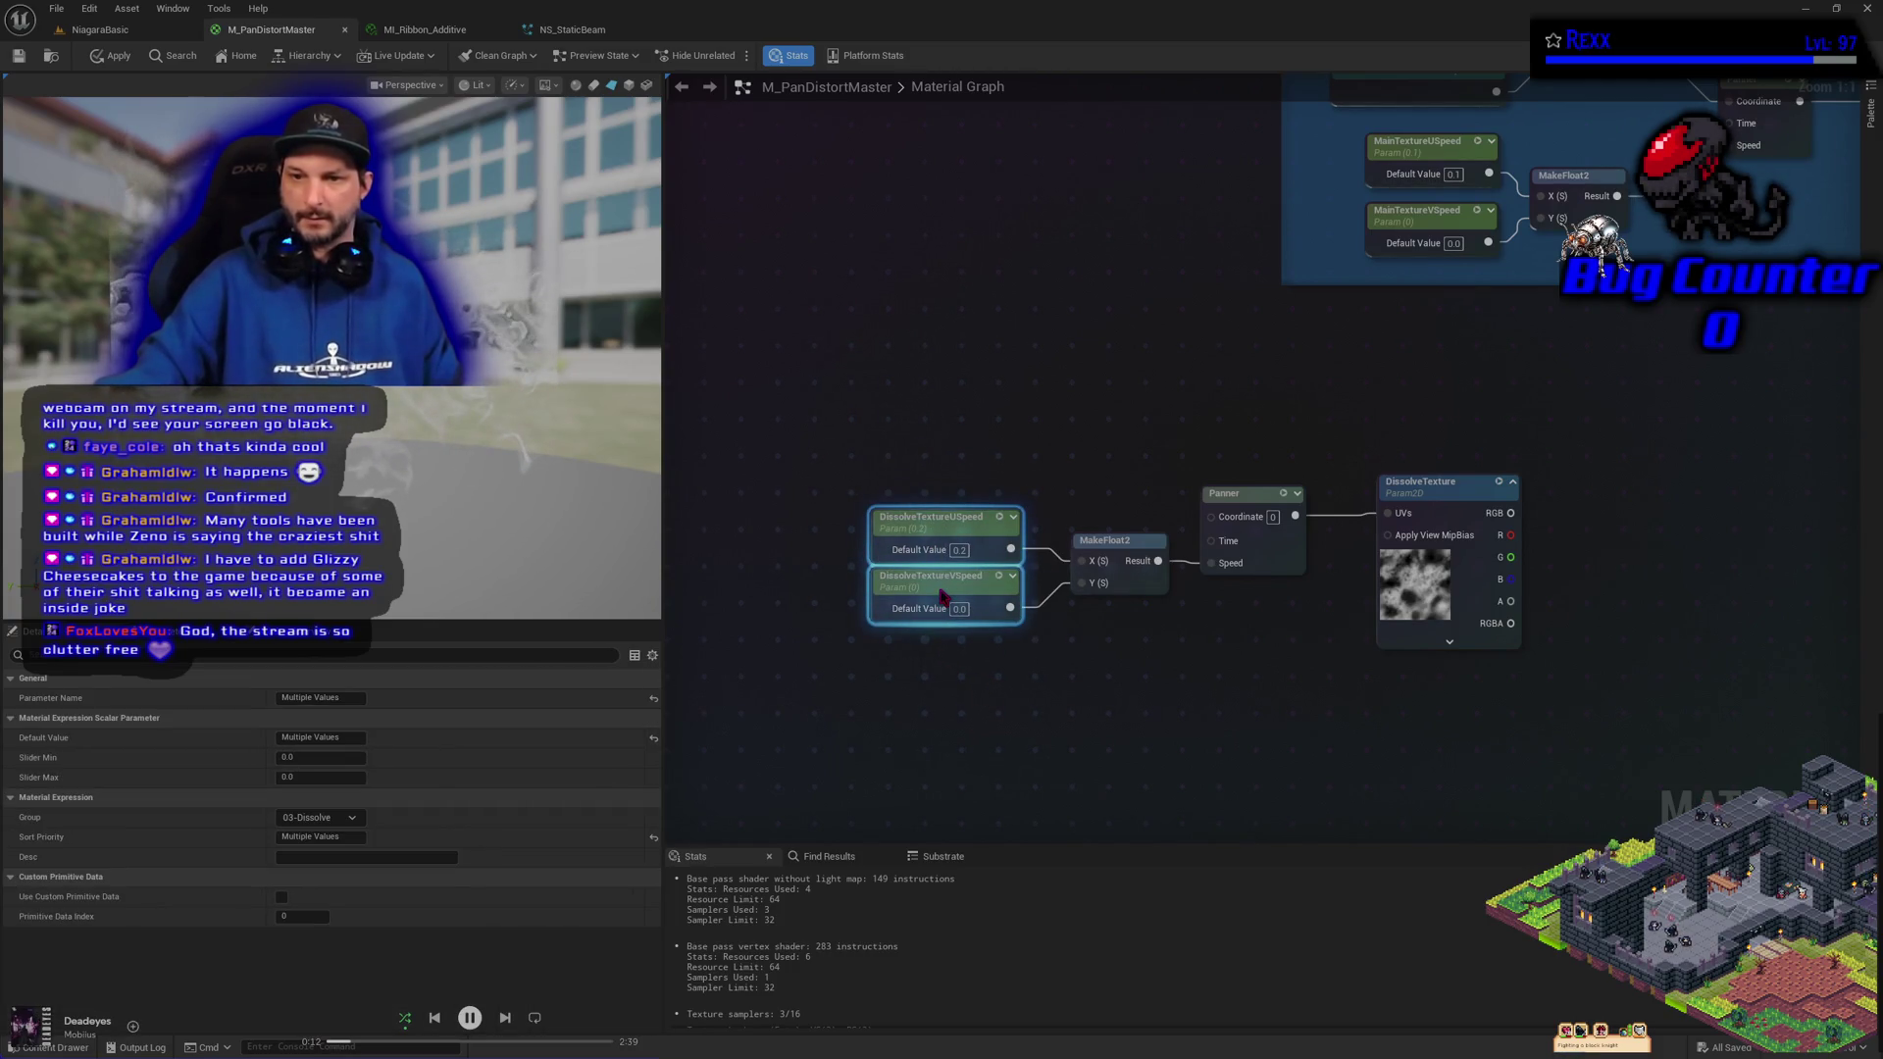
click(961, 687)
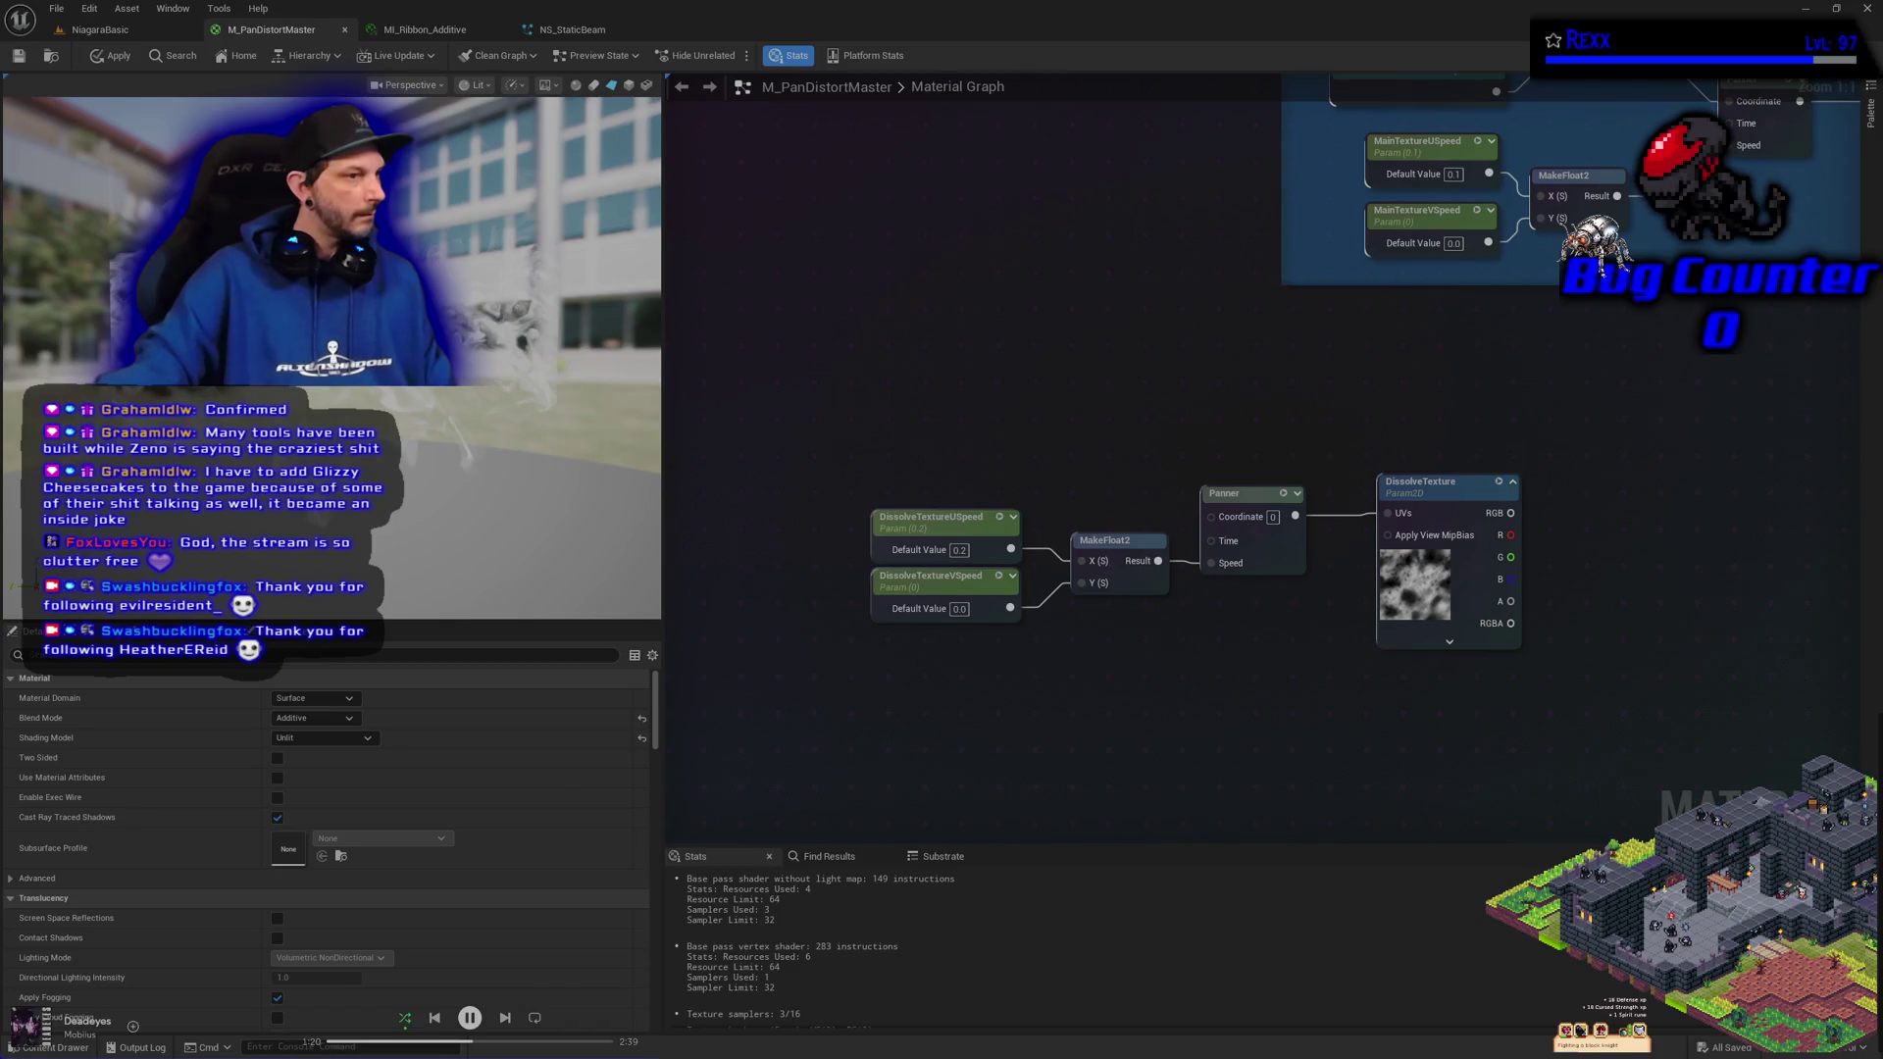
drag(1354, 549, 1090, 582)
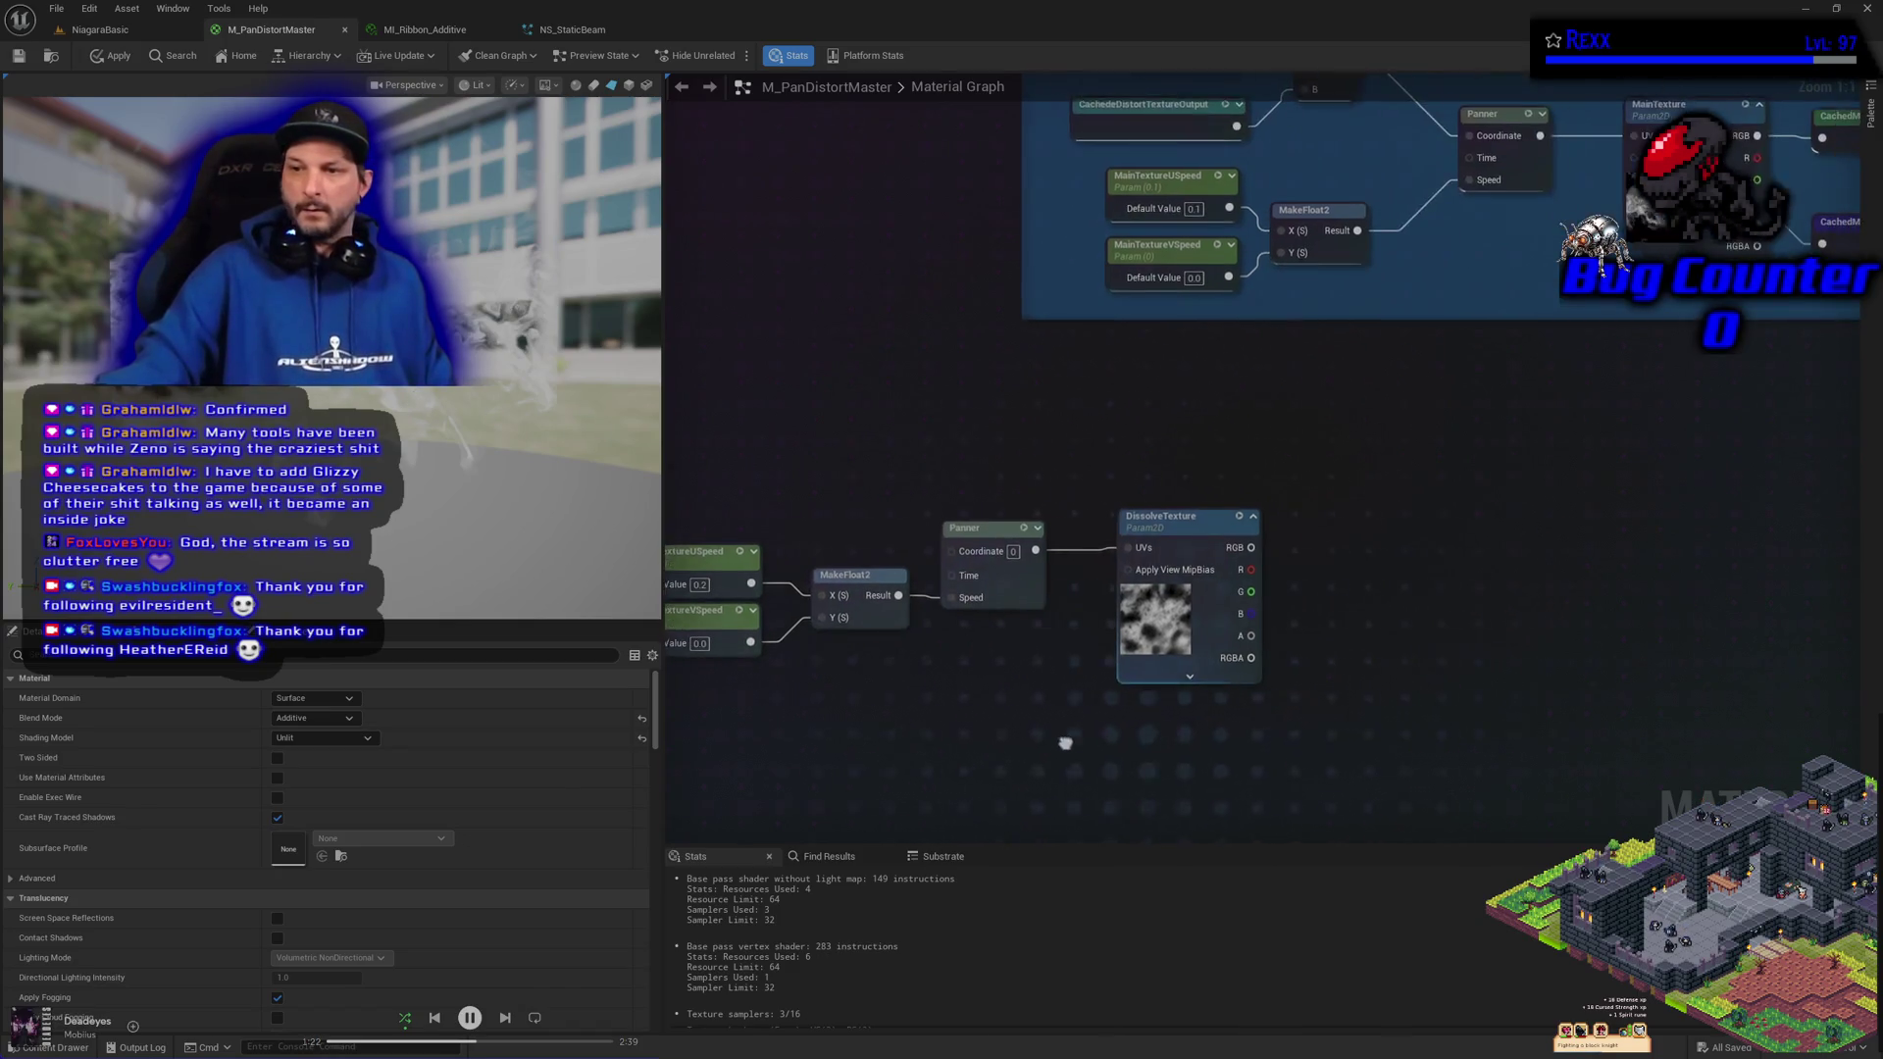
Add a named reroute called CachedDissolveTextureOutput on DissolveTexture's R channel, aligned with the pin
drag(1249, 569, 1313, 577)
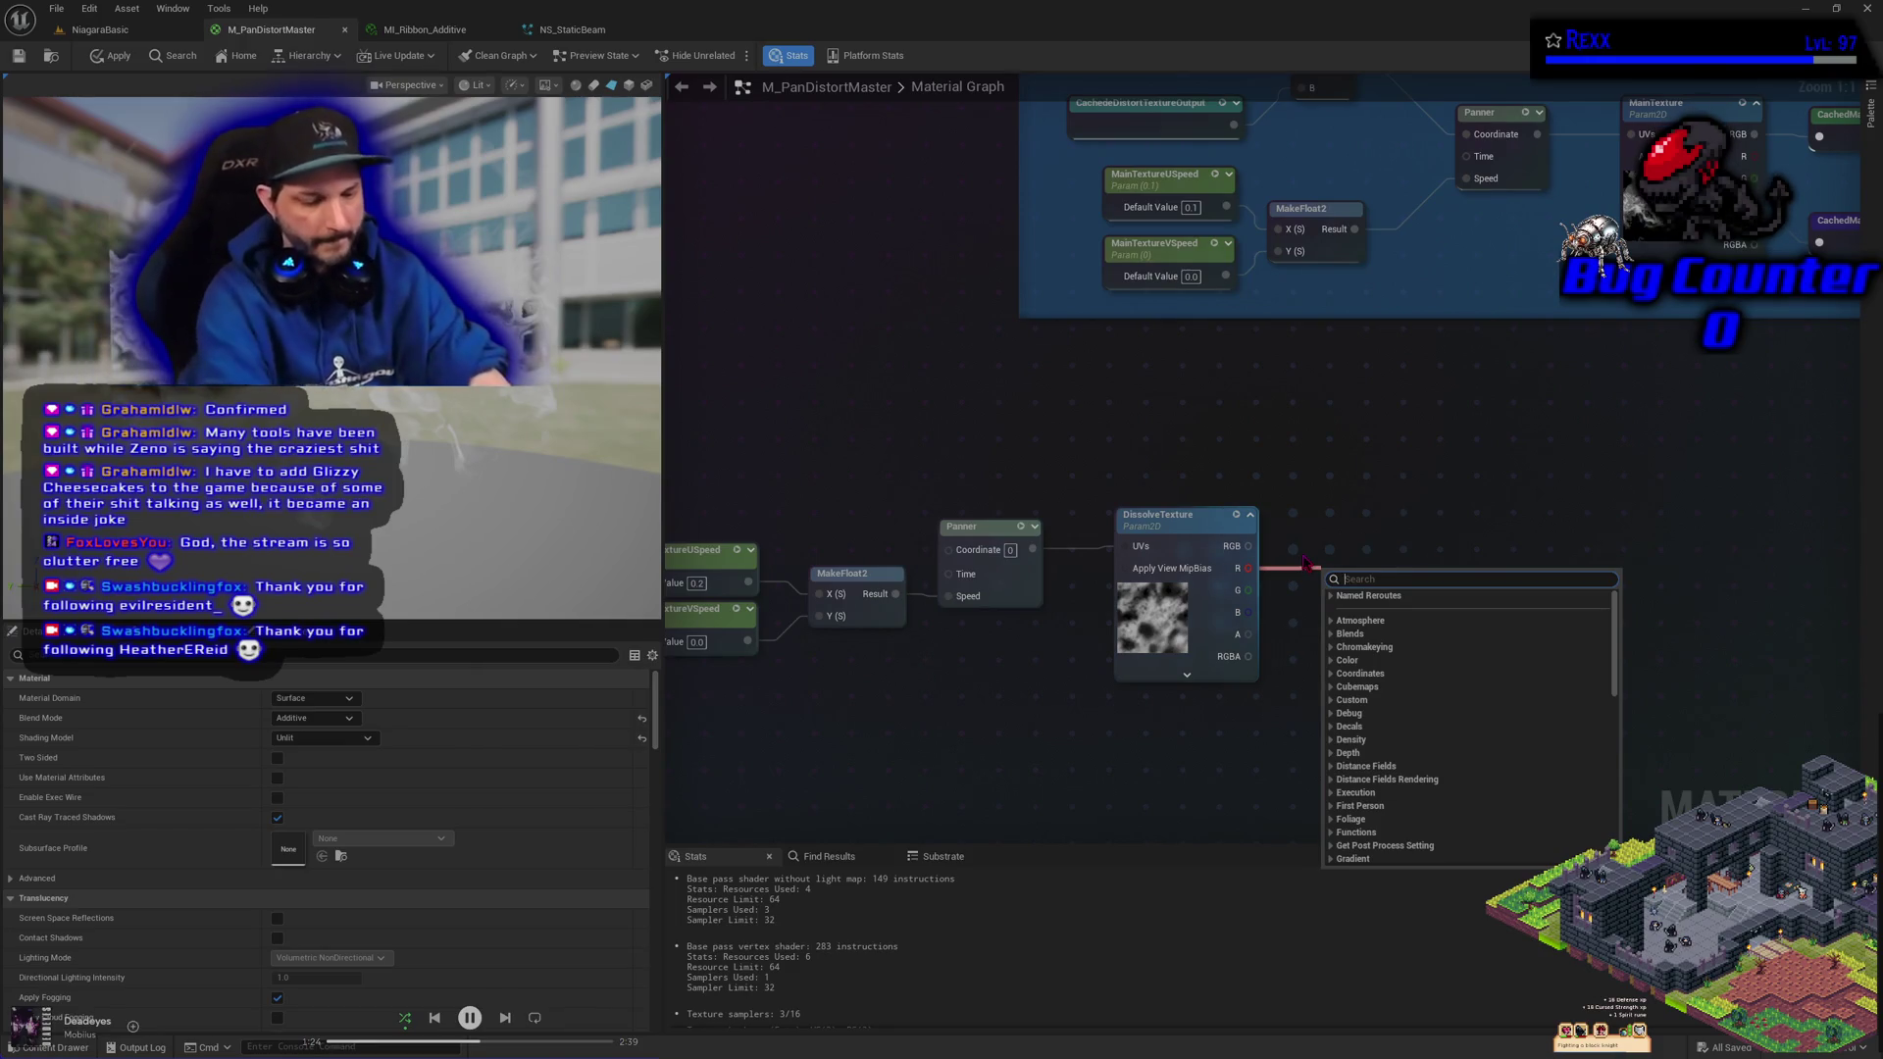
text(name)
key(Return)
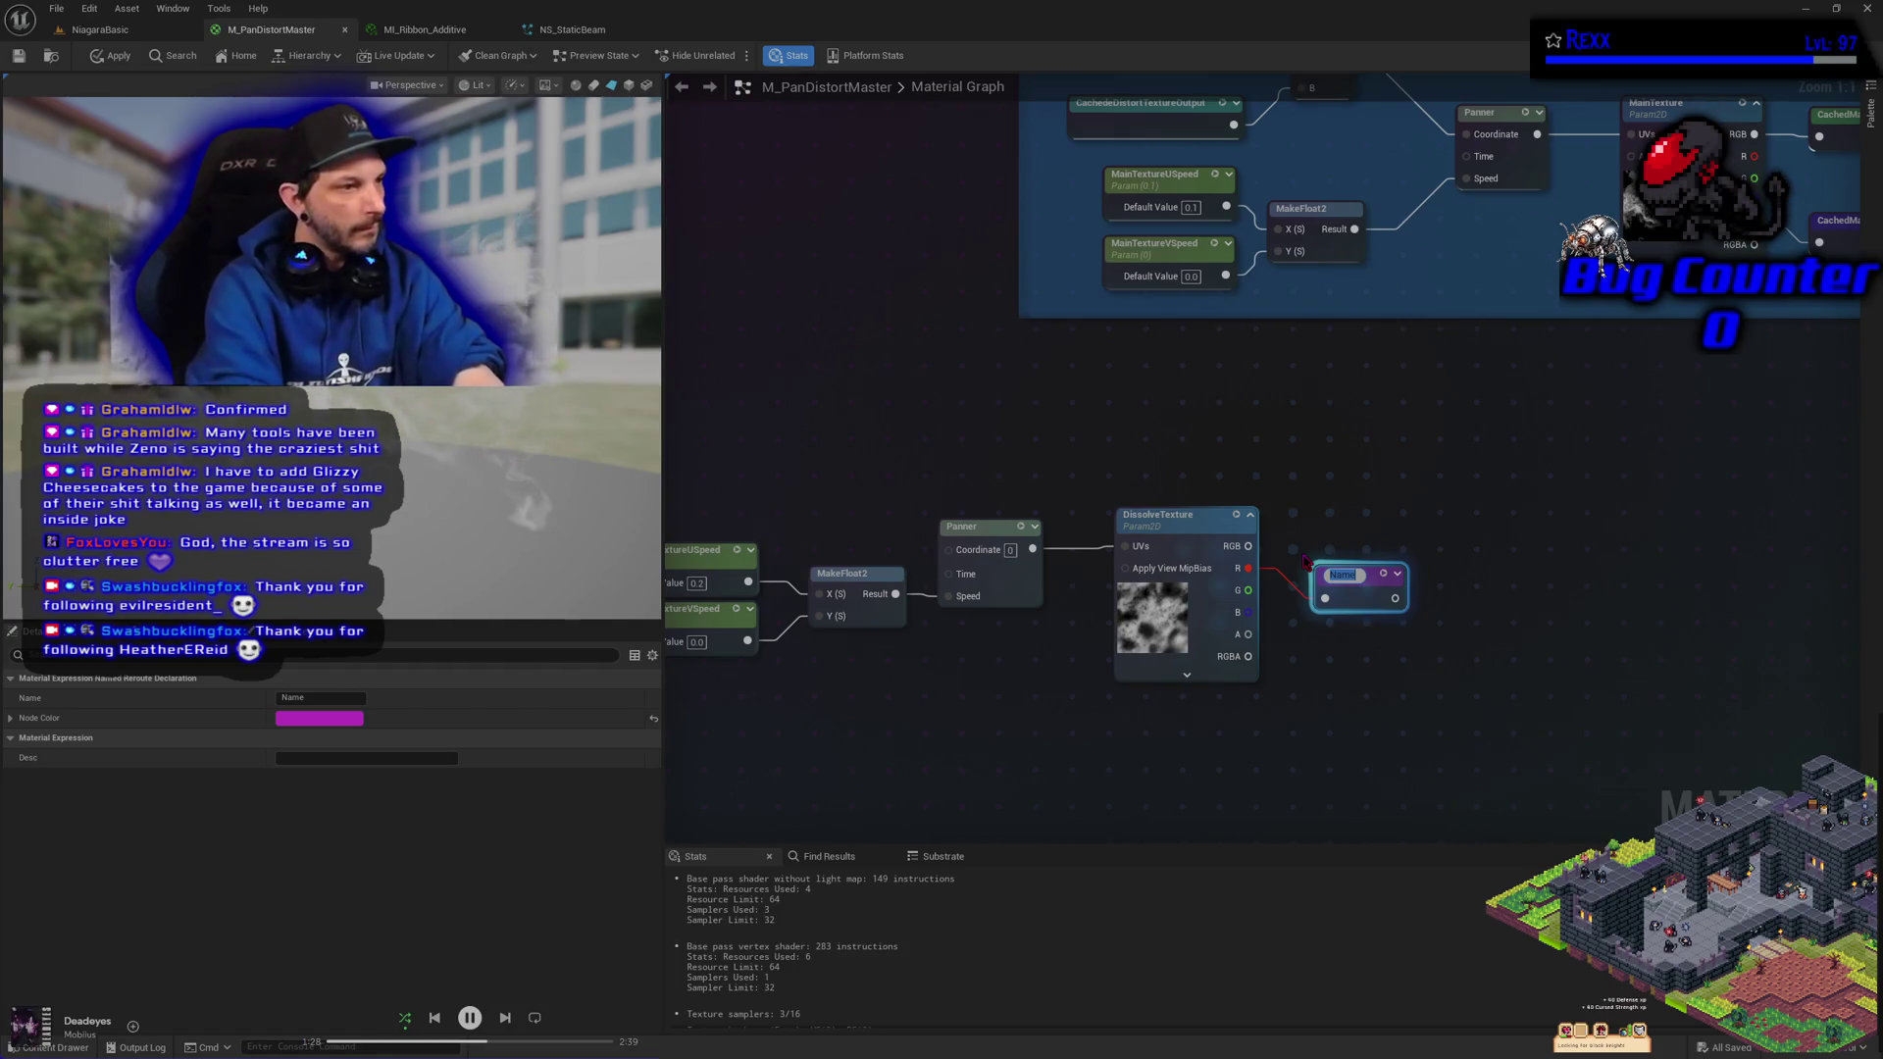
text(Cached)
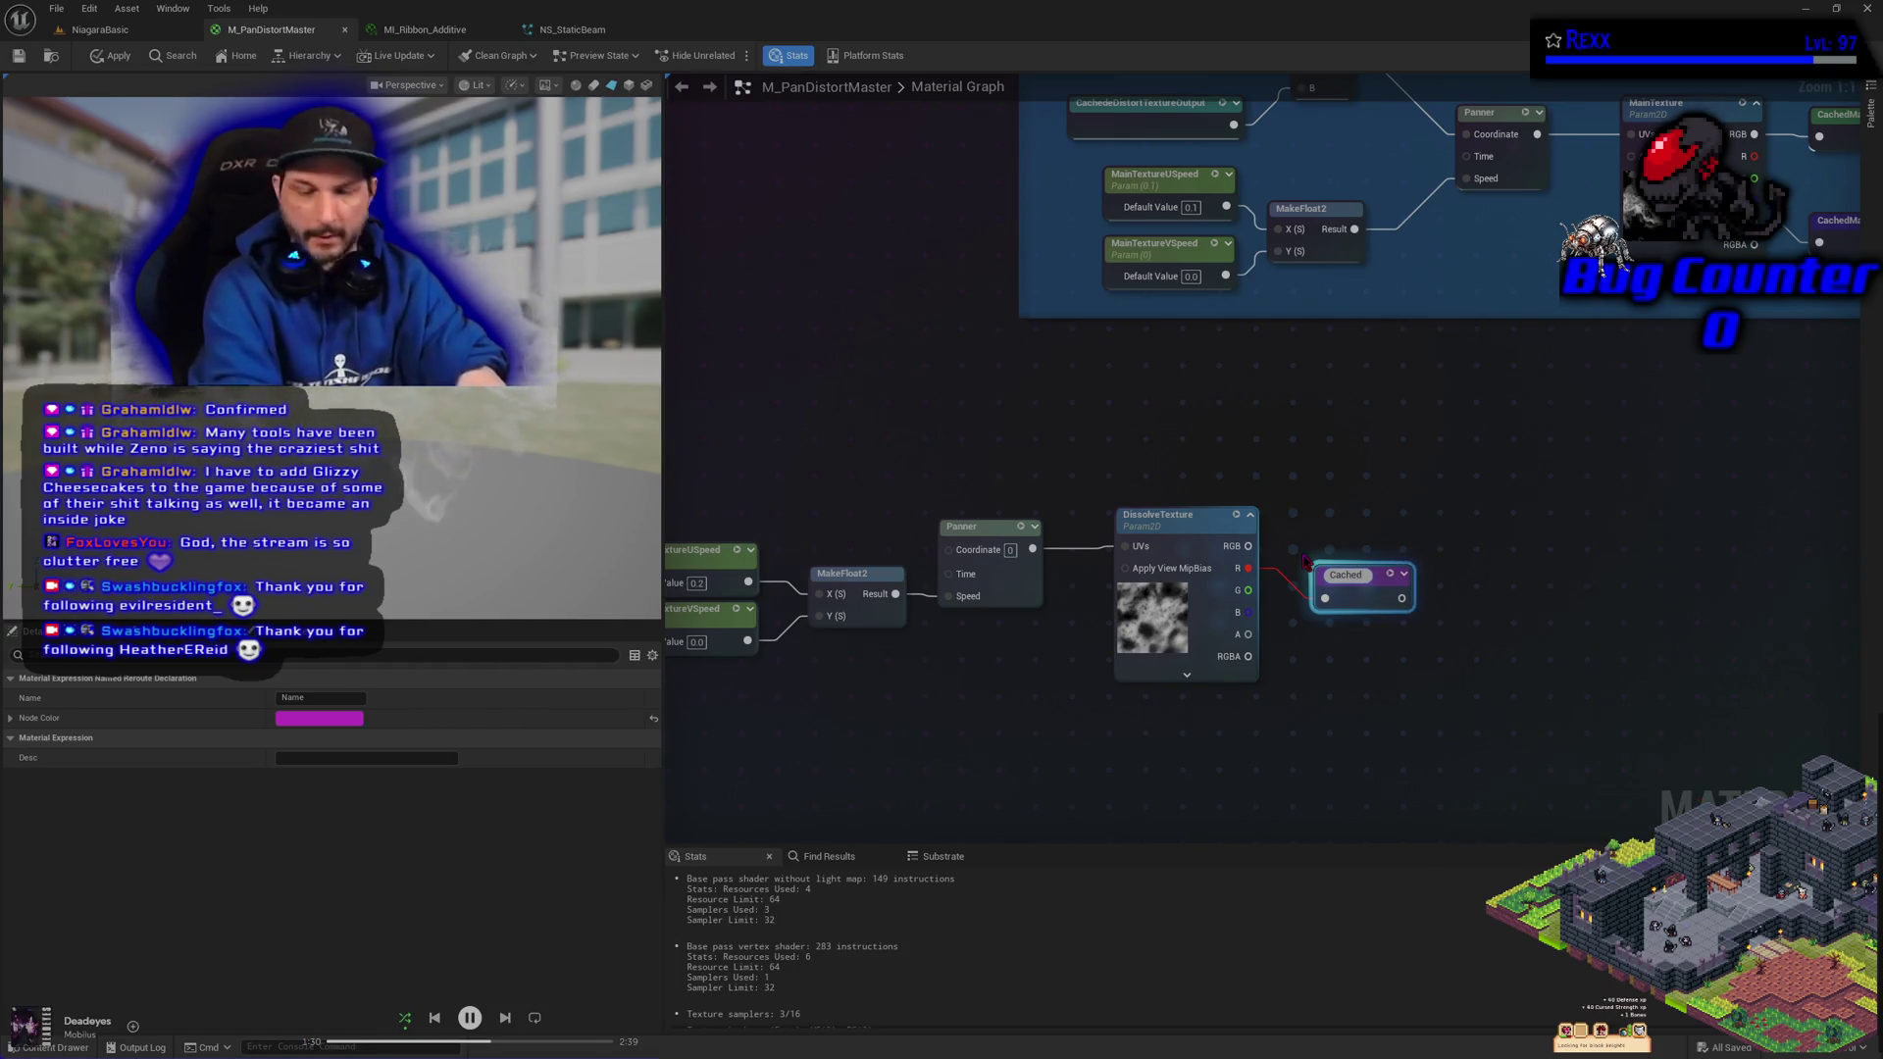
text(Disso)
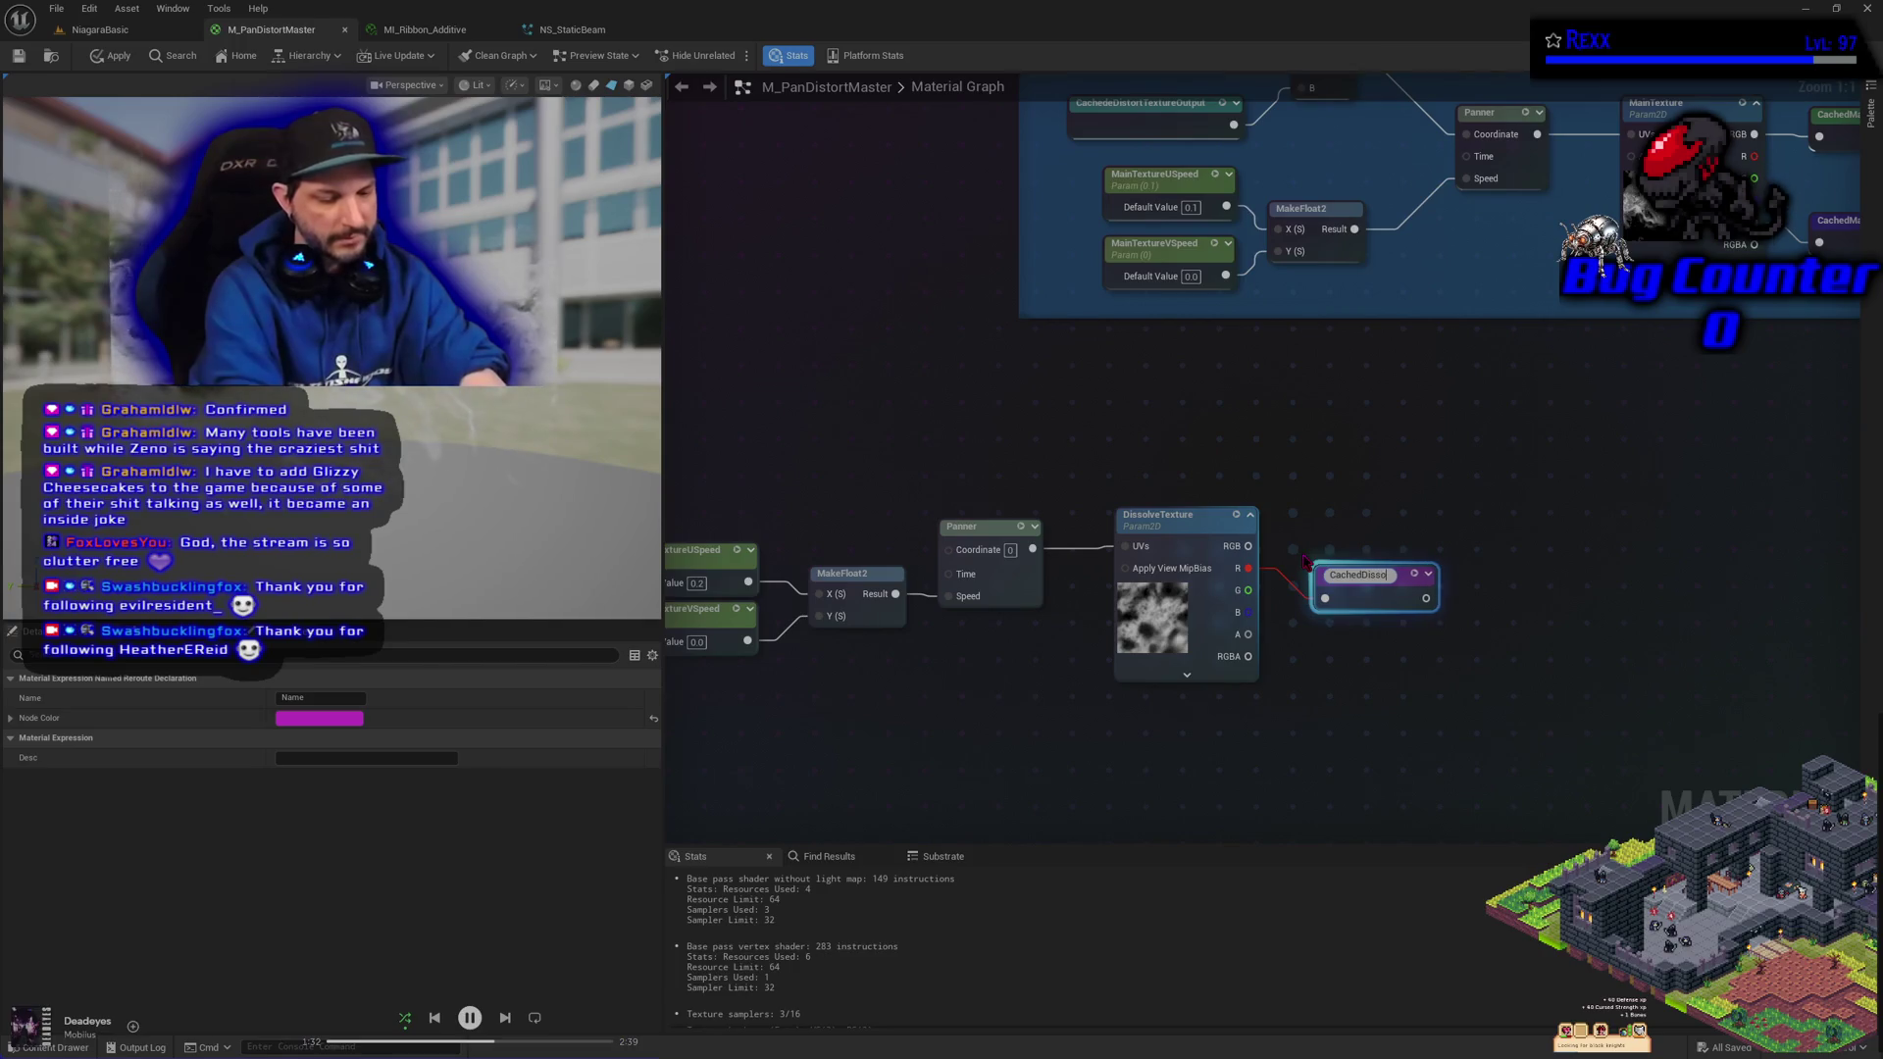
text(lveTex)
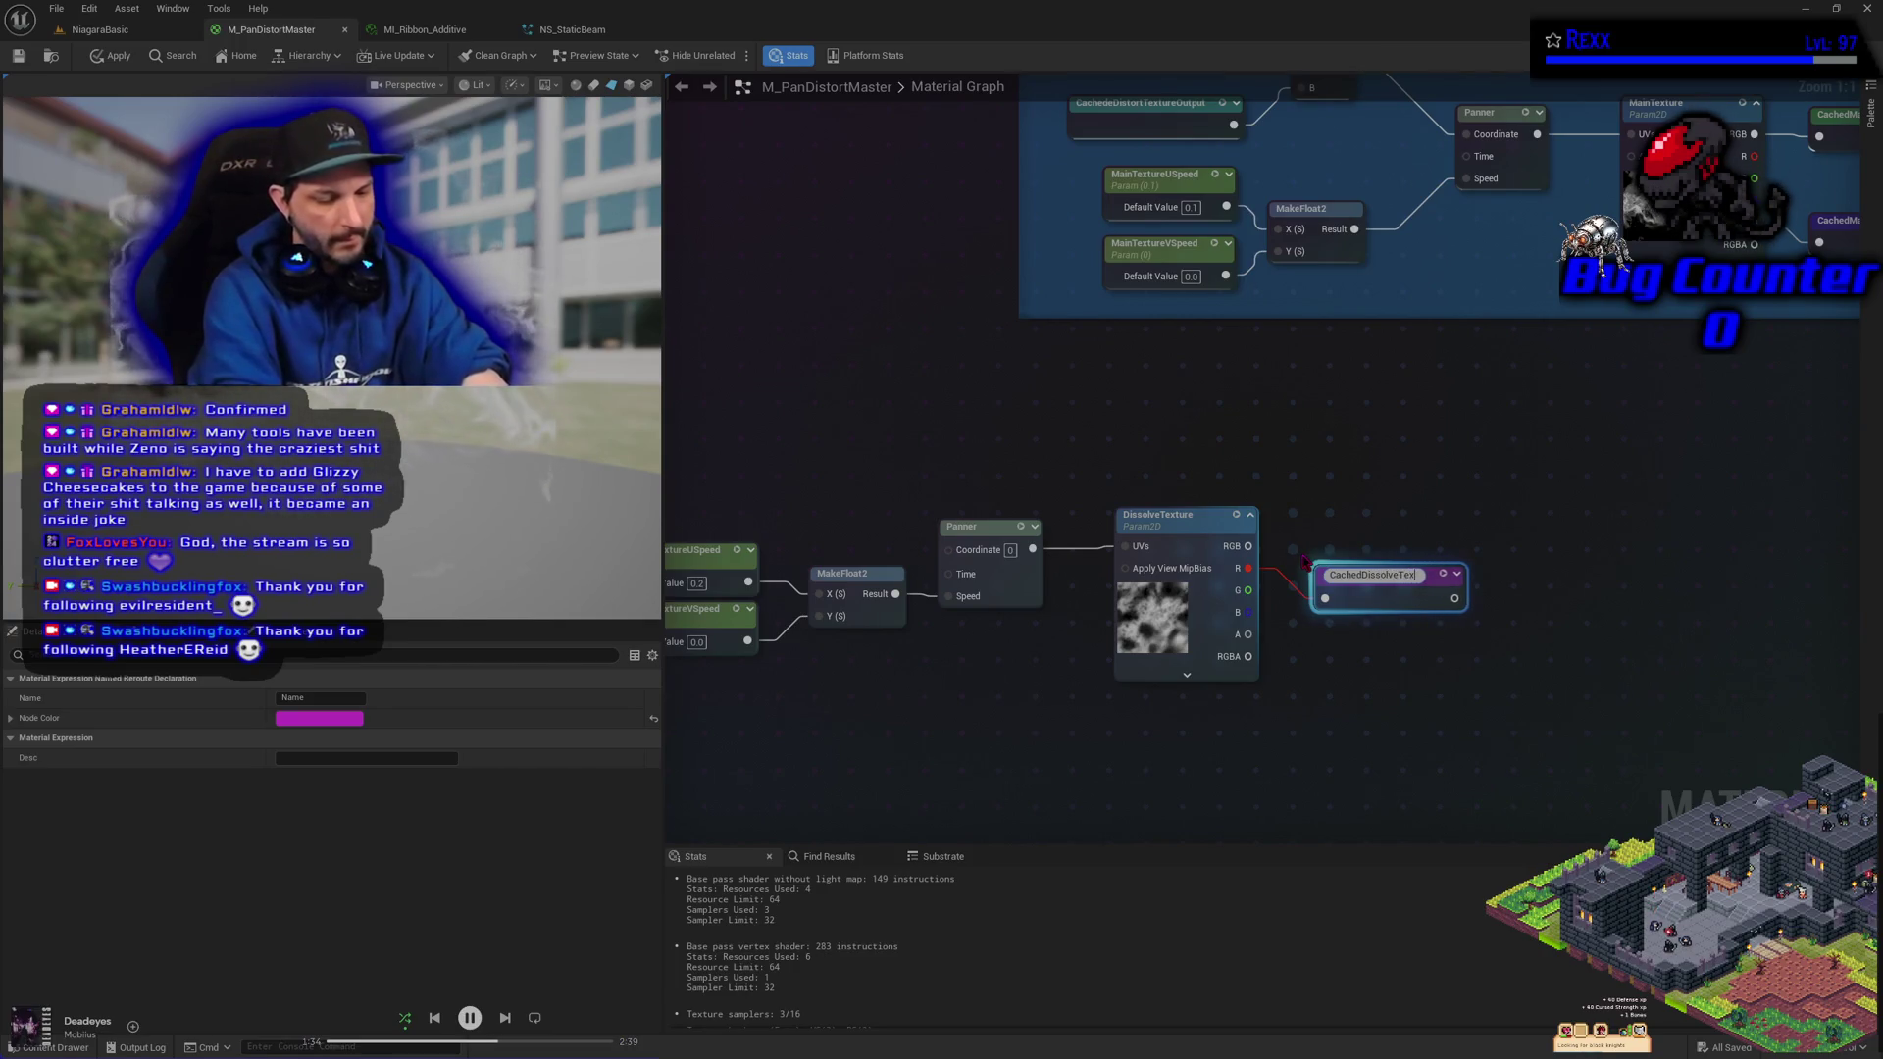
text(tureOutput)
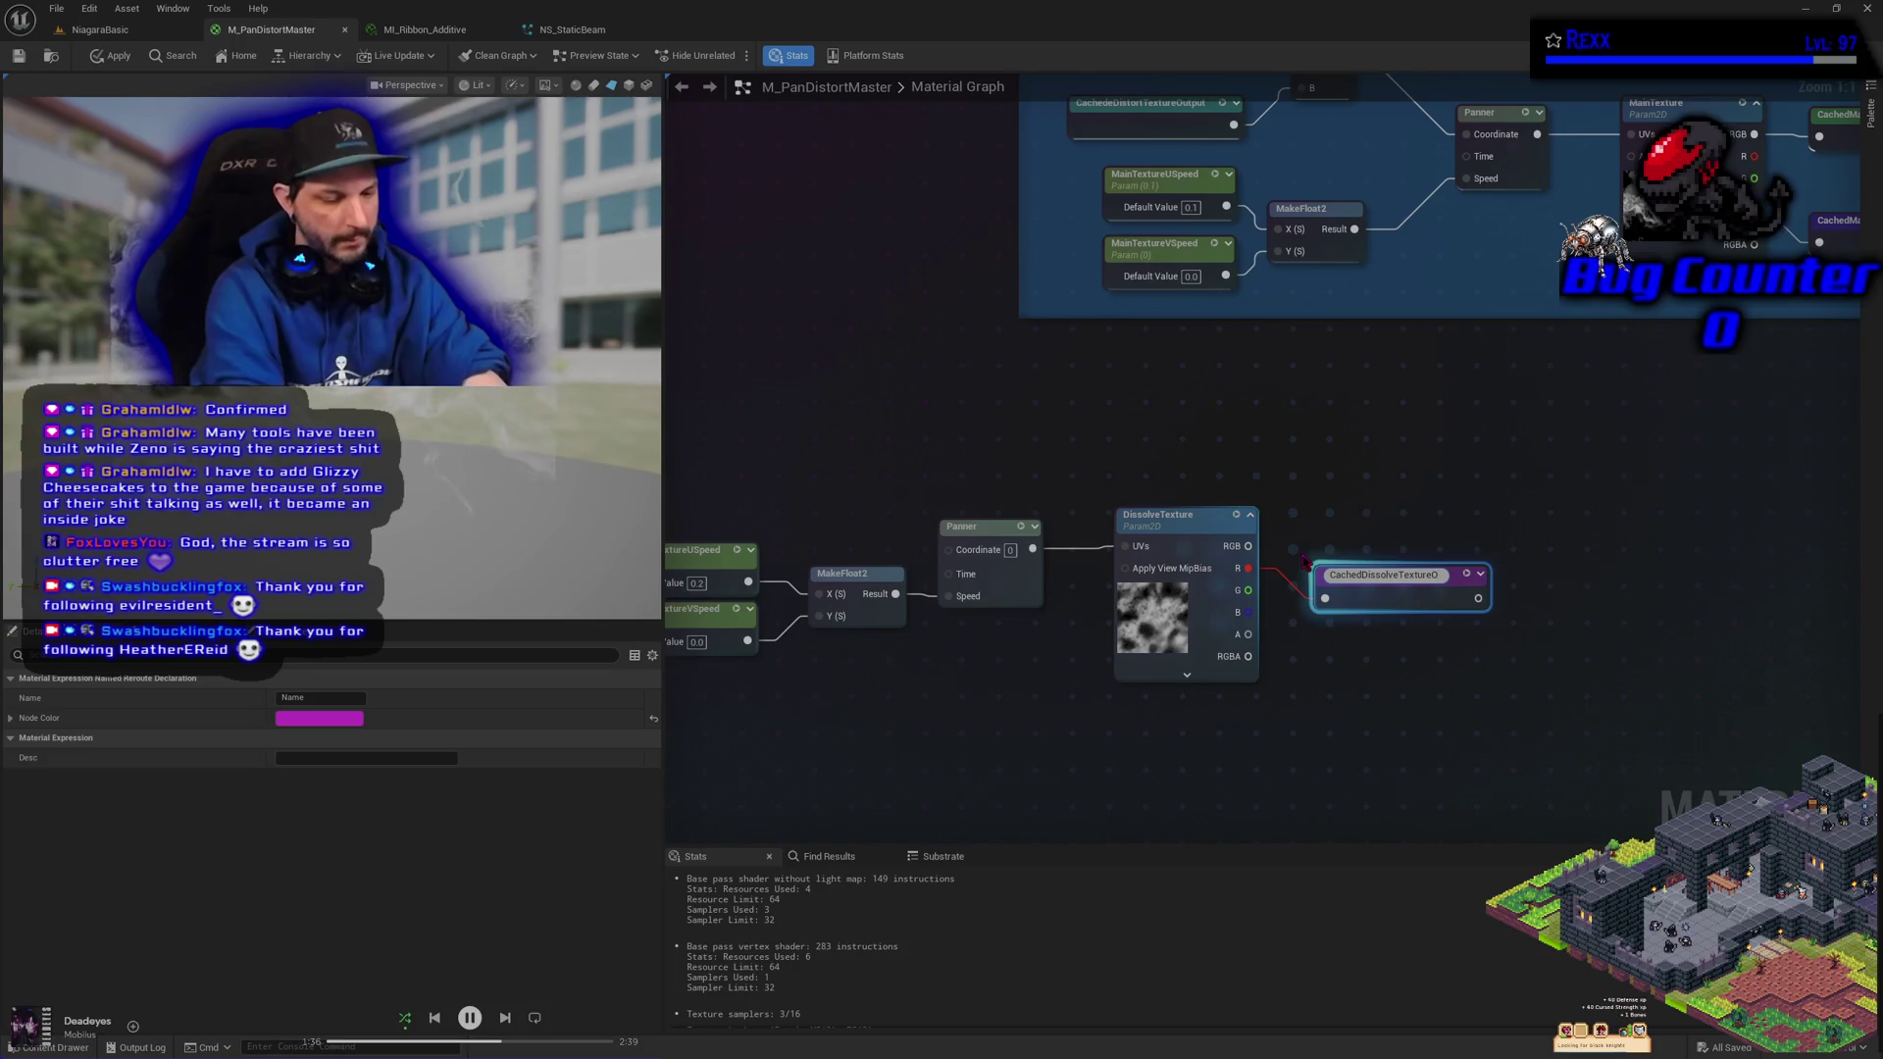
key(Return)
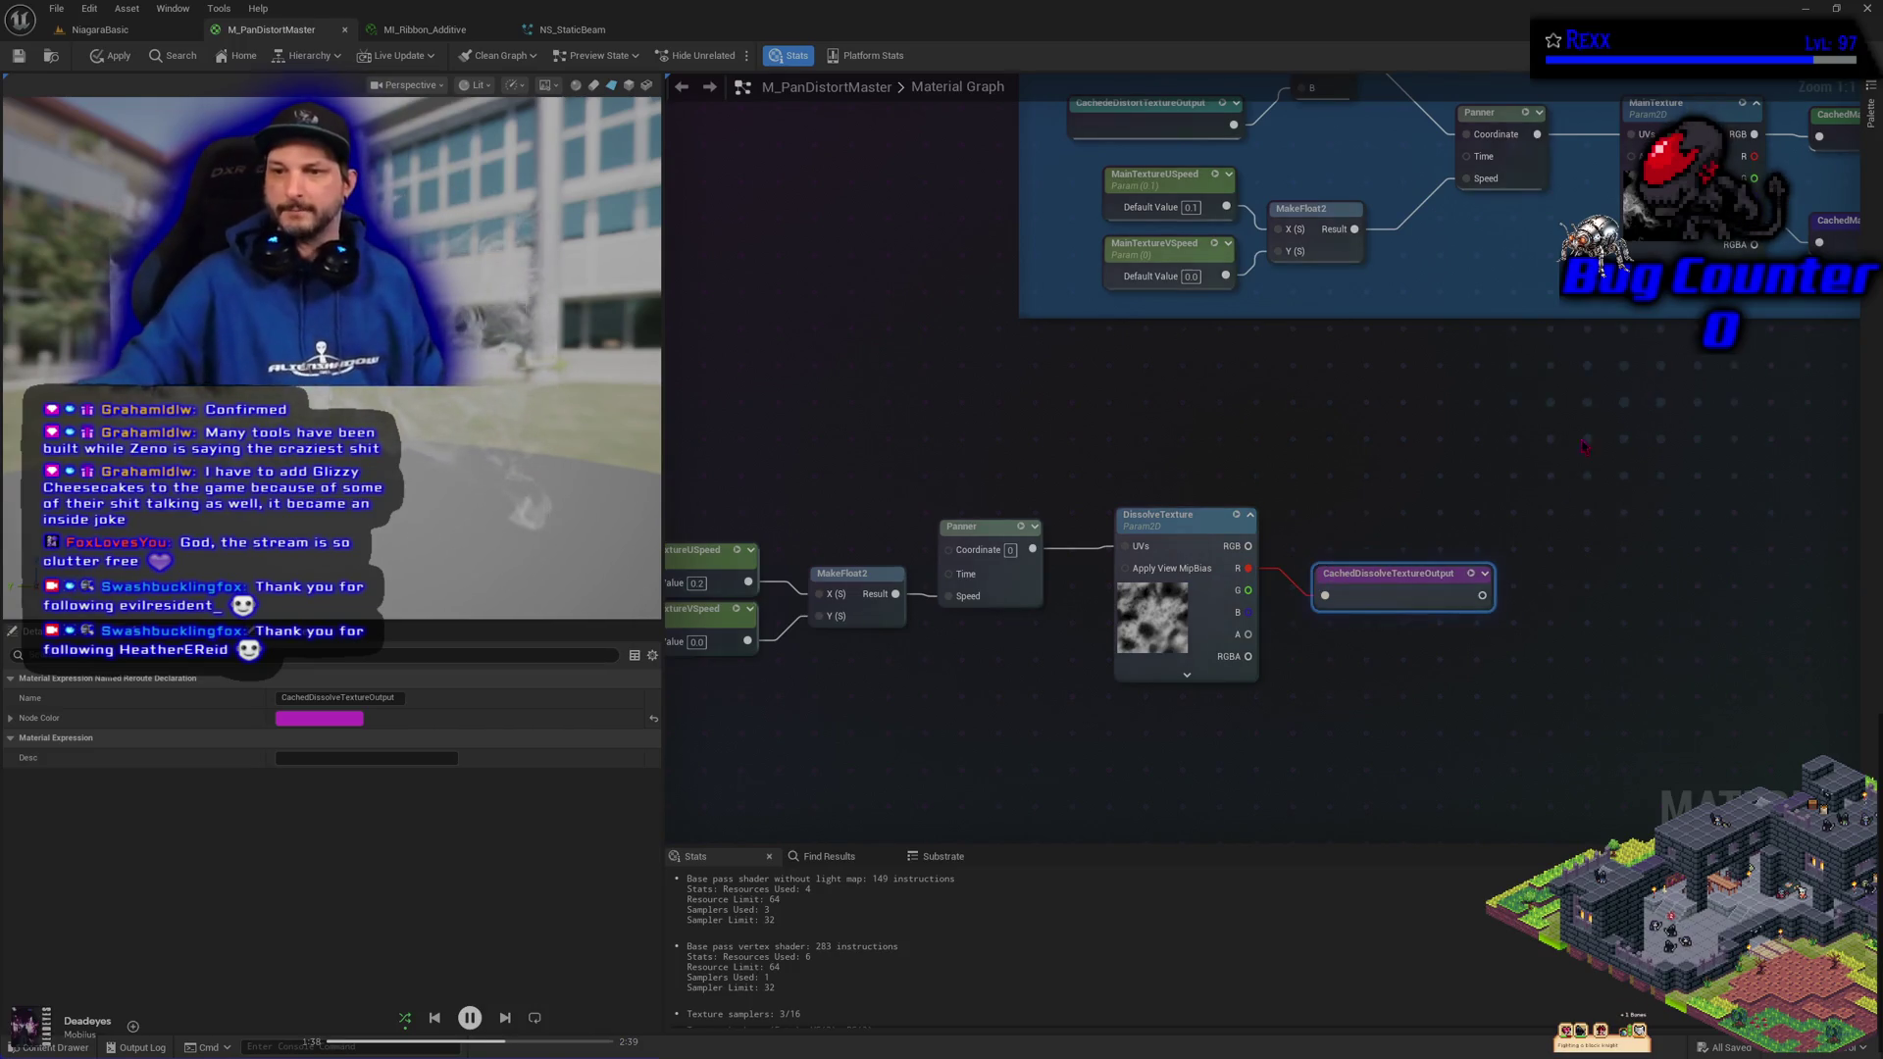
key(q)
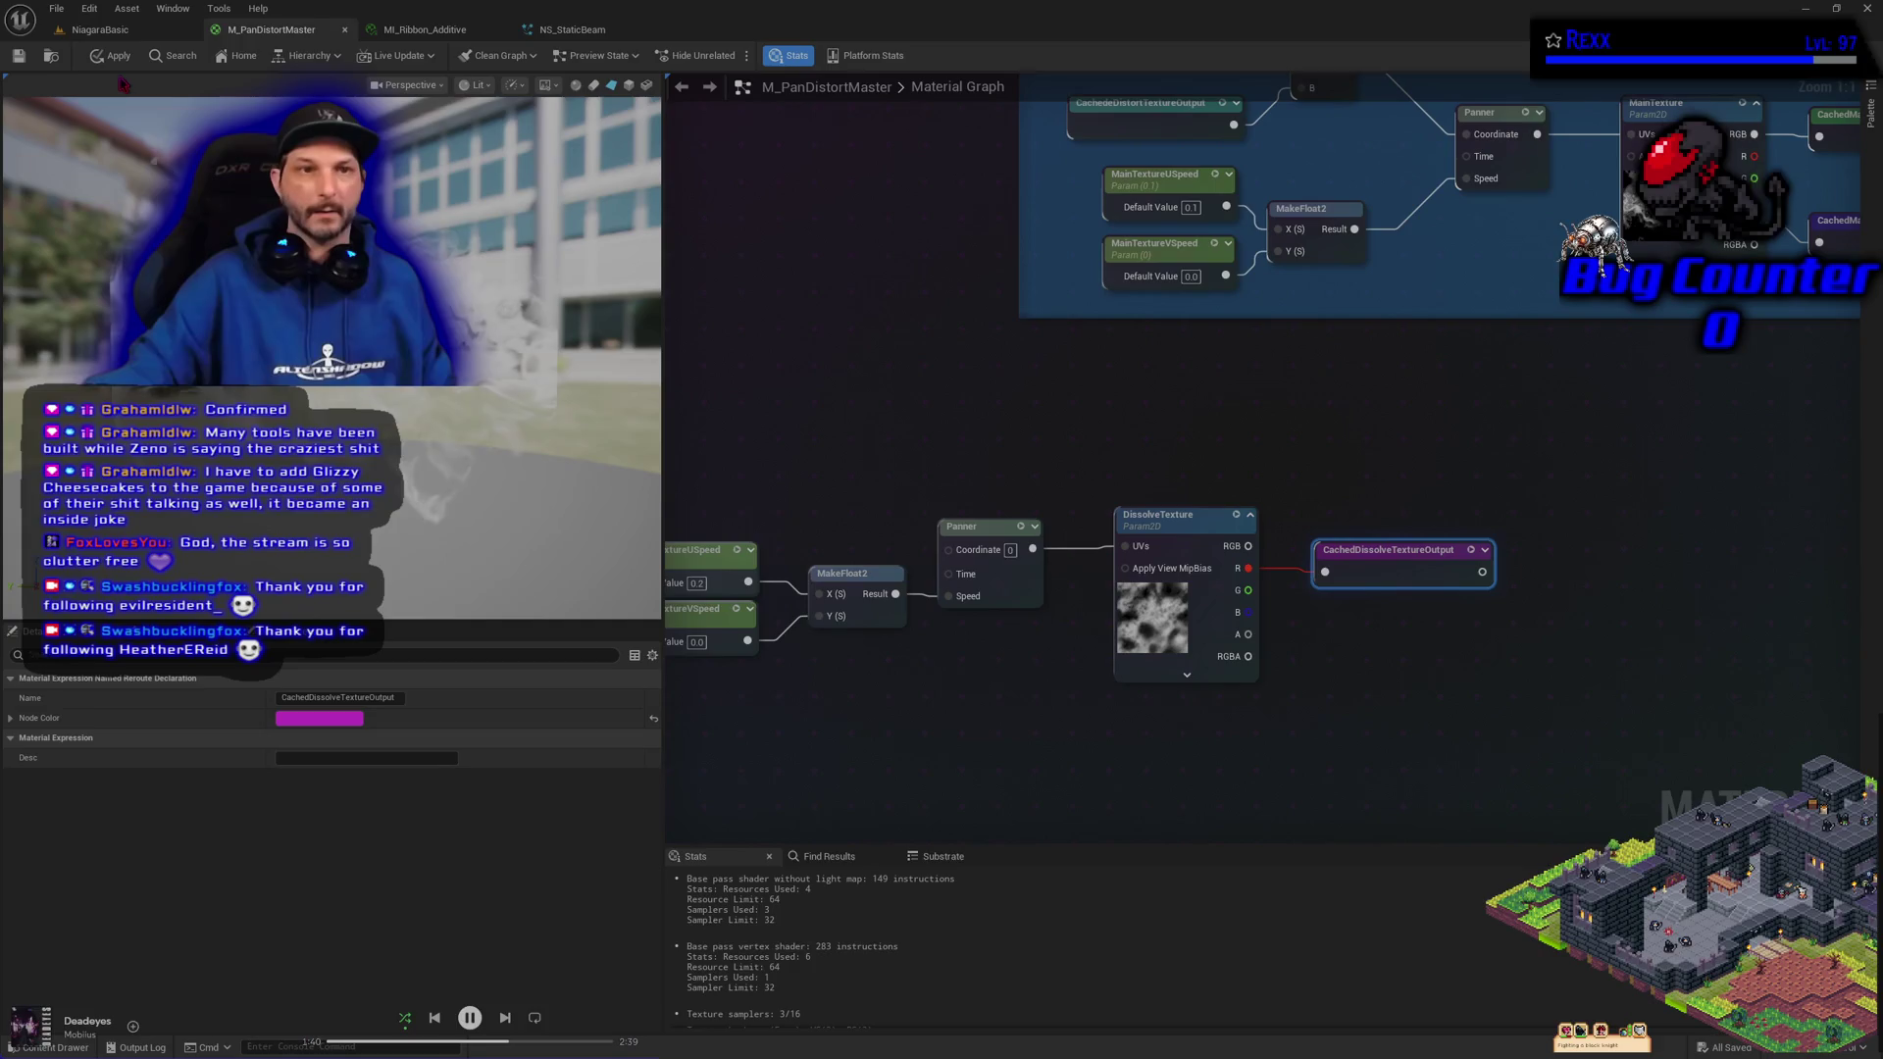
Save the M_PanDistortMaster material via File > Save
click(56, 9)
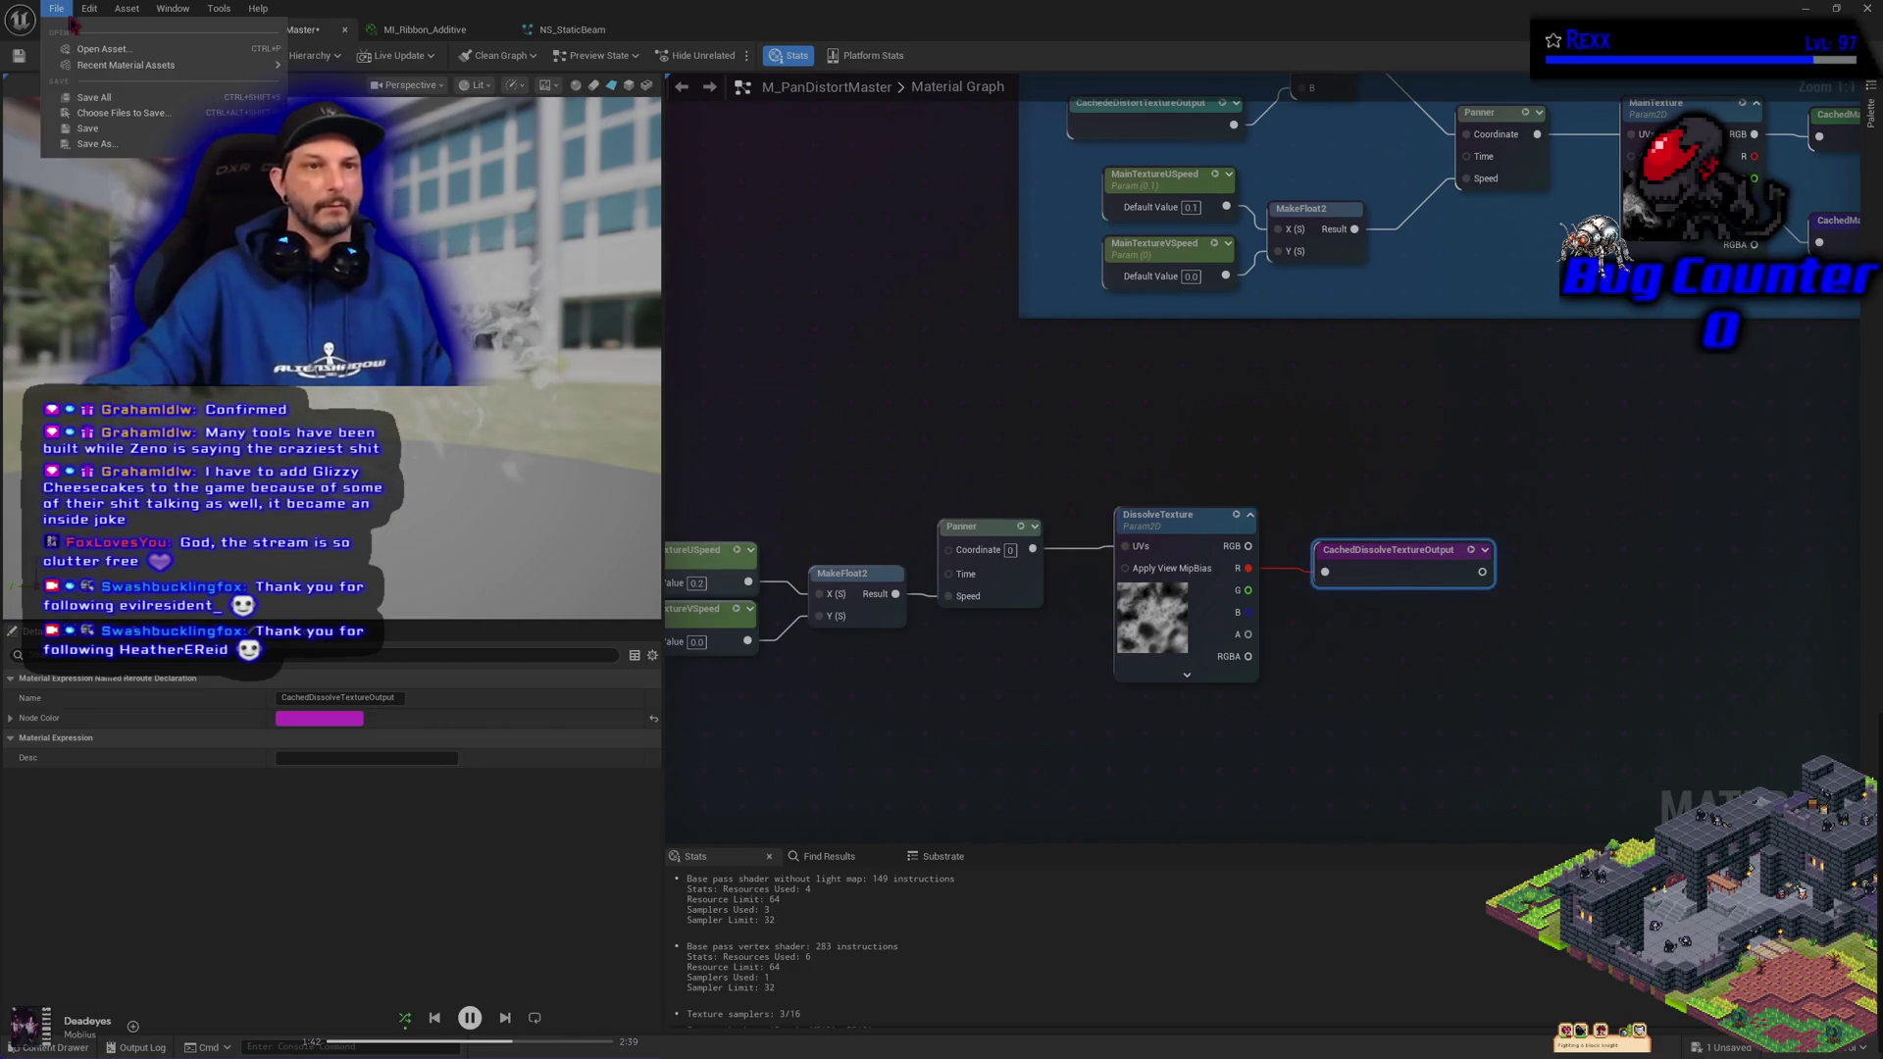
click(98, 101)
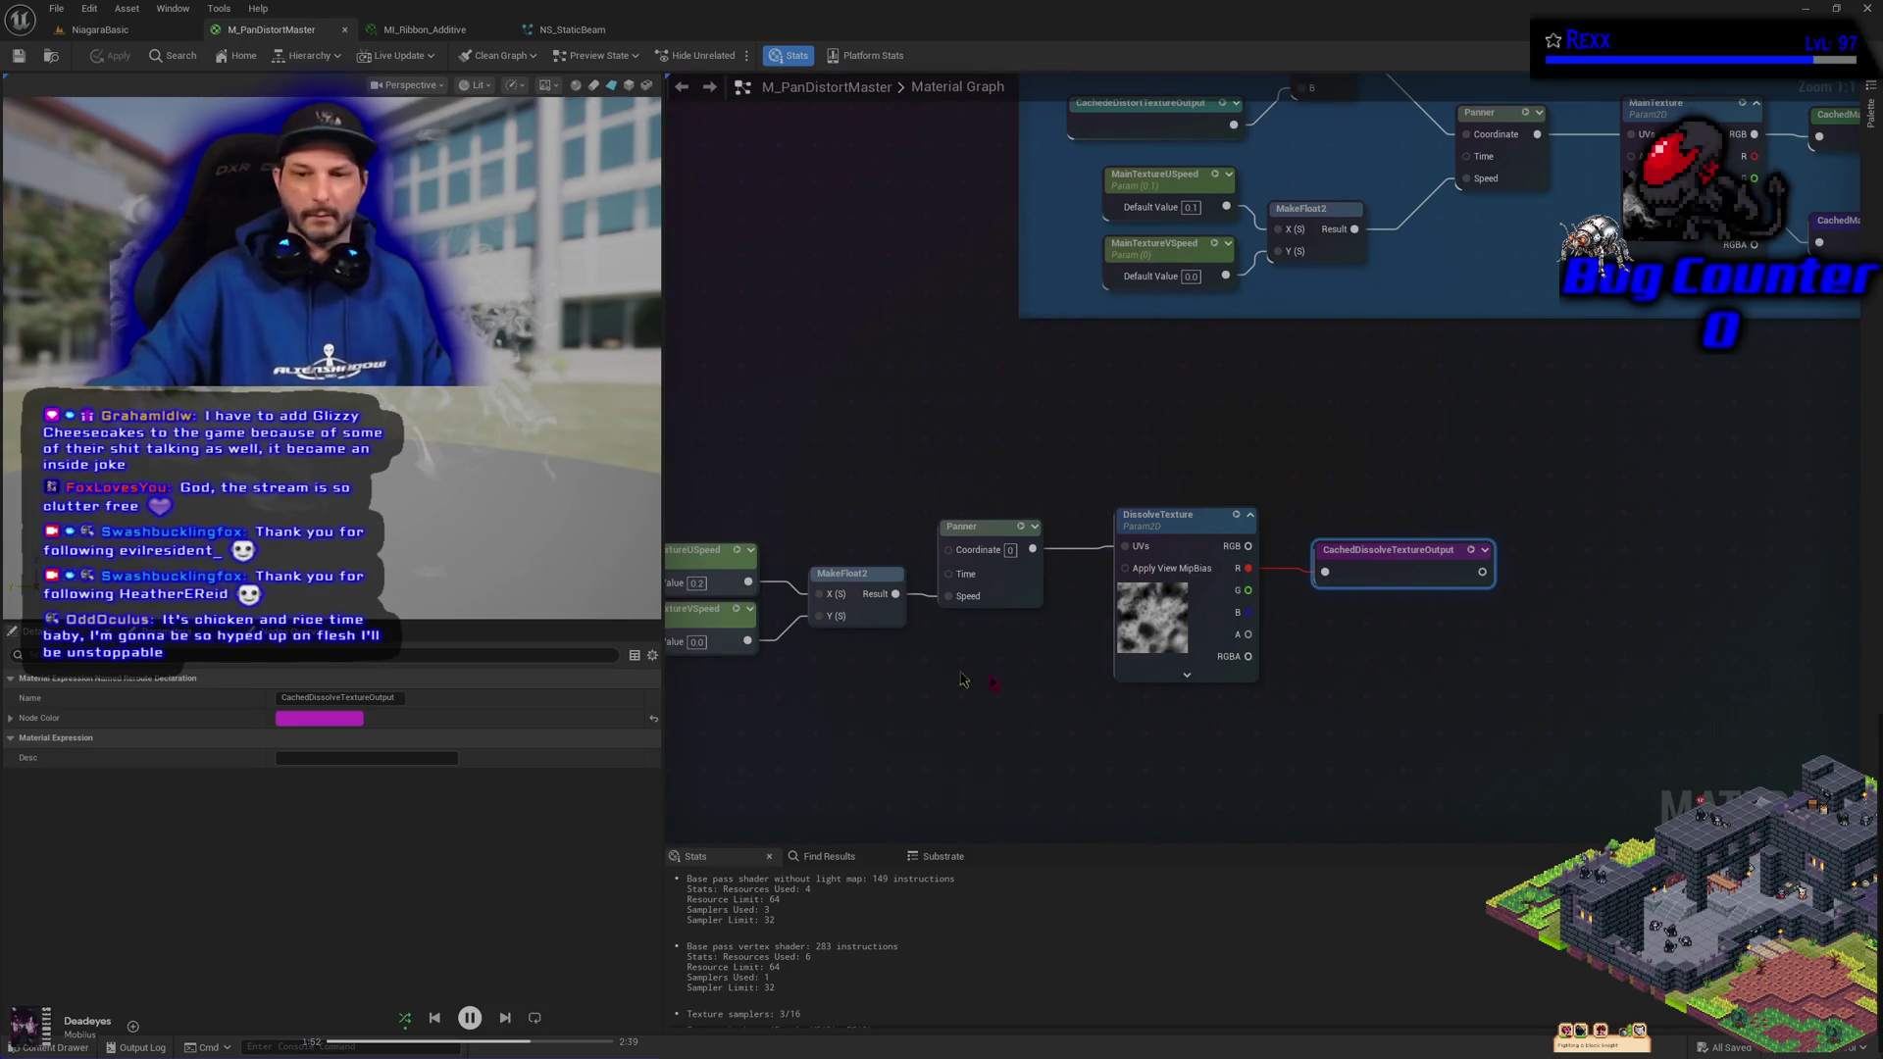
mouse_move(1410, 746)
mouse_down()
mouse_move(1014, 800)
mouse_move(1374, 490)
mouse_move(1844, 588)
mouse_move(1786, 619)
mouse_move(978, 754)
mouse_move(1672, 834)
mouse_move(1685, 693)
mouse_move(628, 824)
mouse_up()
Add a Multiply combining the alpha Multiply result with a CachedDissolveTextureOutput reroute near the output
right_click(857, 670)
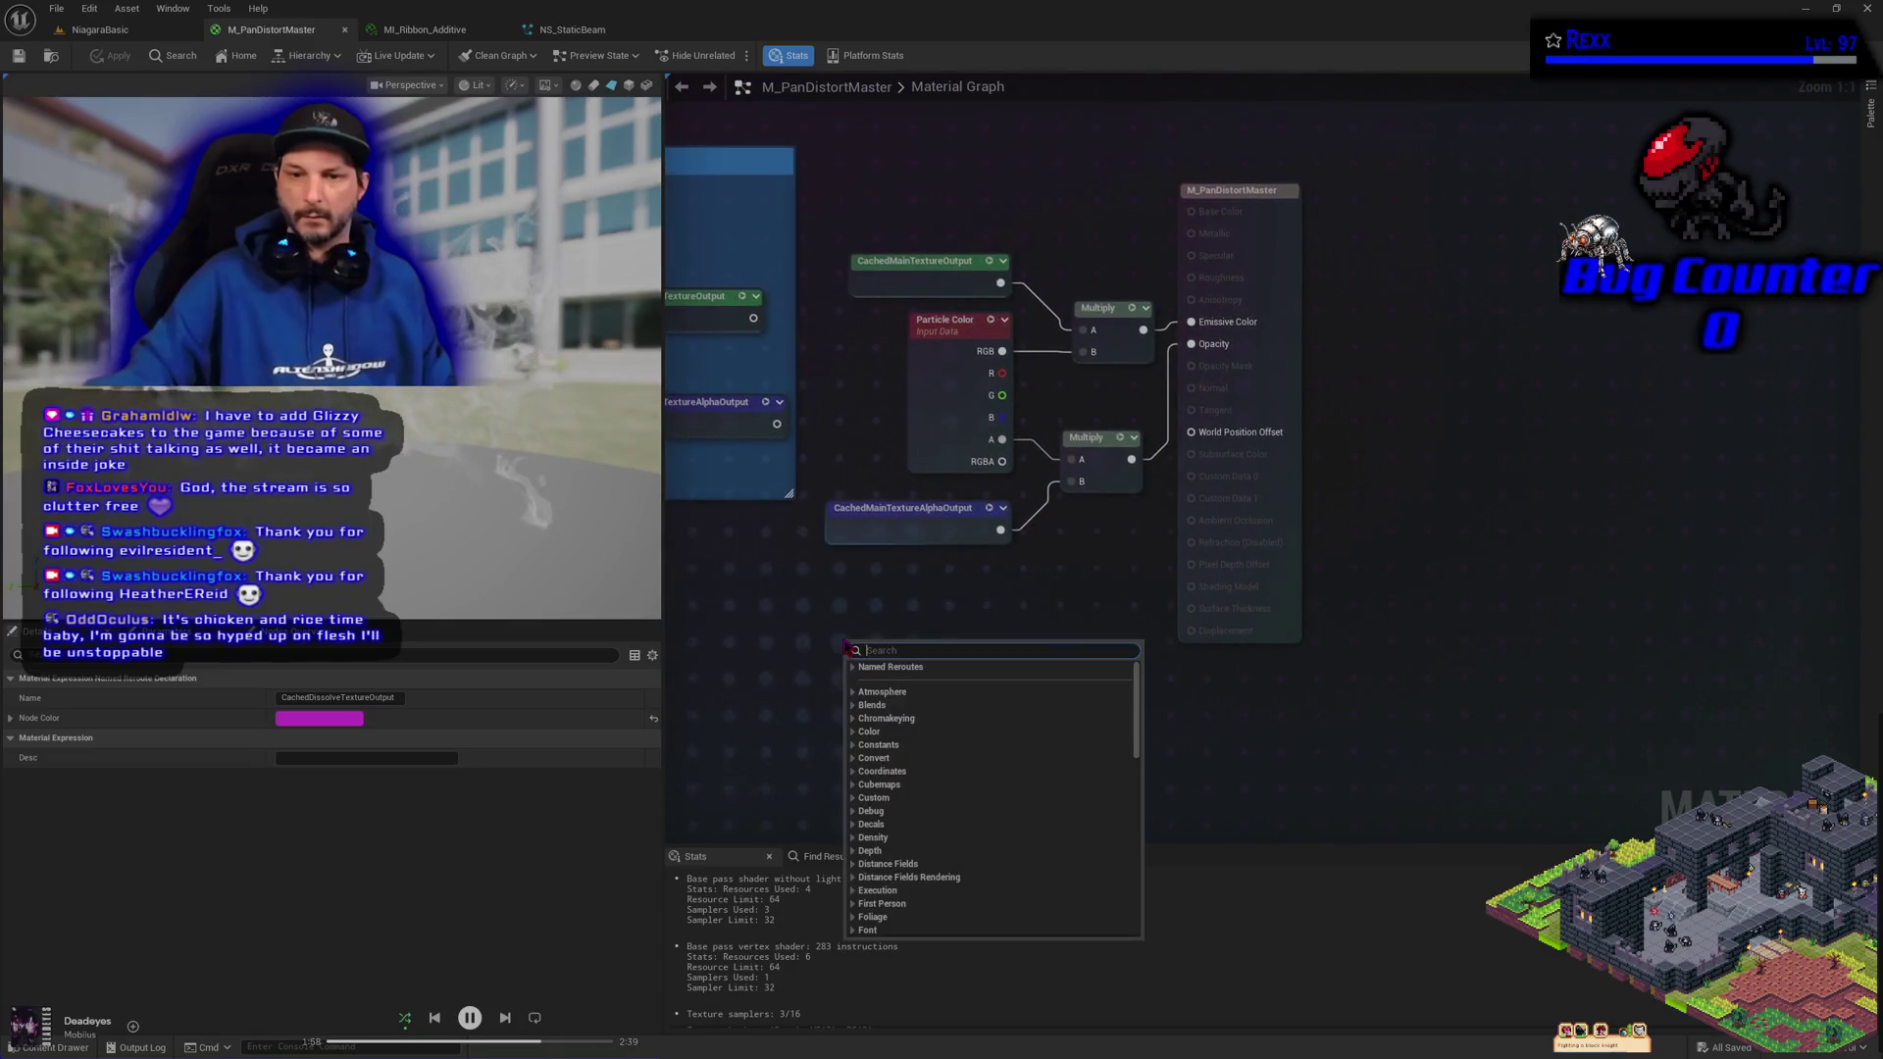
click(854, 668)
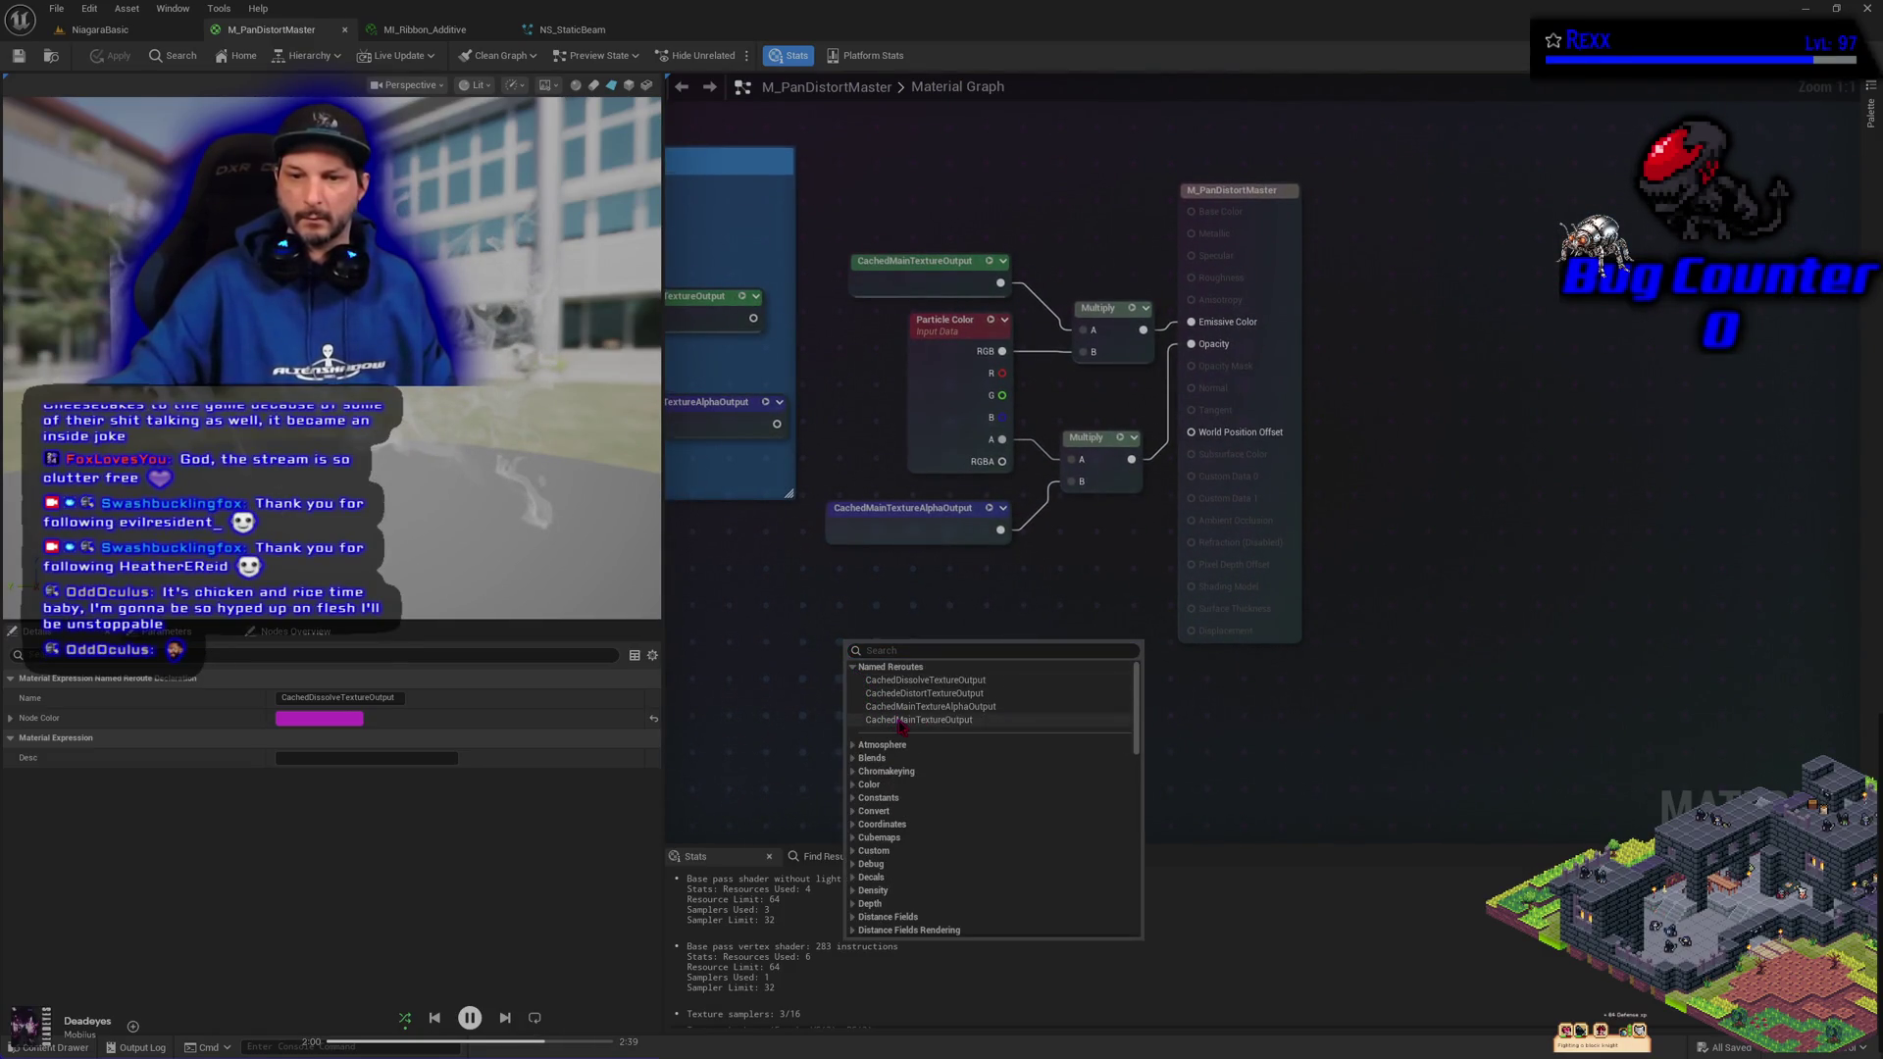
drag(916, 655, 904, 620)
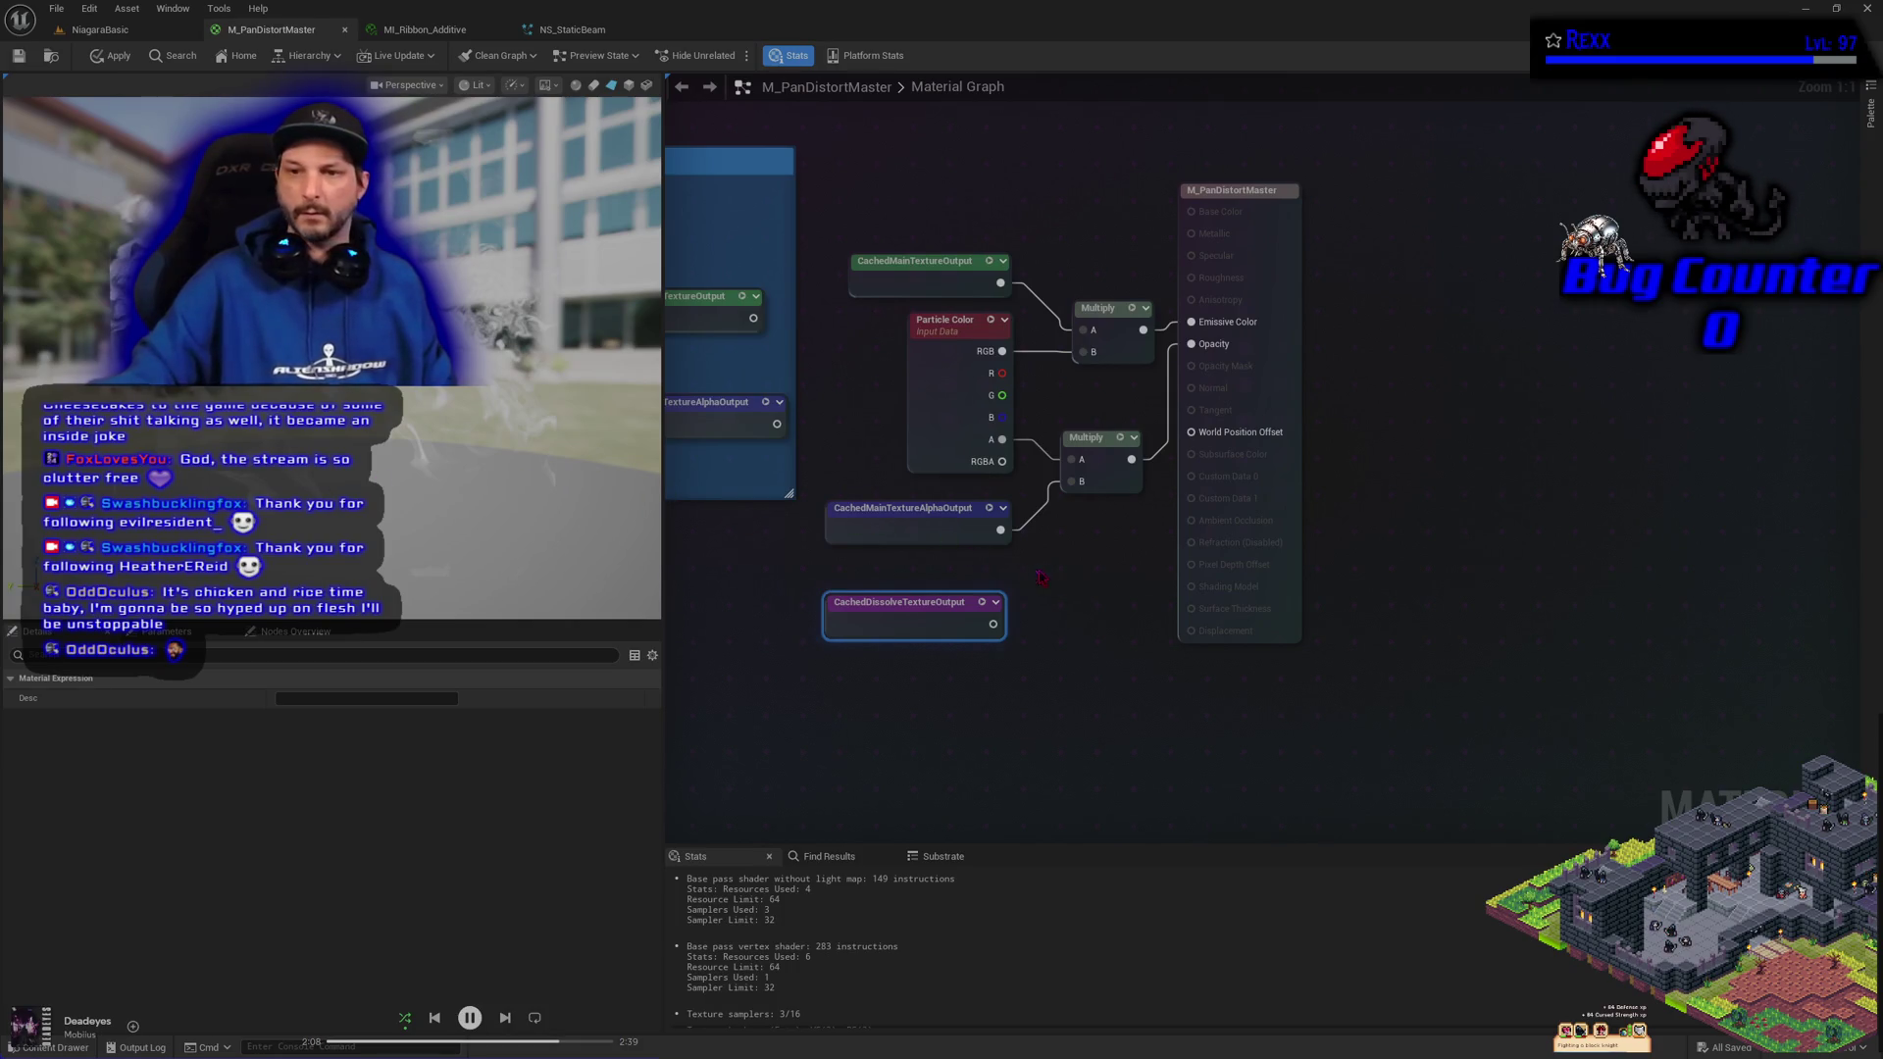
drag(1042, 577, 1209, 491)
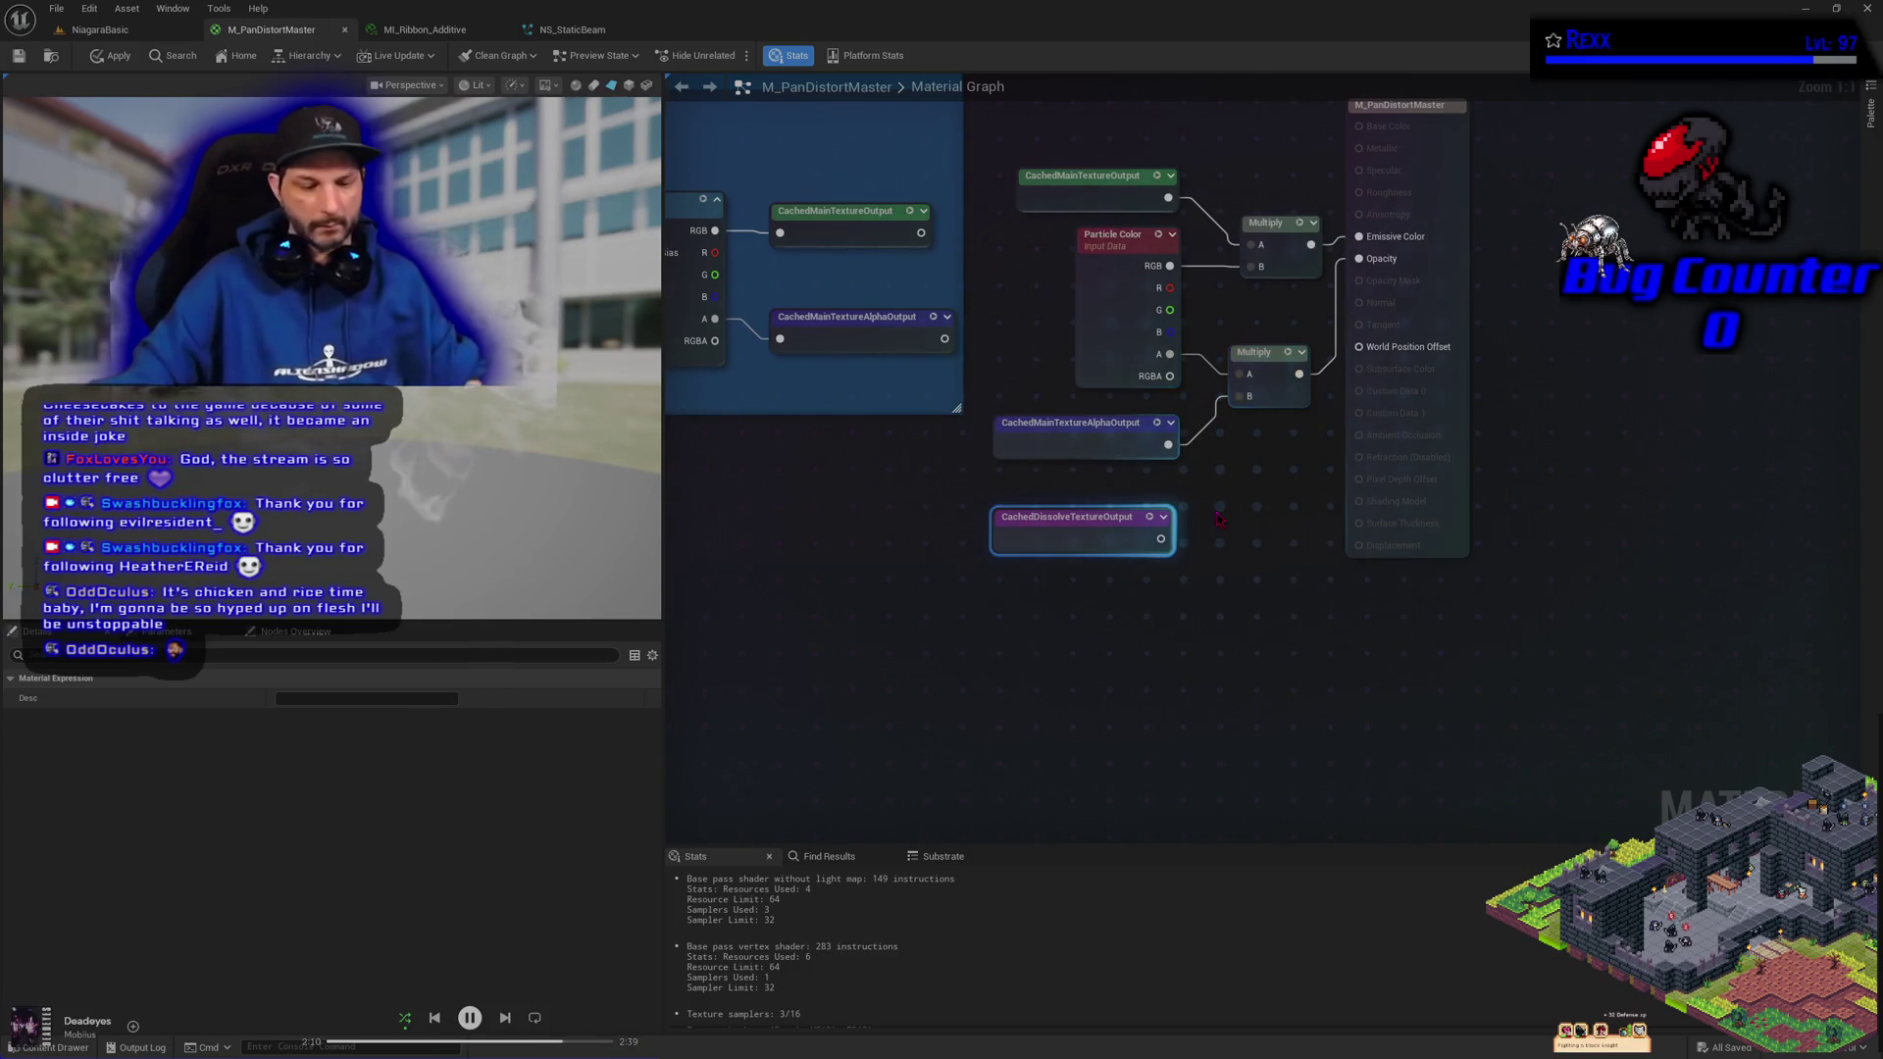
click(1229, 486)
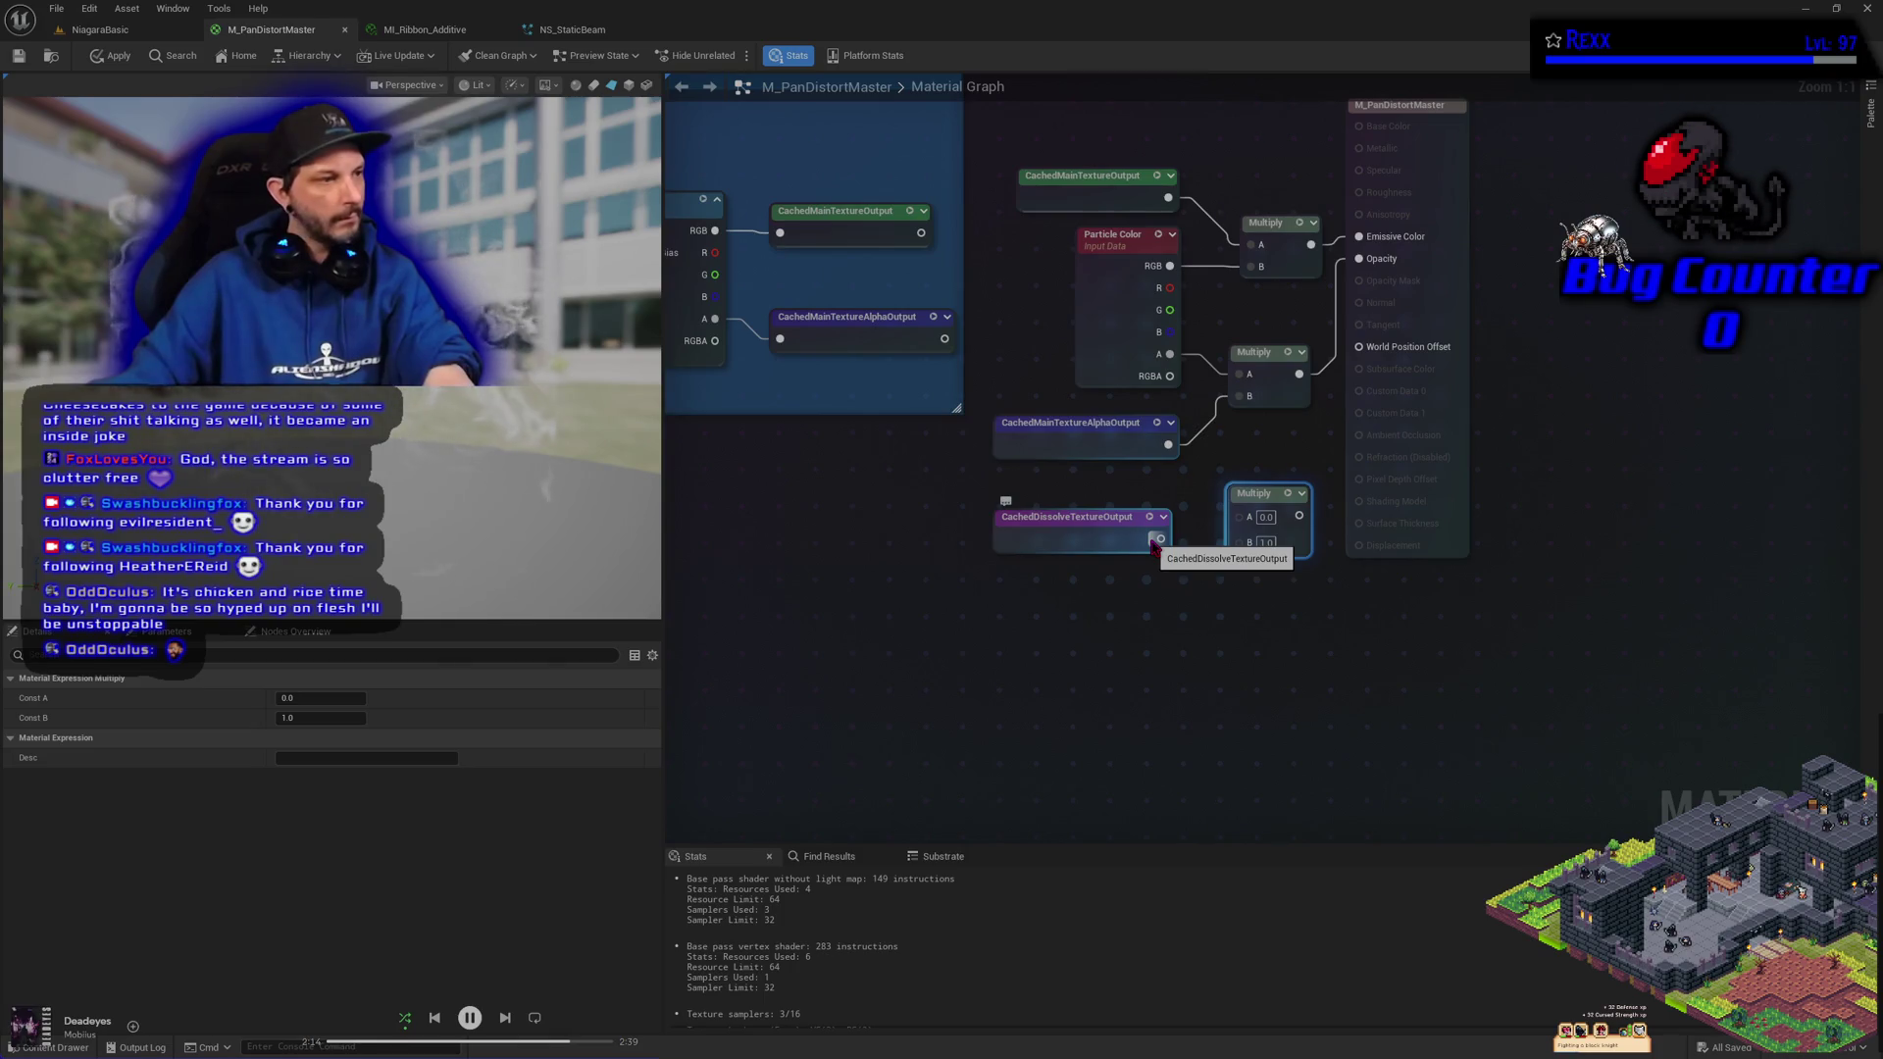
drag(1154, 542, 1240, 541)
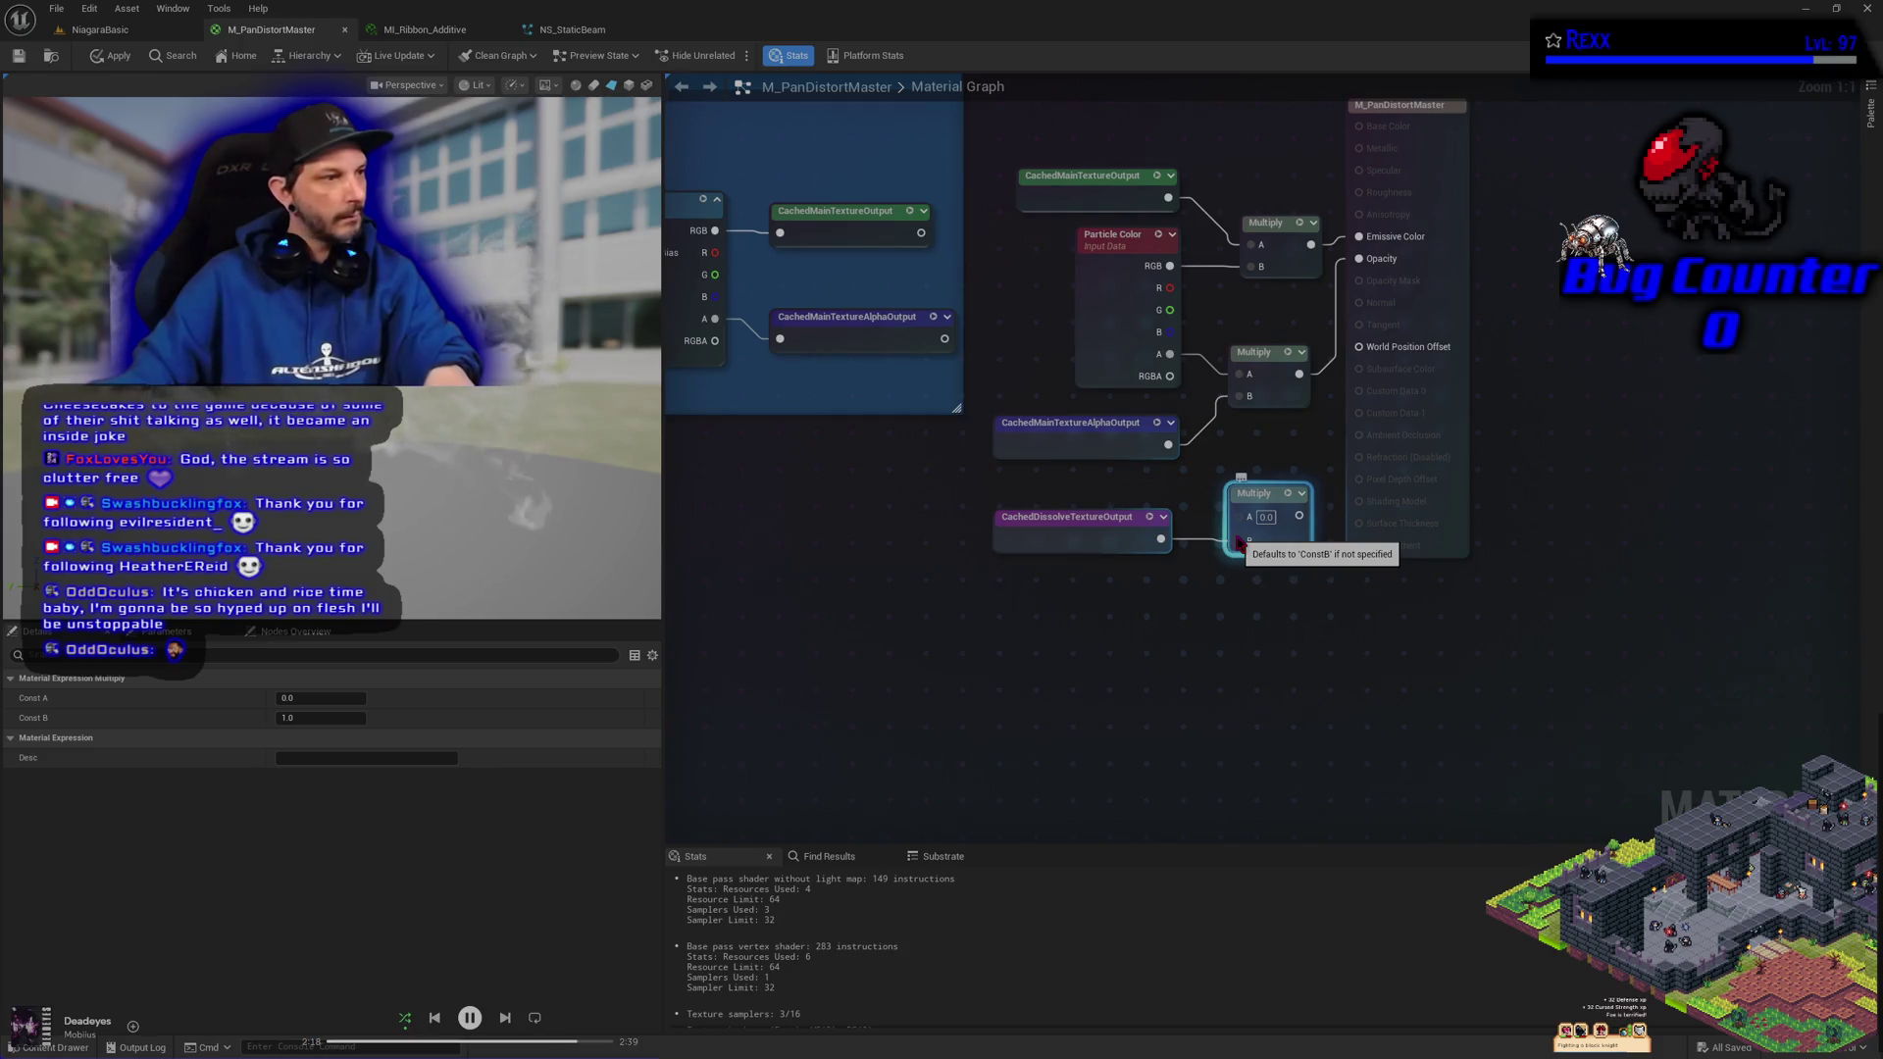
mouse_move(1299, 373)
mouse_down()
mouse_move(1217, 516)
mouse_move(1250, 516)
mouse_up()
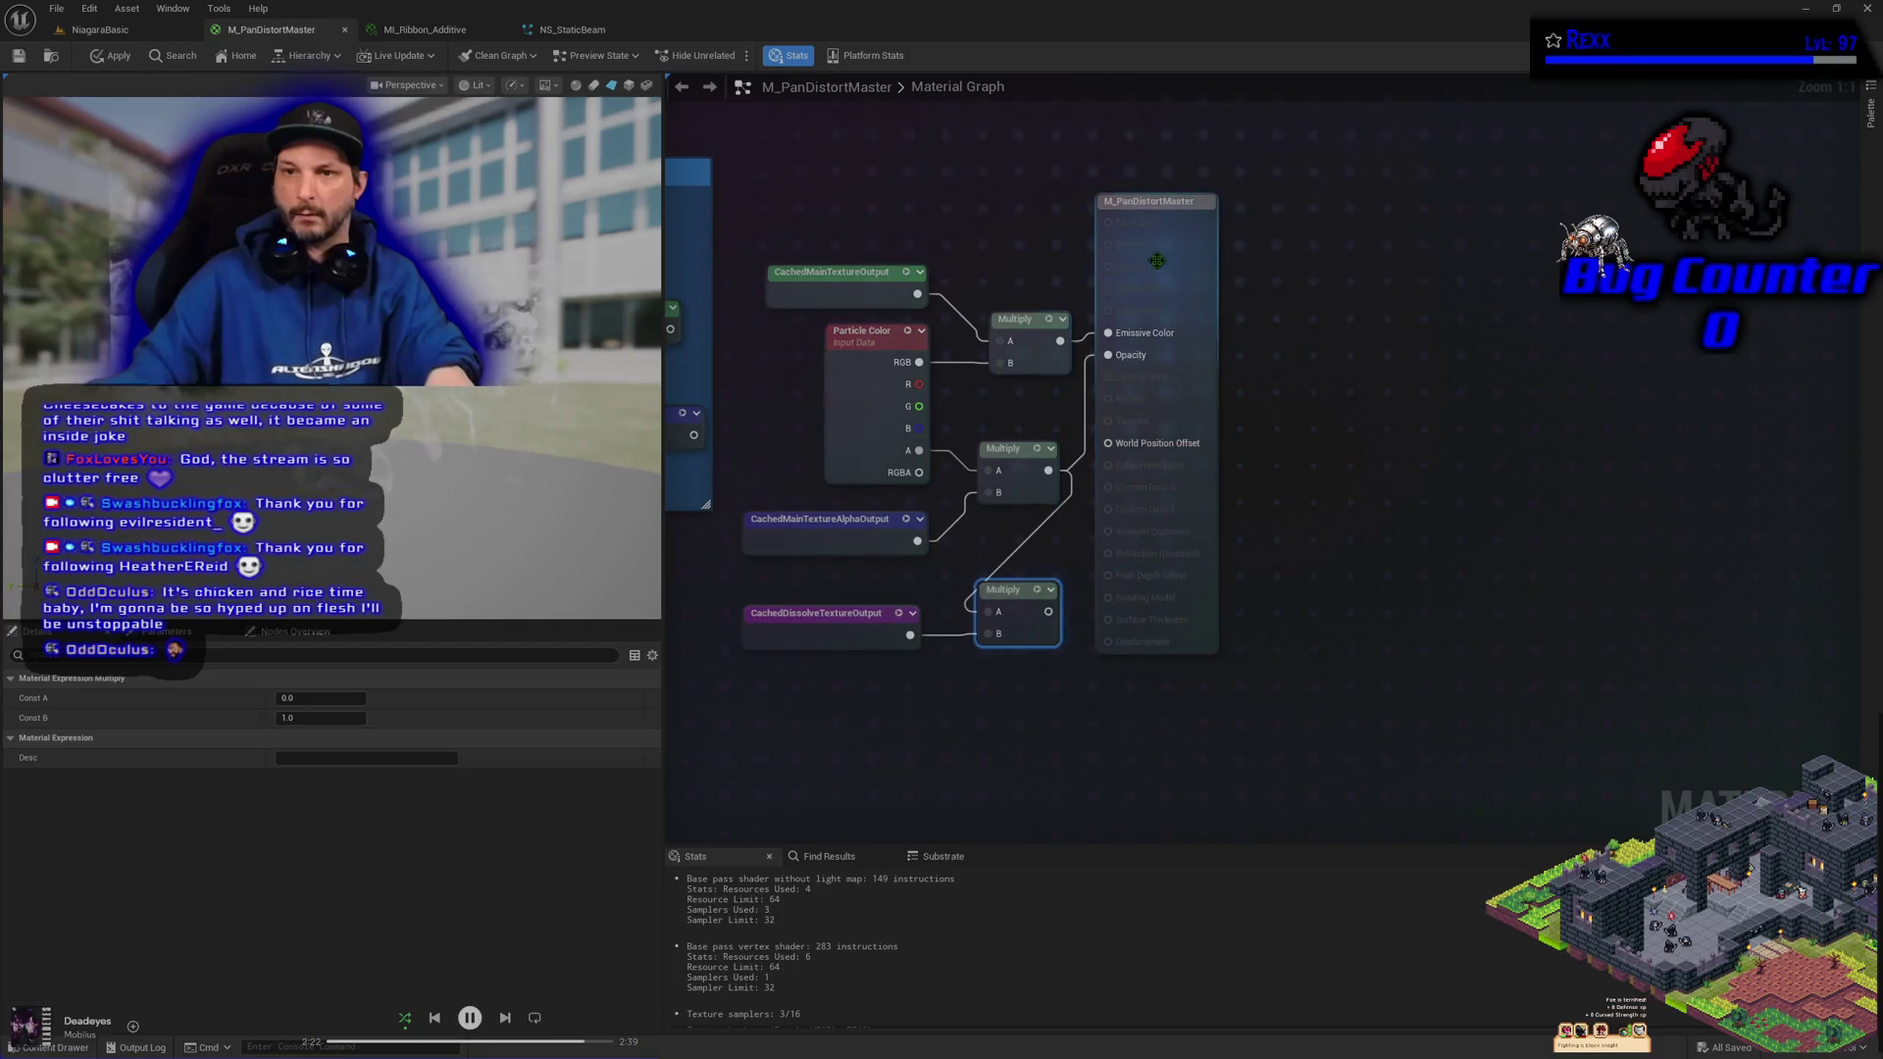
Arrange the new Multiply before the output node, plug it into Opacity, and apply the material
drag(1158, 260, 1381, 259)
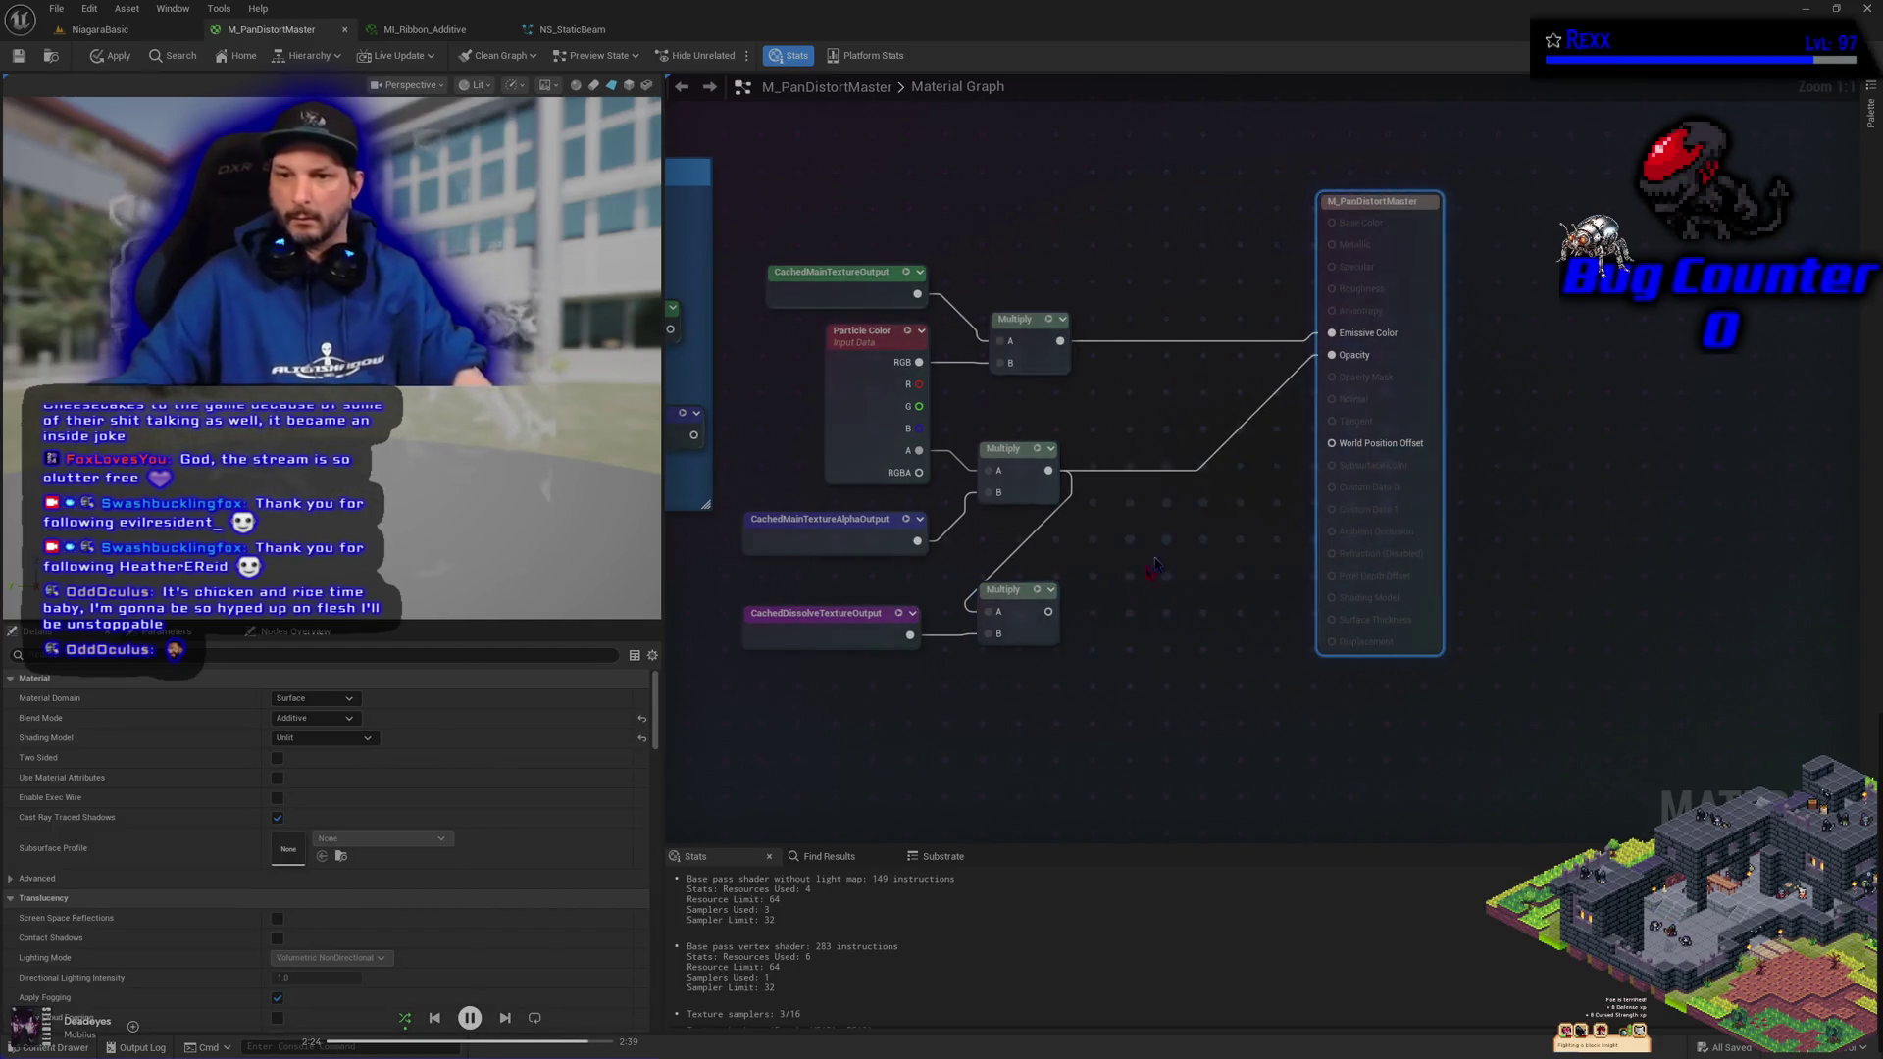
drag(1021, 590, 1160, 508)
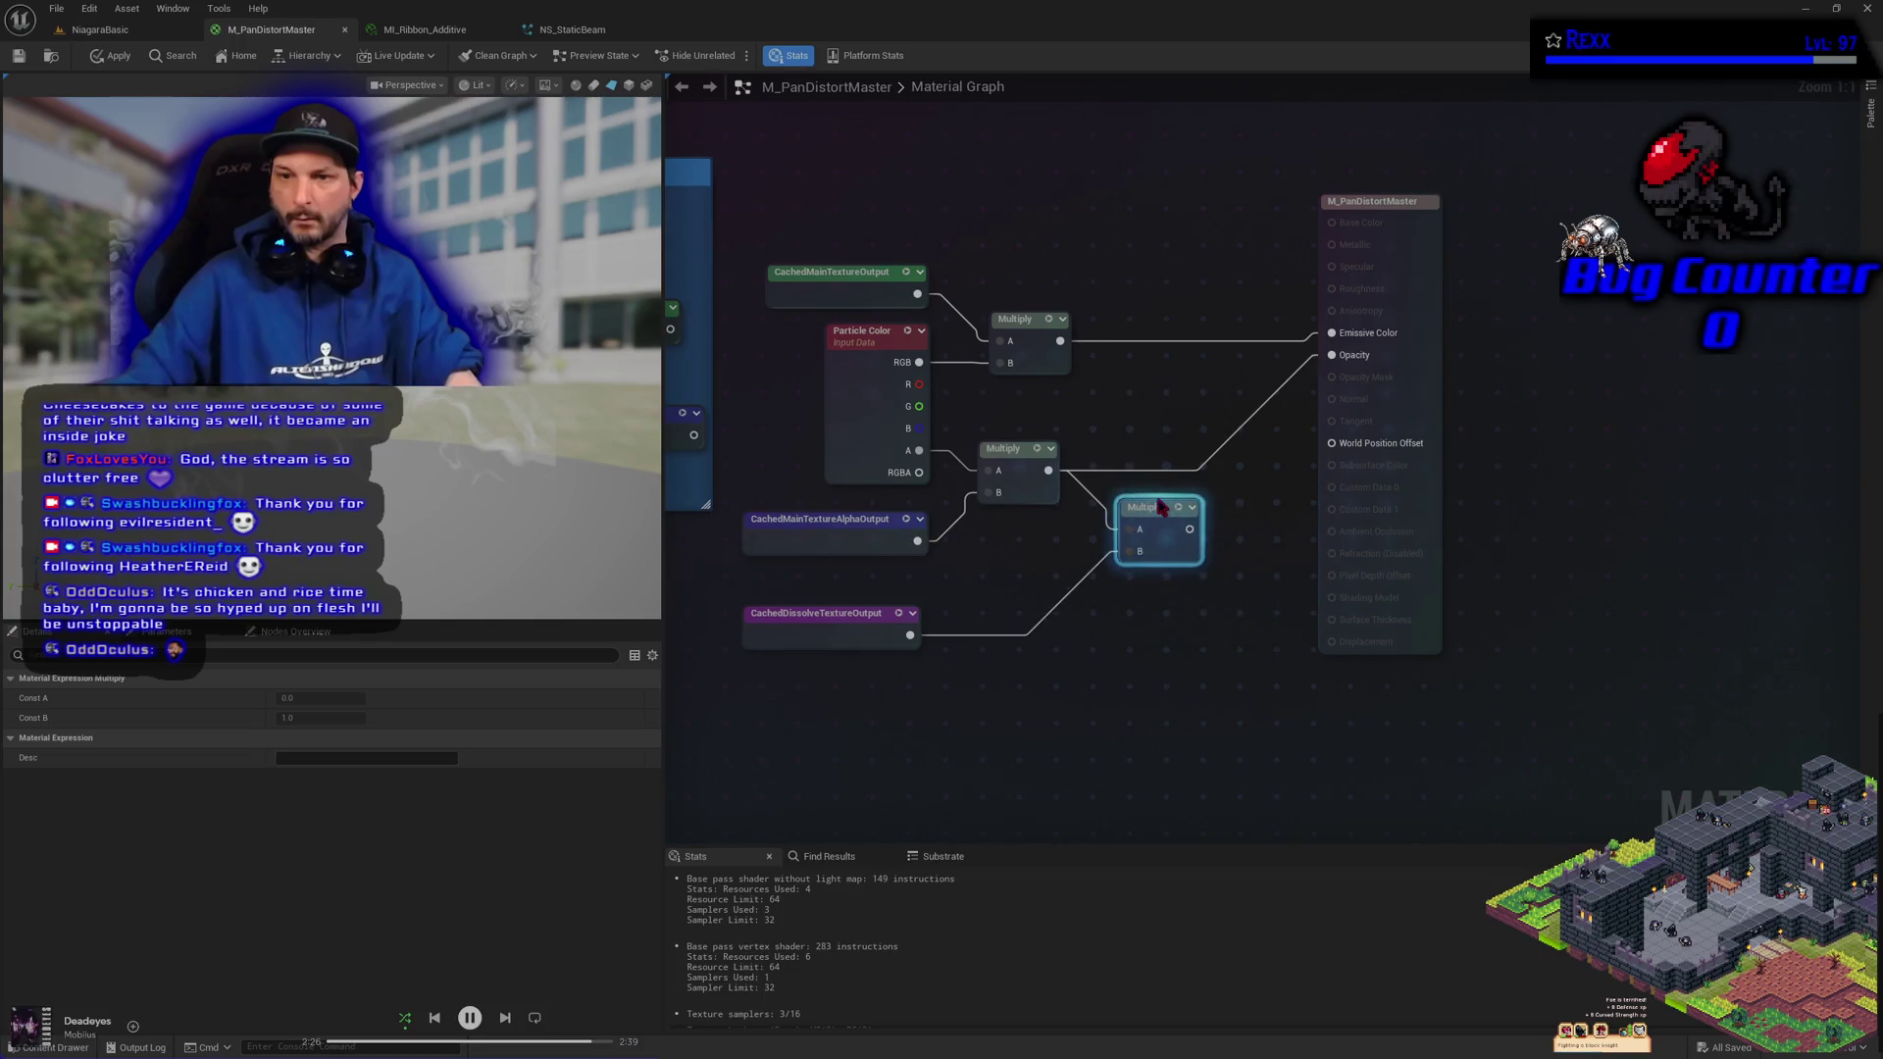
mouse_move(845, 635)
mouse_down()
mouse_move(971, 588)
mouse_move(983, 612)
mouse_up()
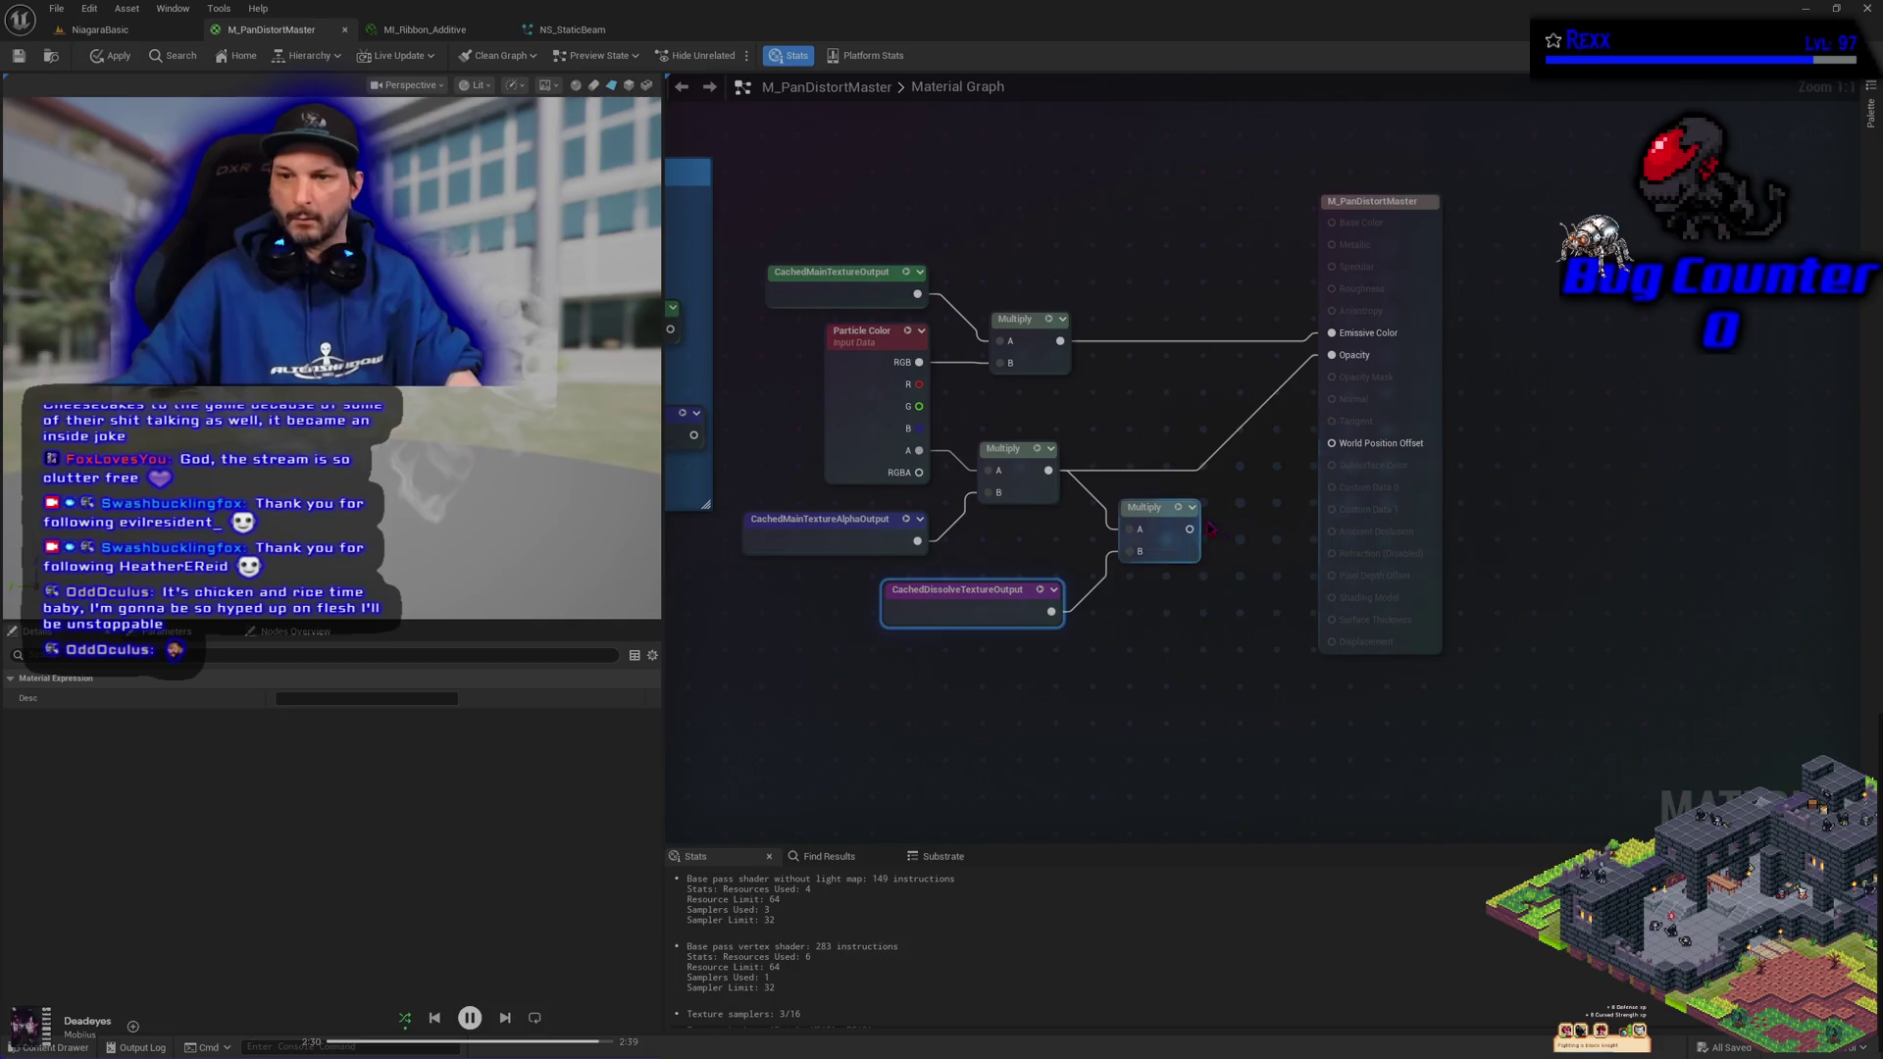
drag(1190, 529, 1332, 355)
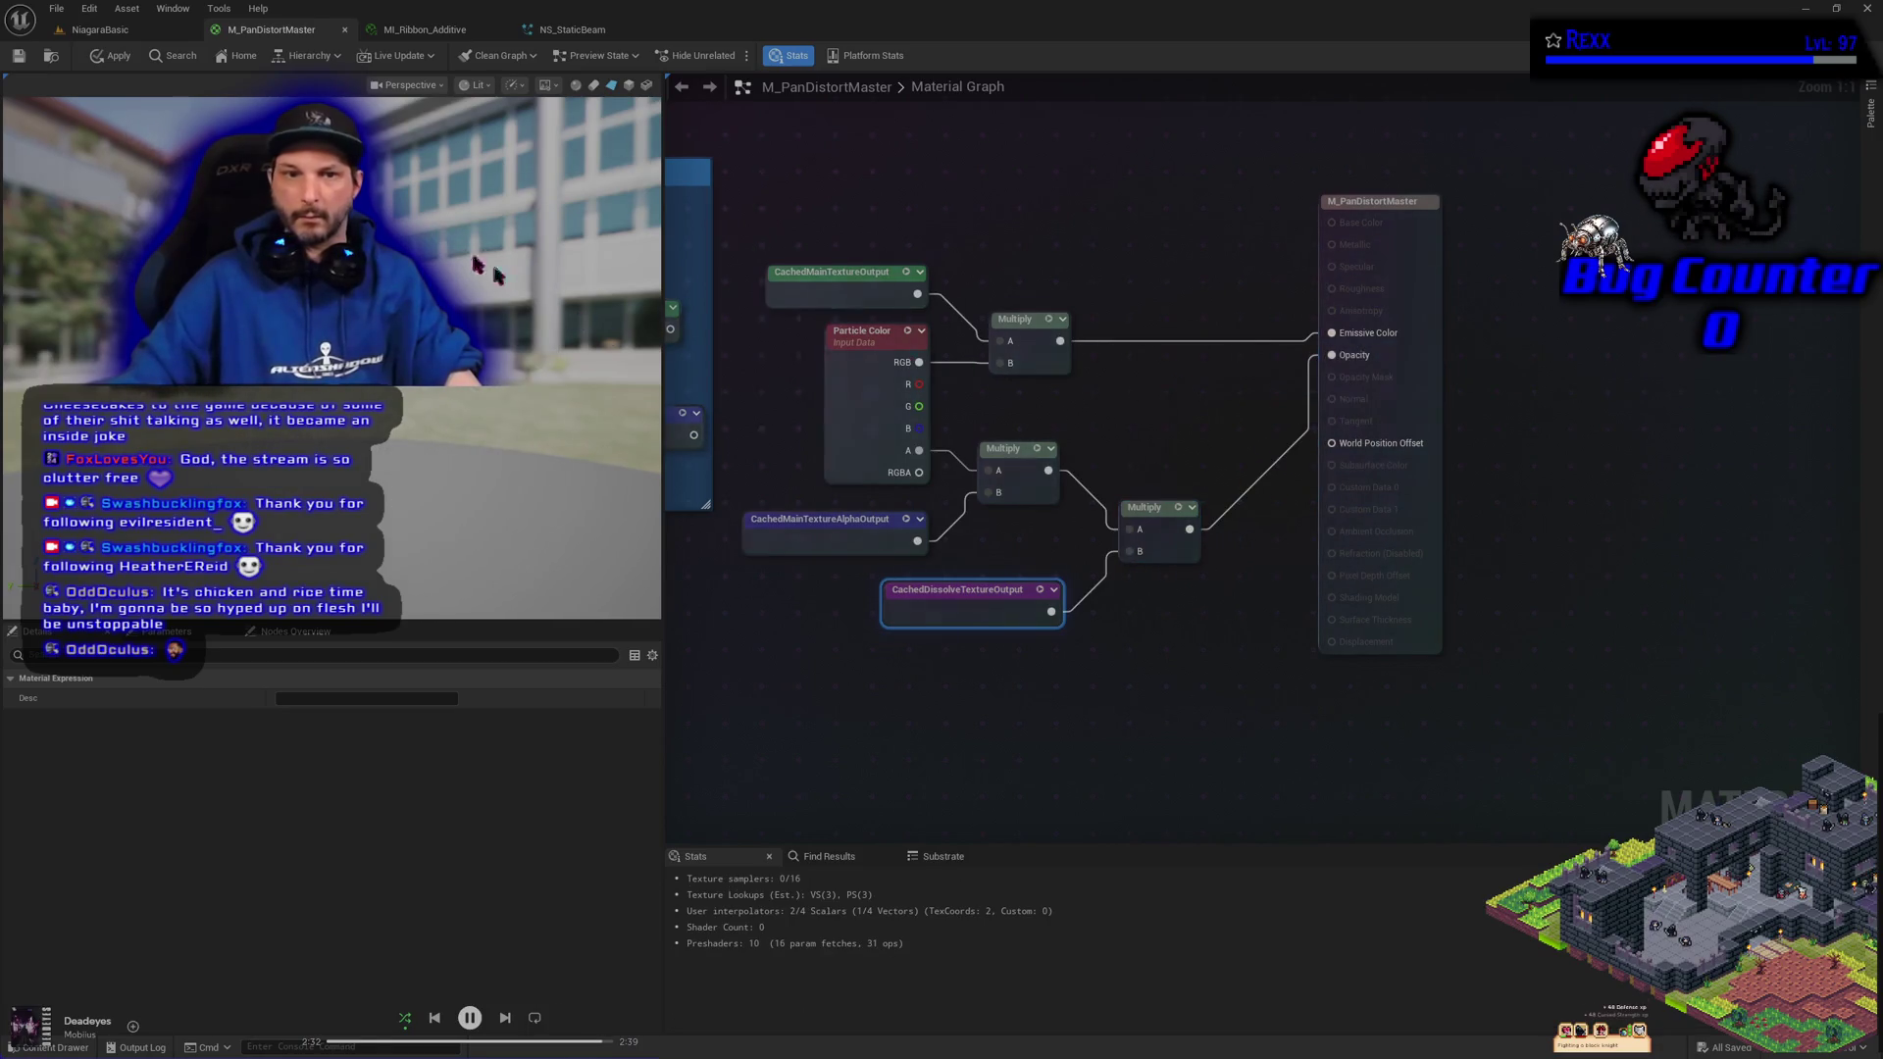
click(111, 56)
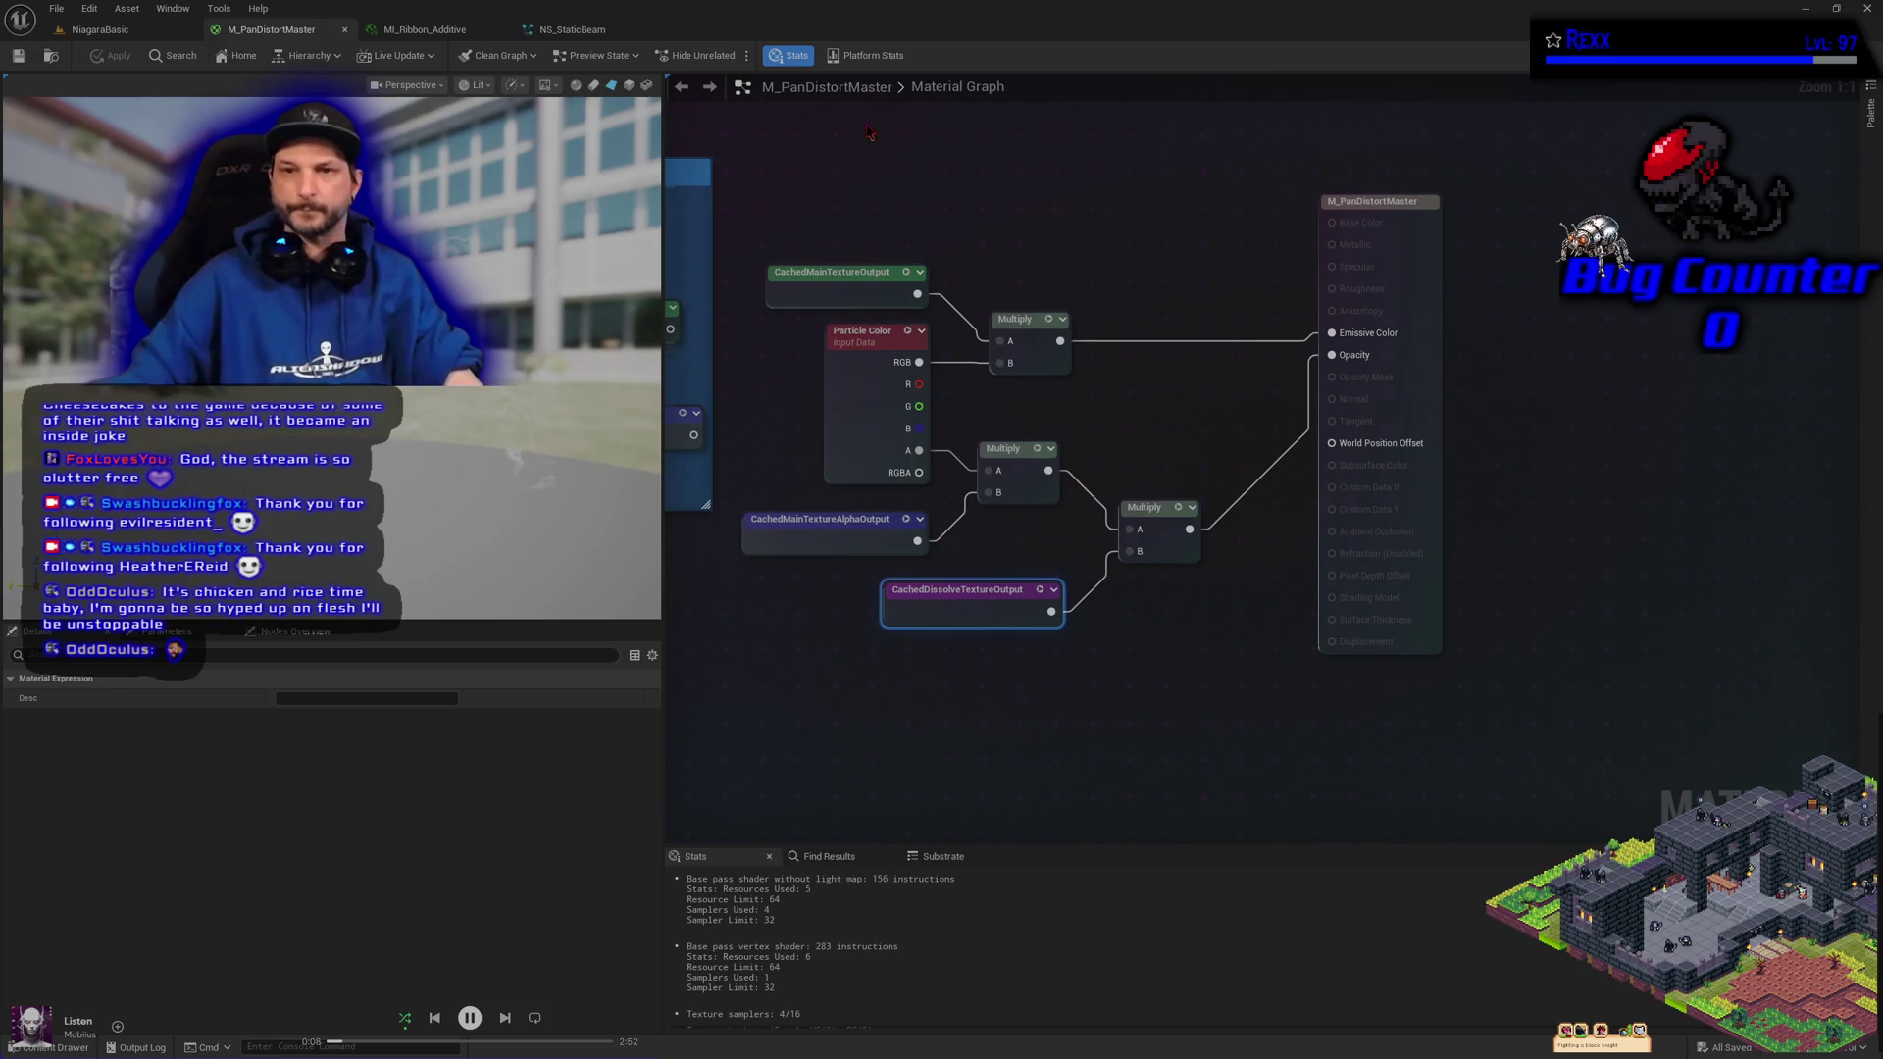
Place a DissolveAmount scalar parameter below the Panner and DissolveTexture row with default value 1.0
scroll(1113, 526, down, 2)
scroll(1169, 664, up, 2)
mouse_move(1082, 711)
mouse_down()
mouse_move(1170, 472)
mouse_move(1215, 455)
mouse_up()
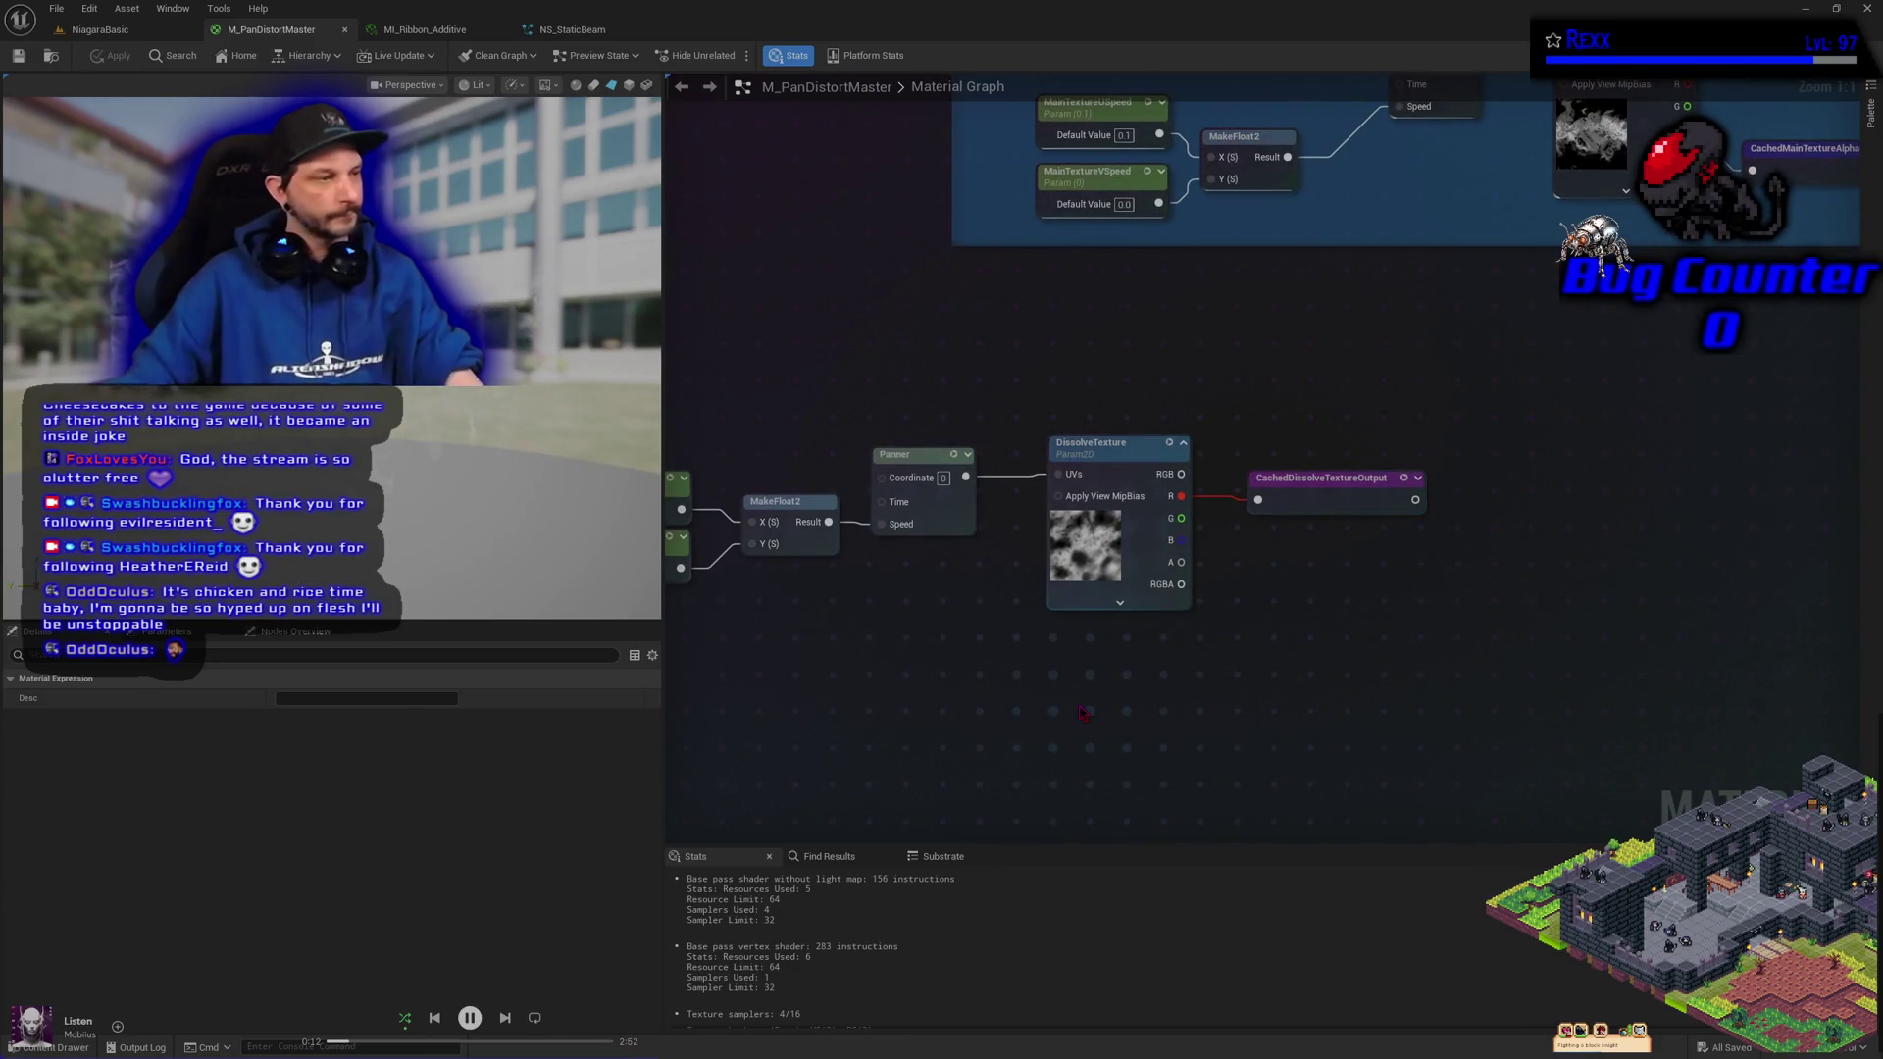
click(1082, 712)
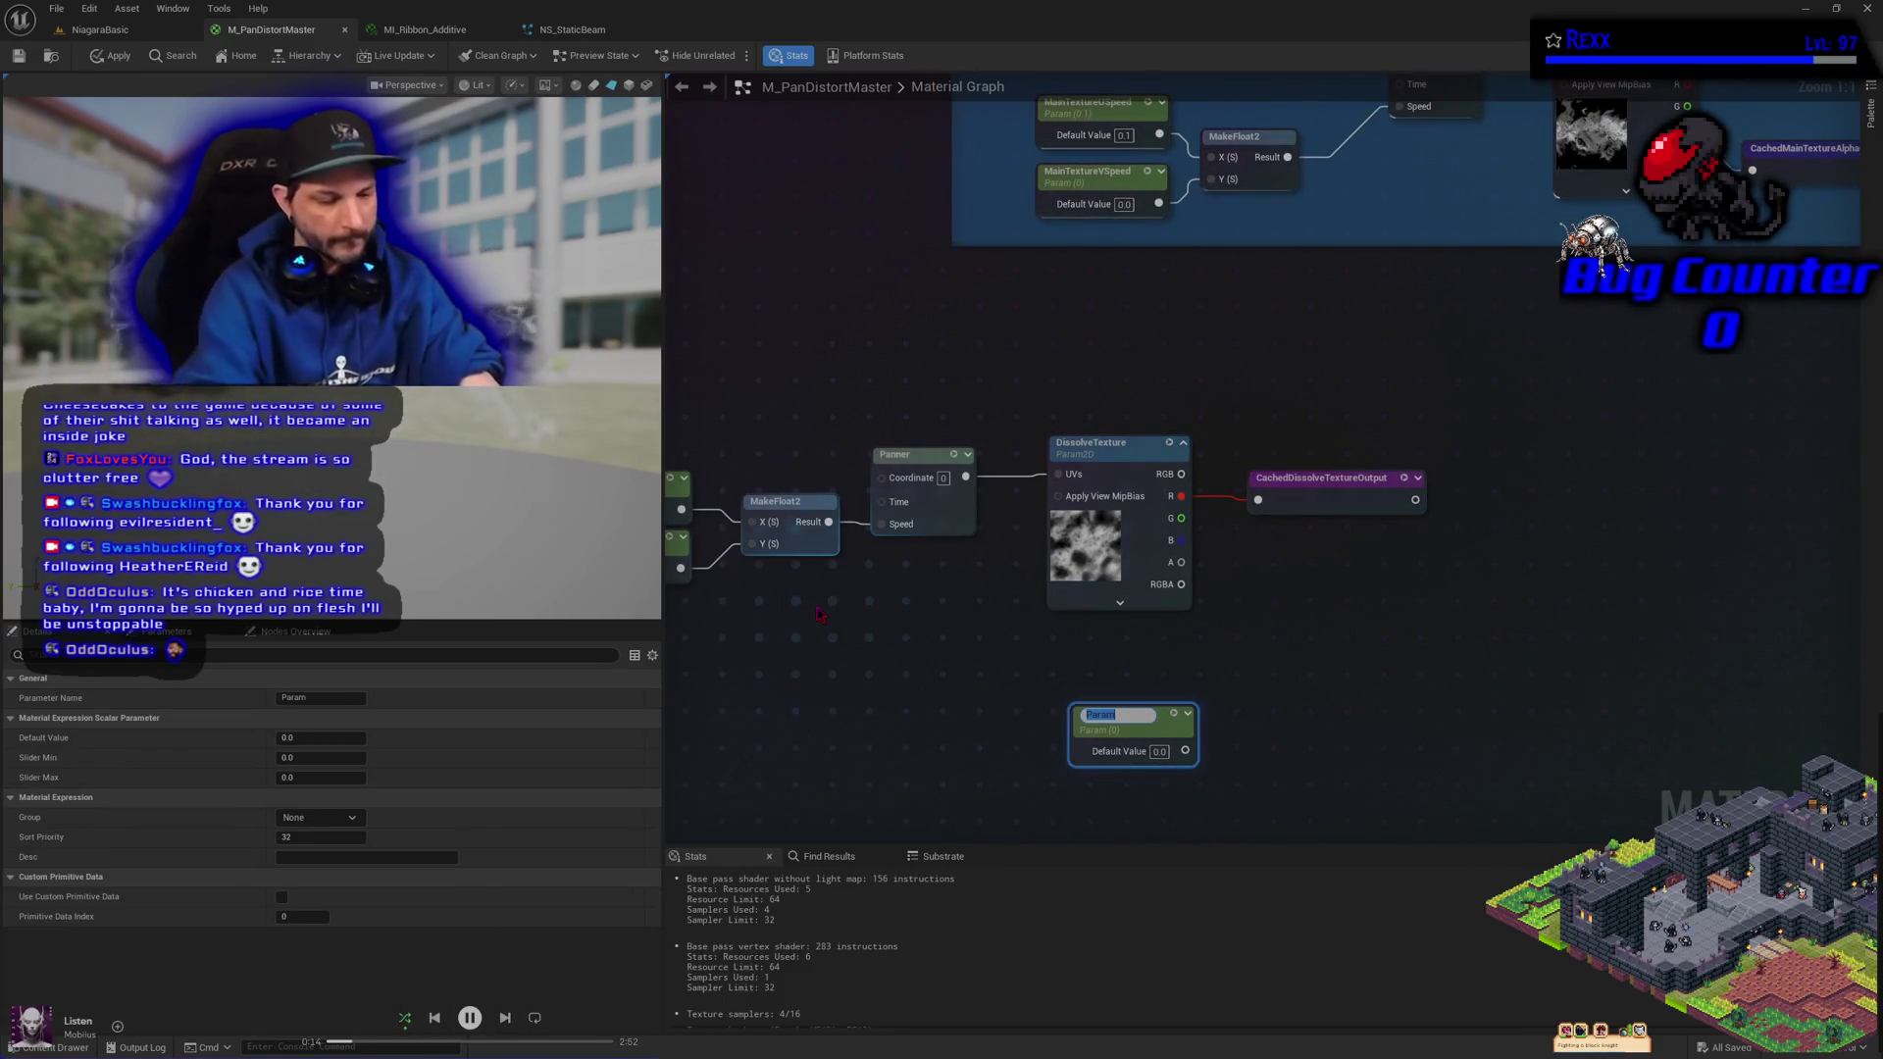
text(Disso)
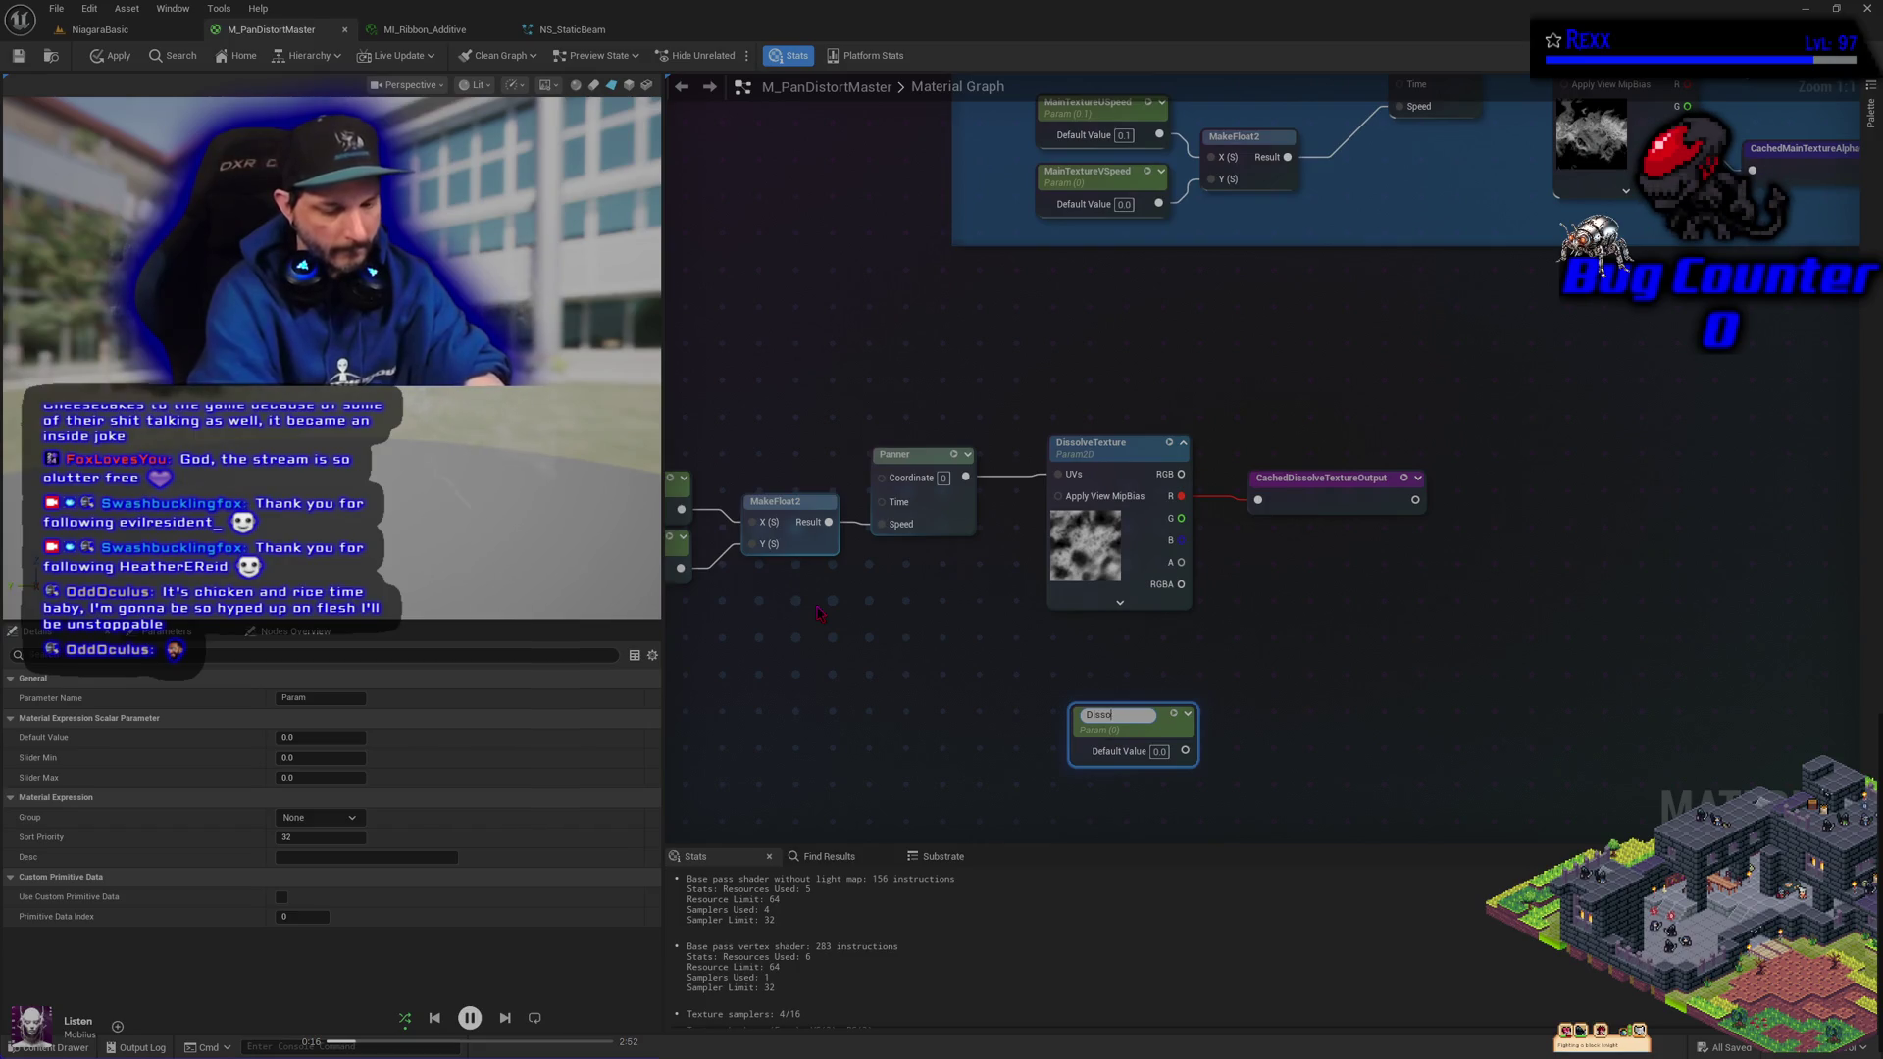
text(lveAmount)
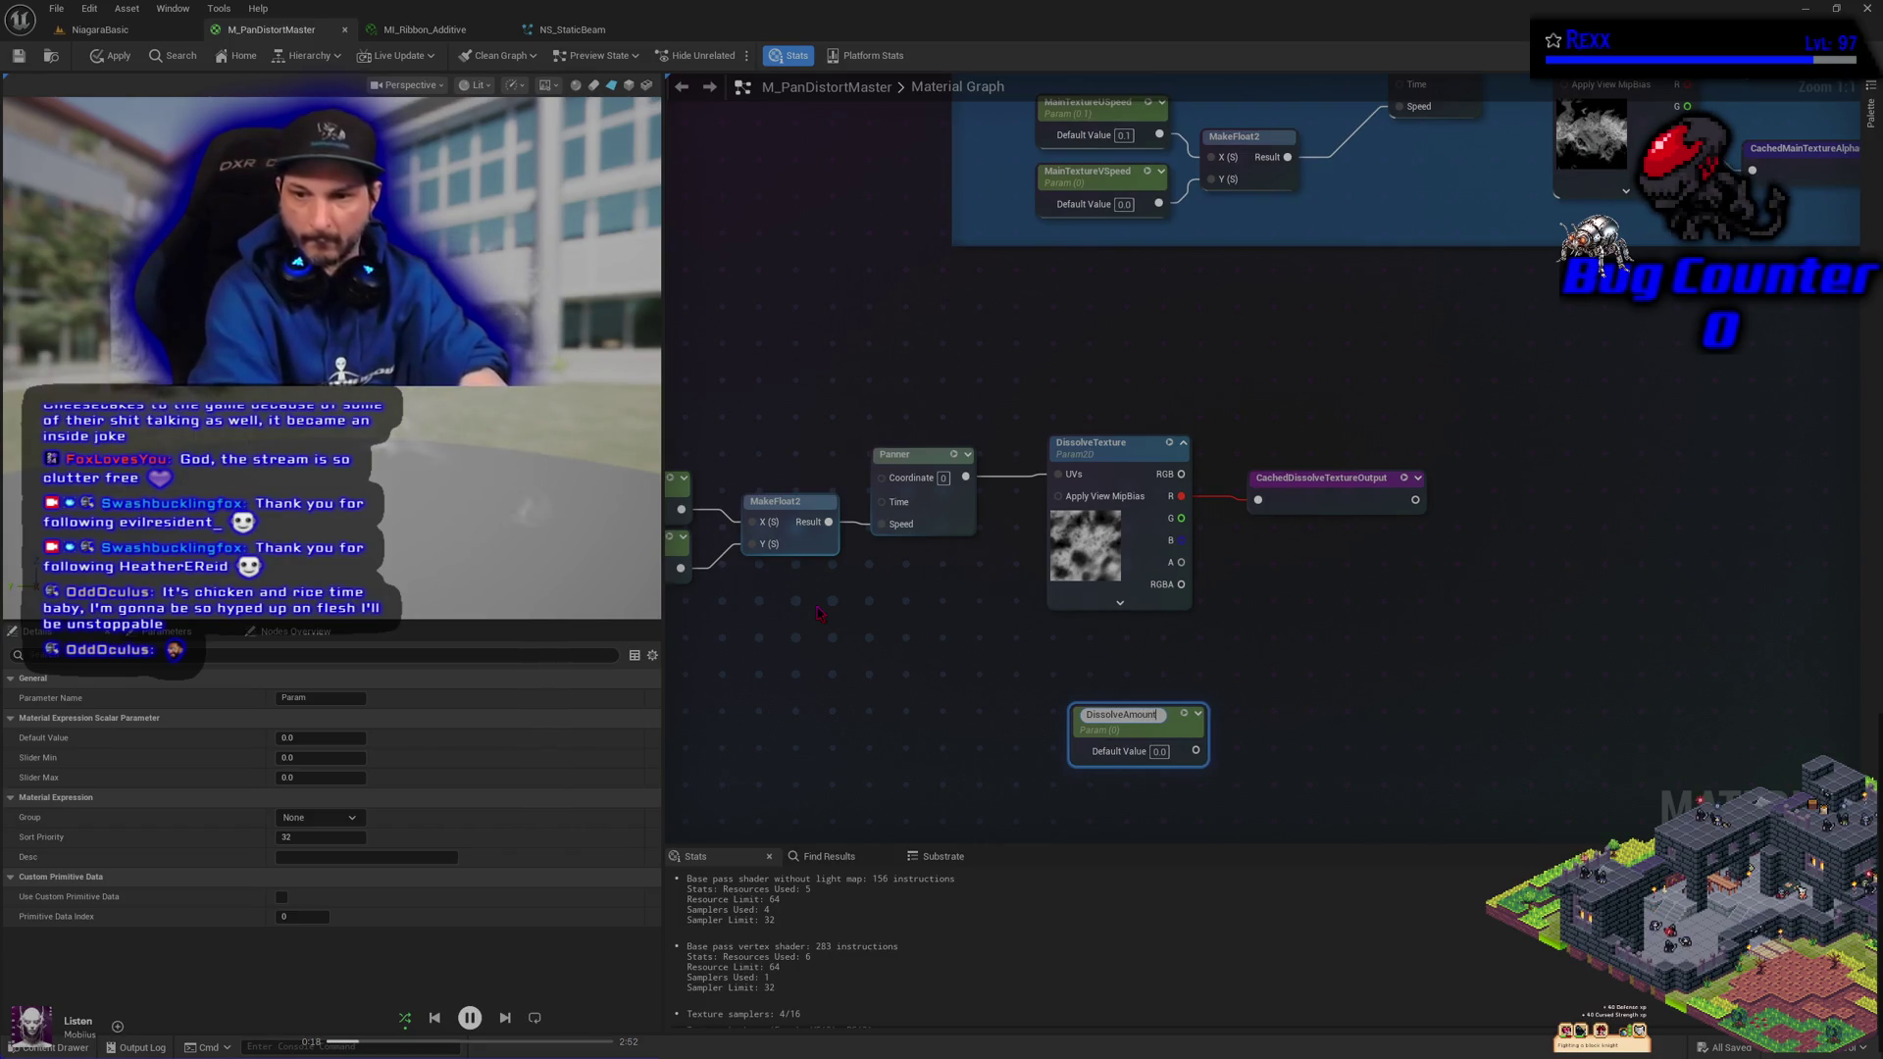
key(Return)
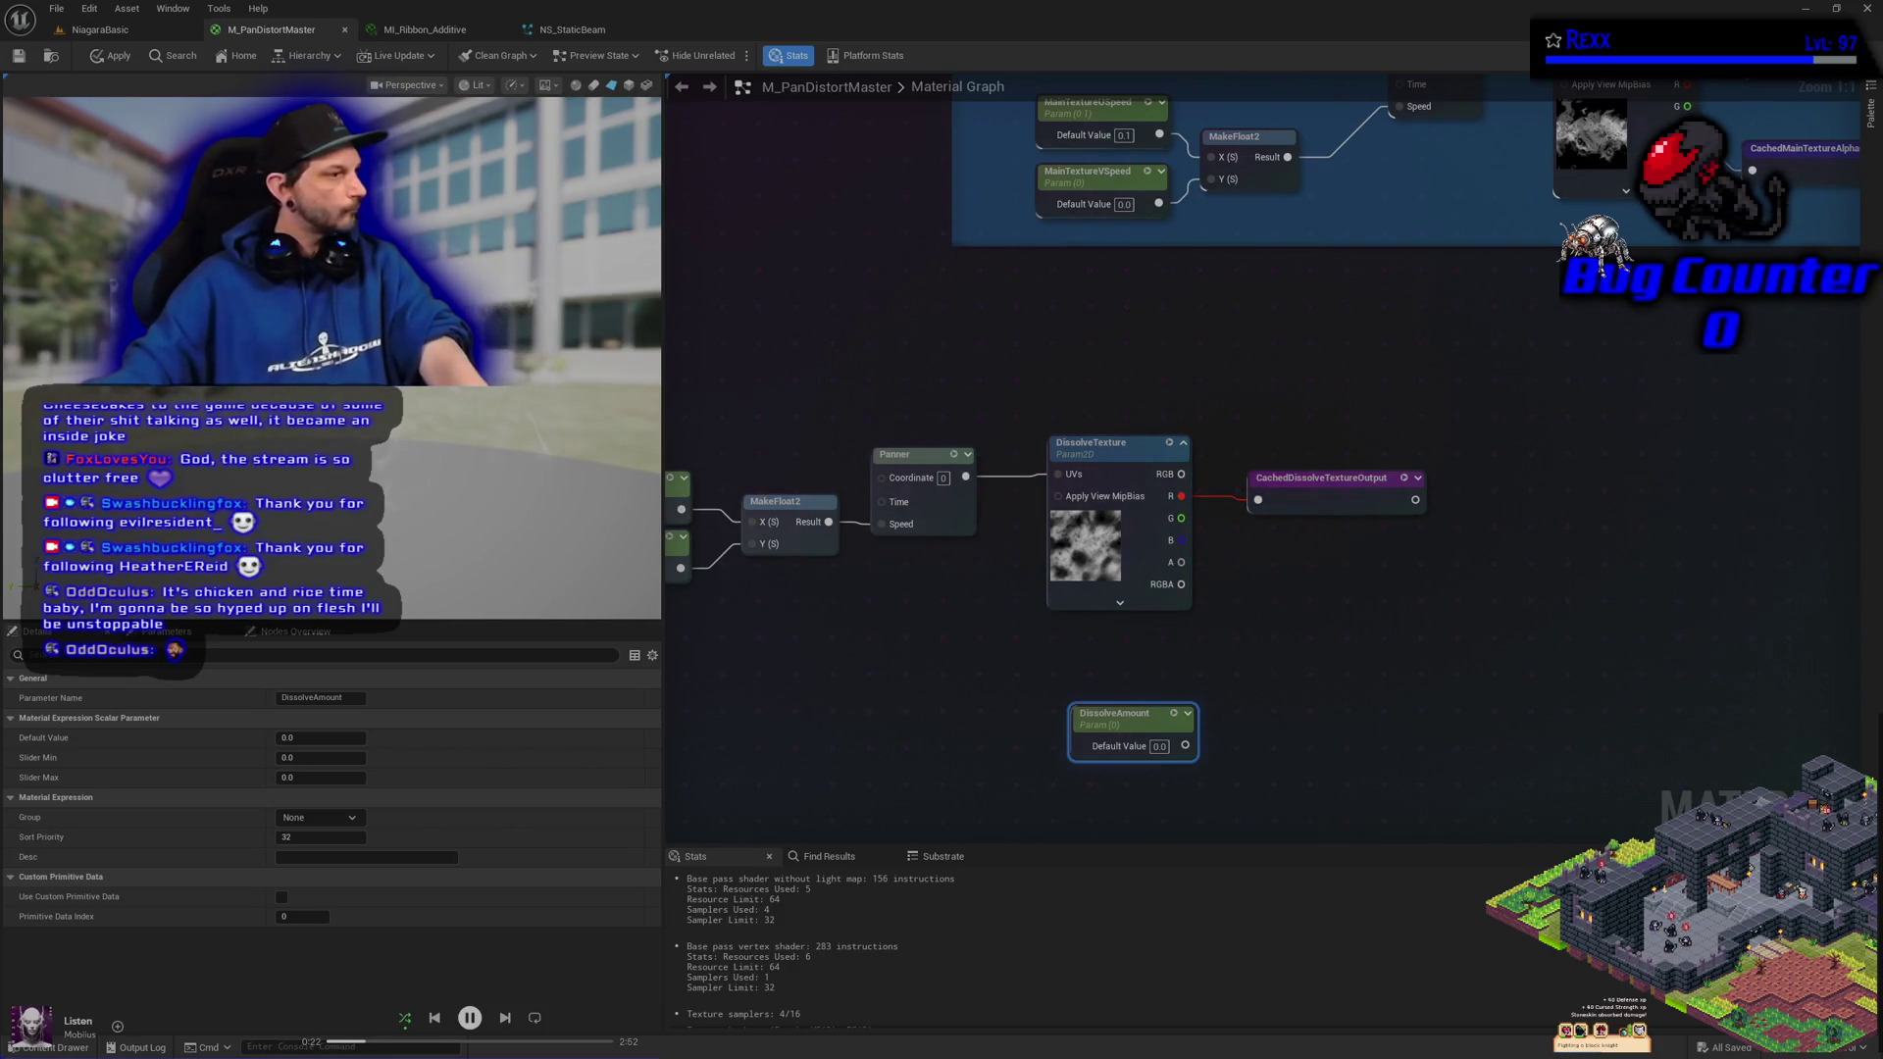
click(1159, 746)
text(1)
key(Return)
click(920, 749)
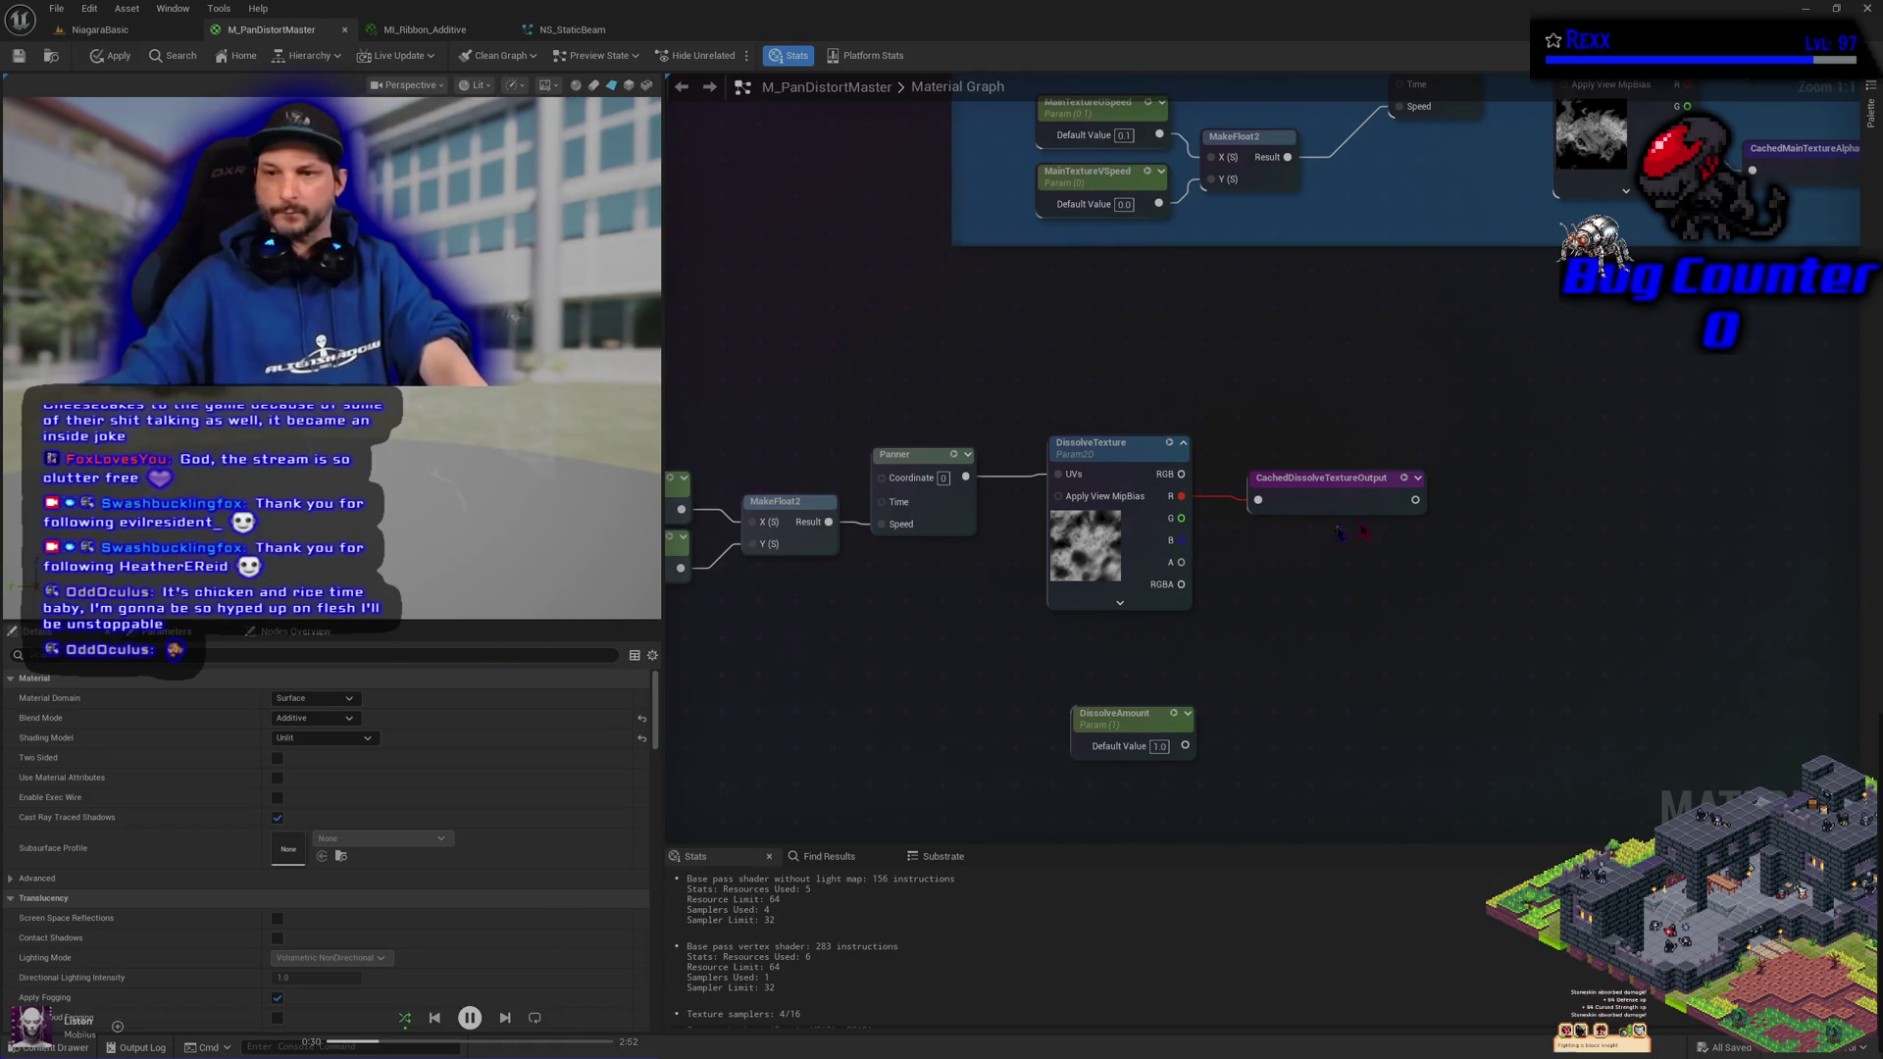
Insert a Lerp before CachedDissolveTextureOutput with DissolveAmount driving its Alpha, arranged side by side
drag(1324, 478, 1662, 466)
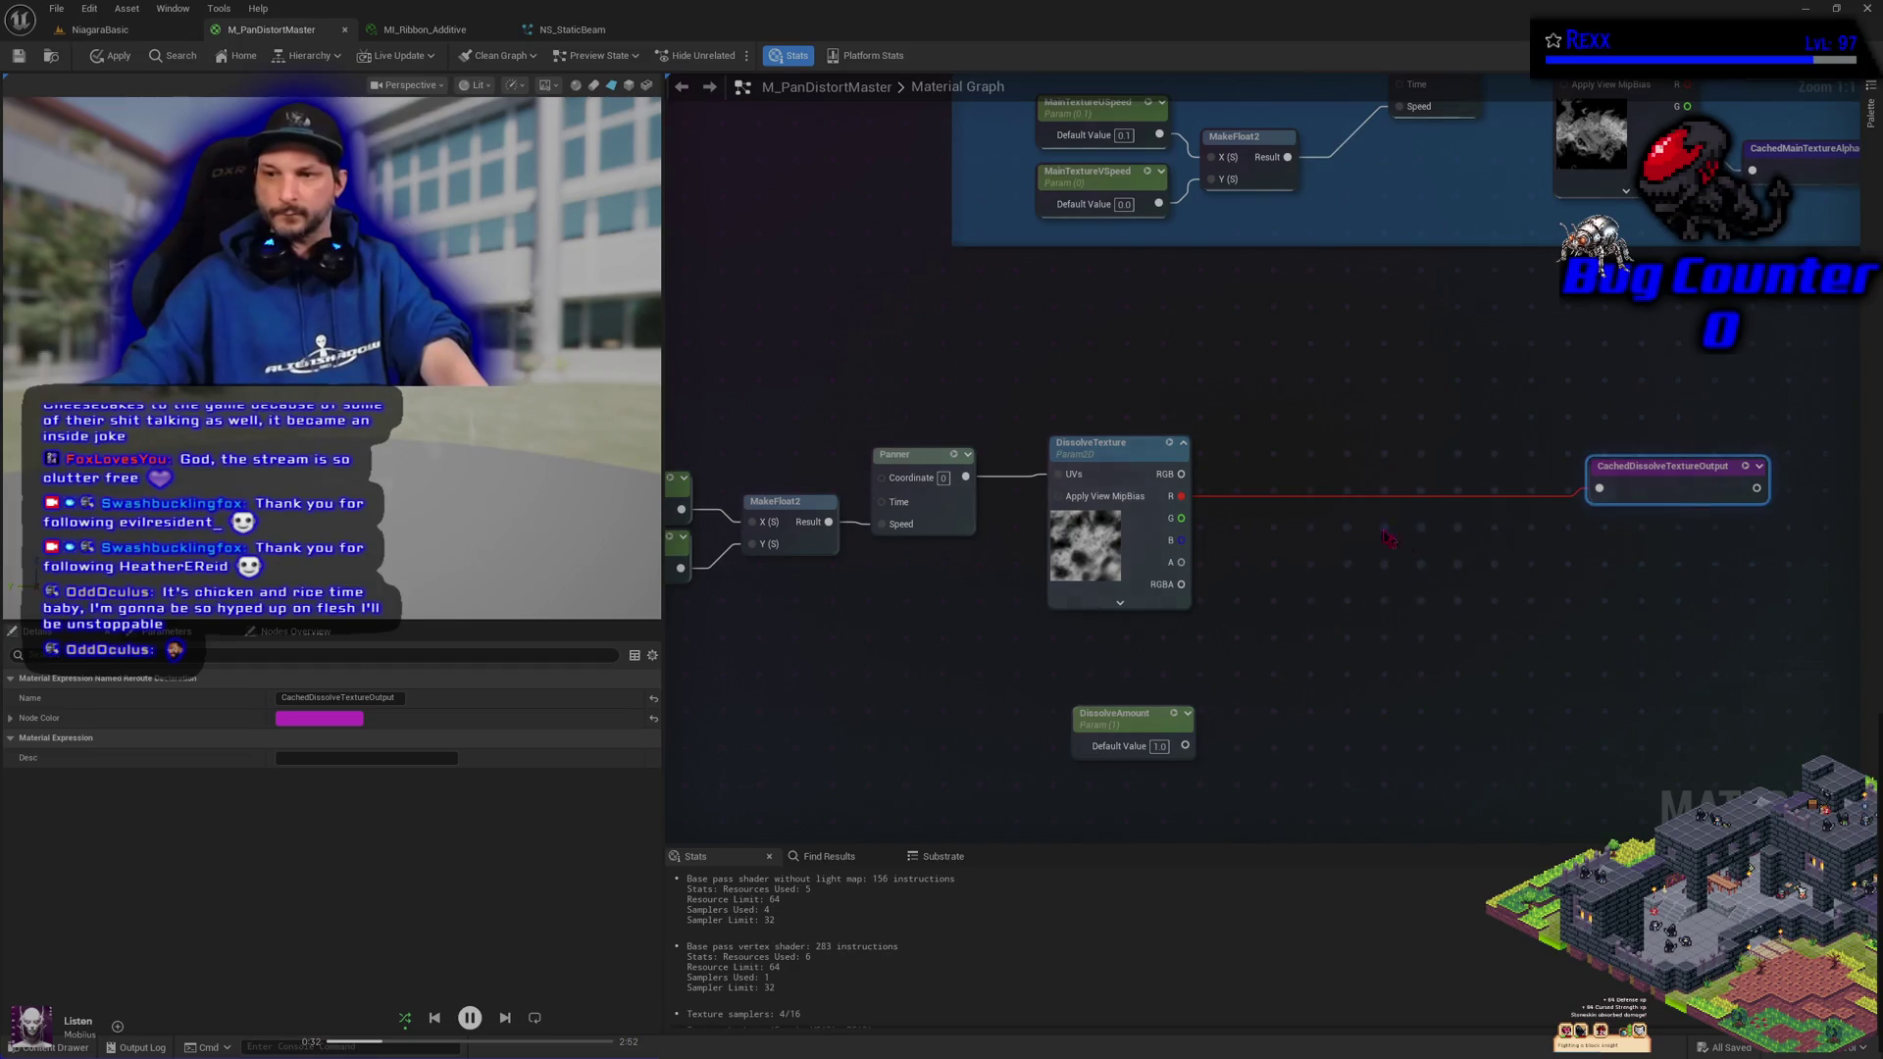
click(1378, 501)
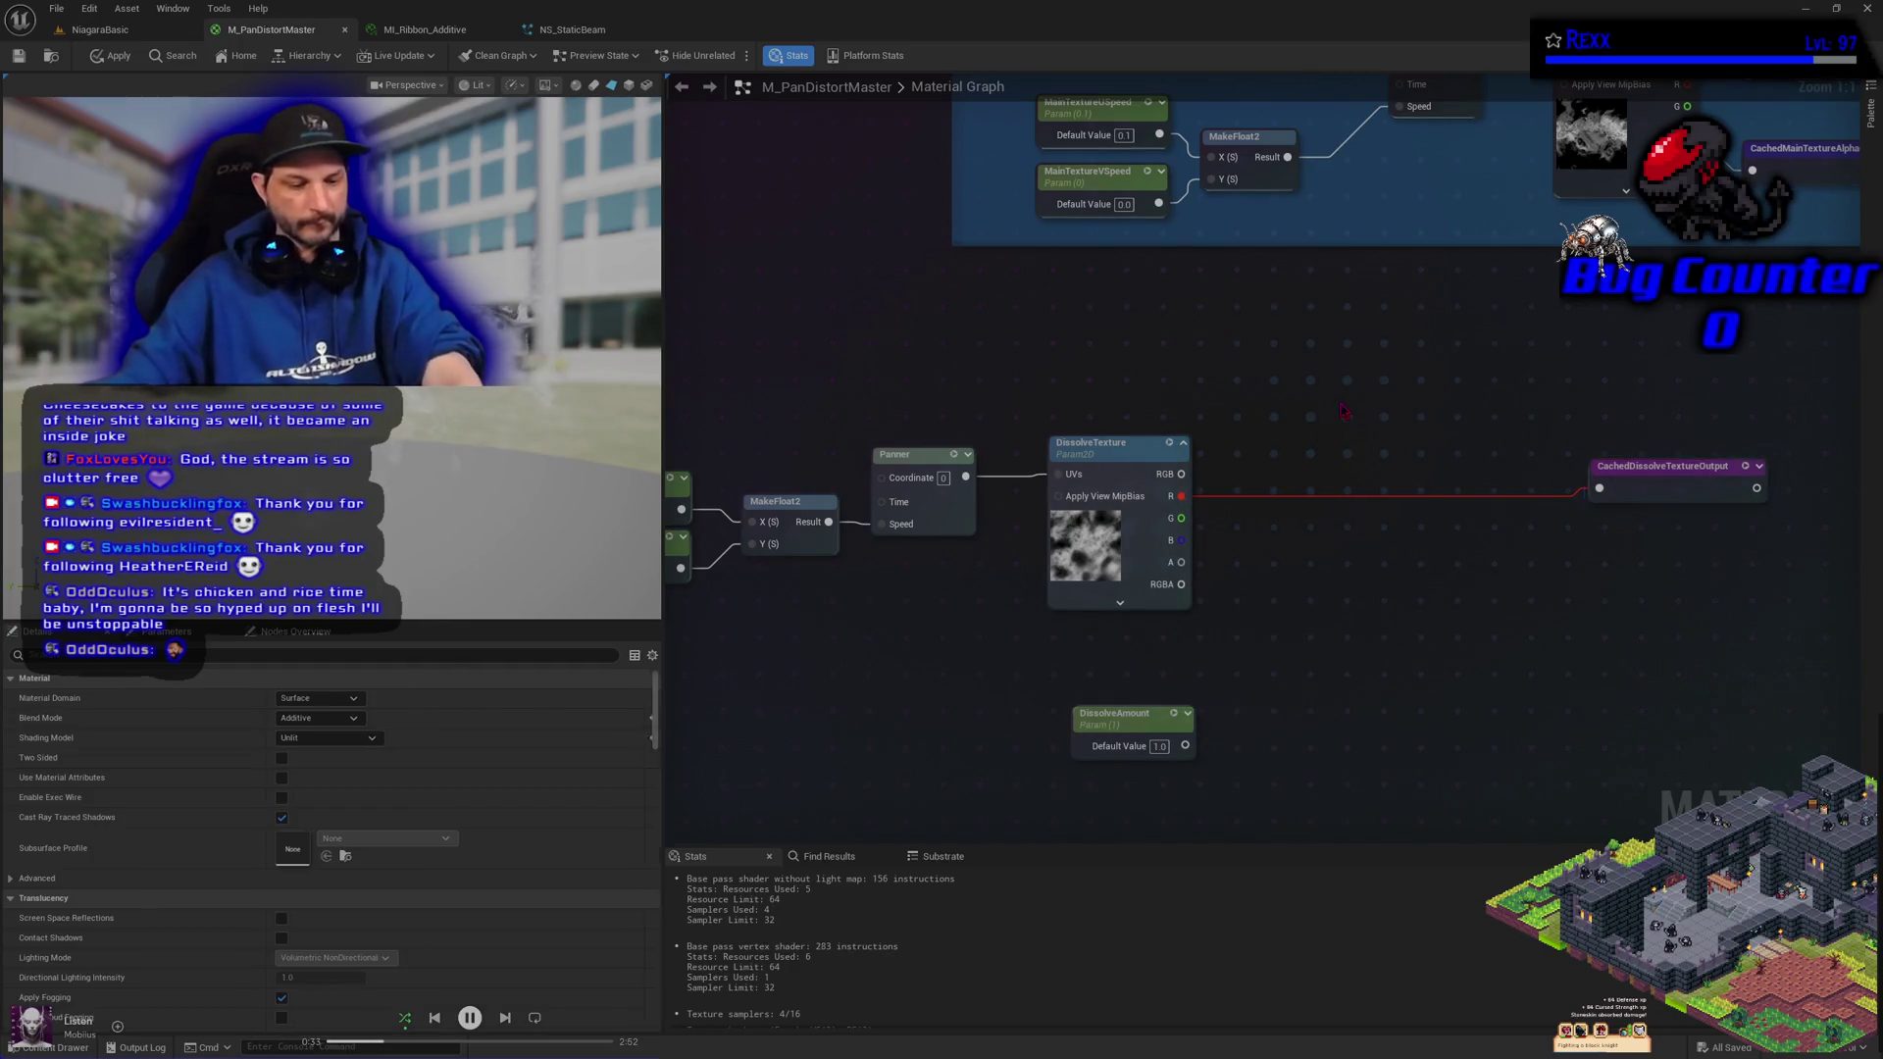
click(1361, 457)
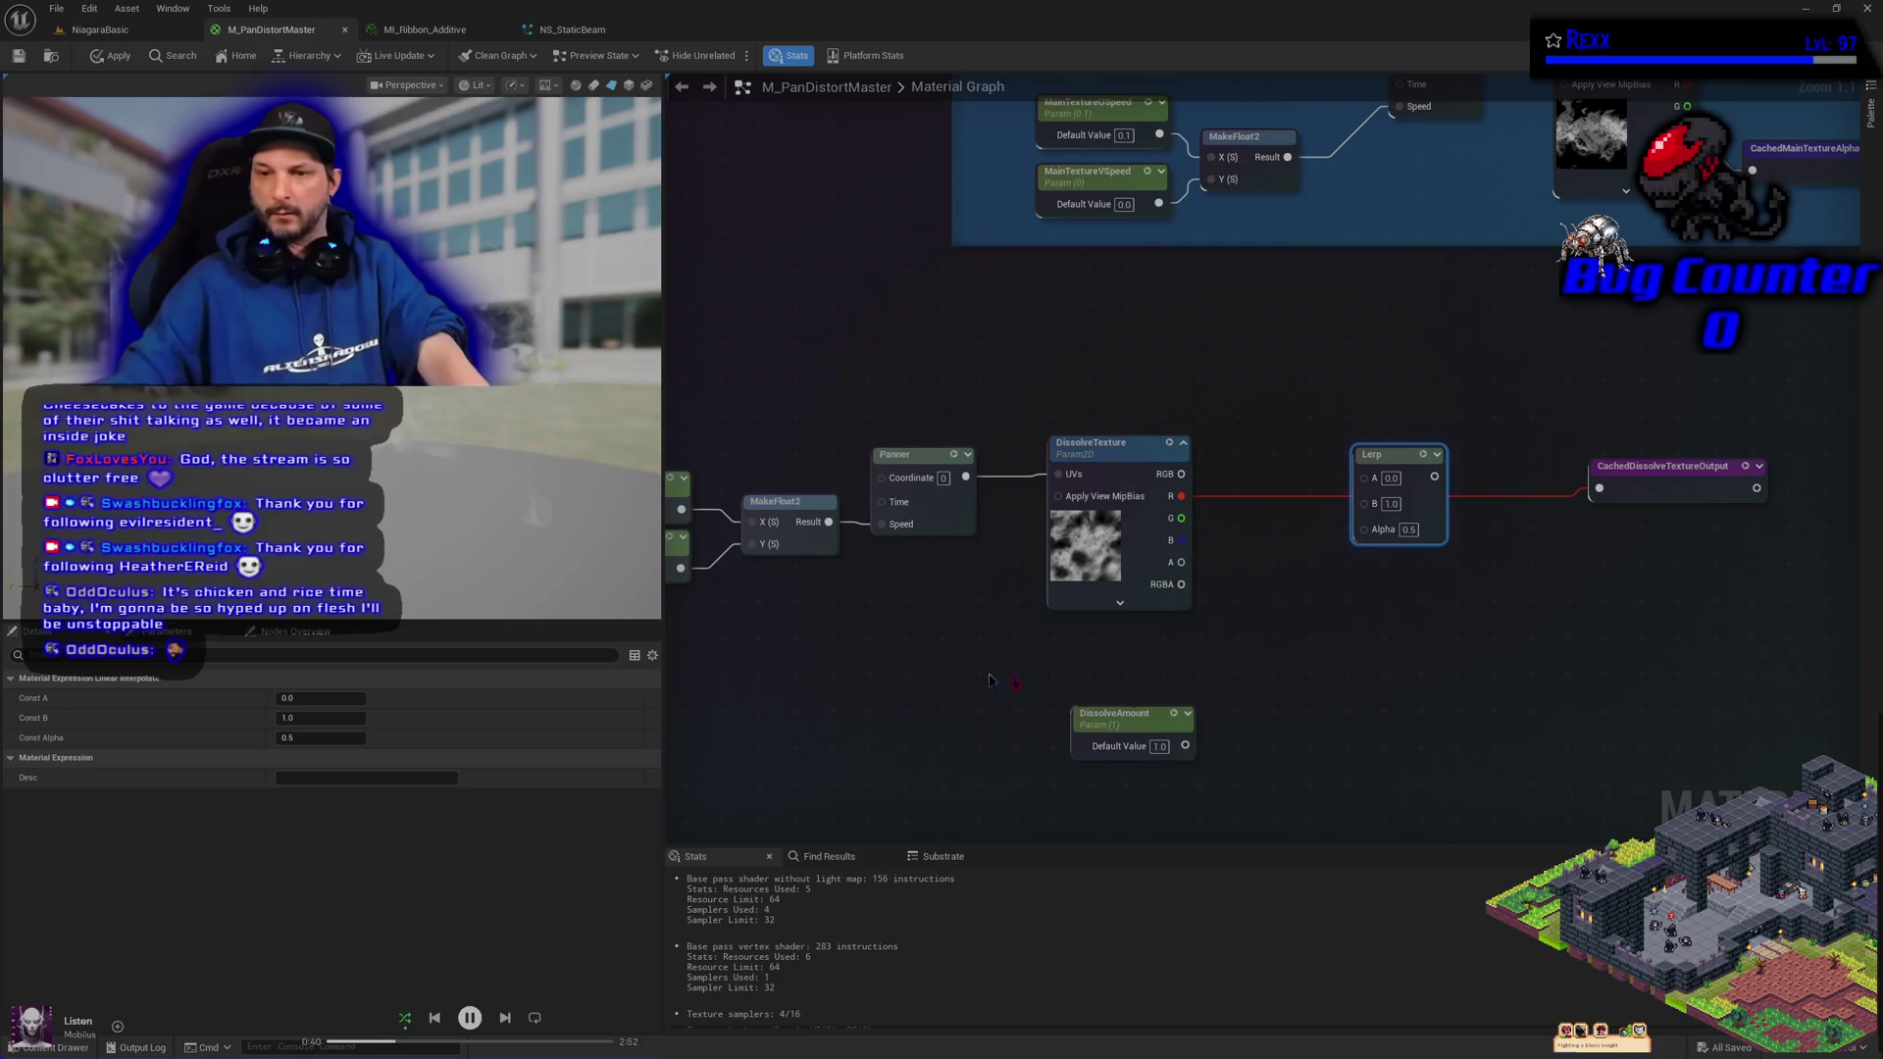
mouse_move(1185, 745)
mouse_down()
mouse_move(1275, 667)
mouse_move(1363, 527)
mouse_up()
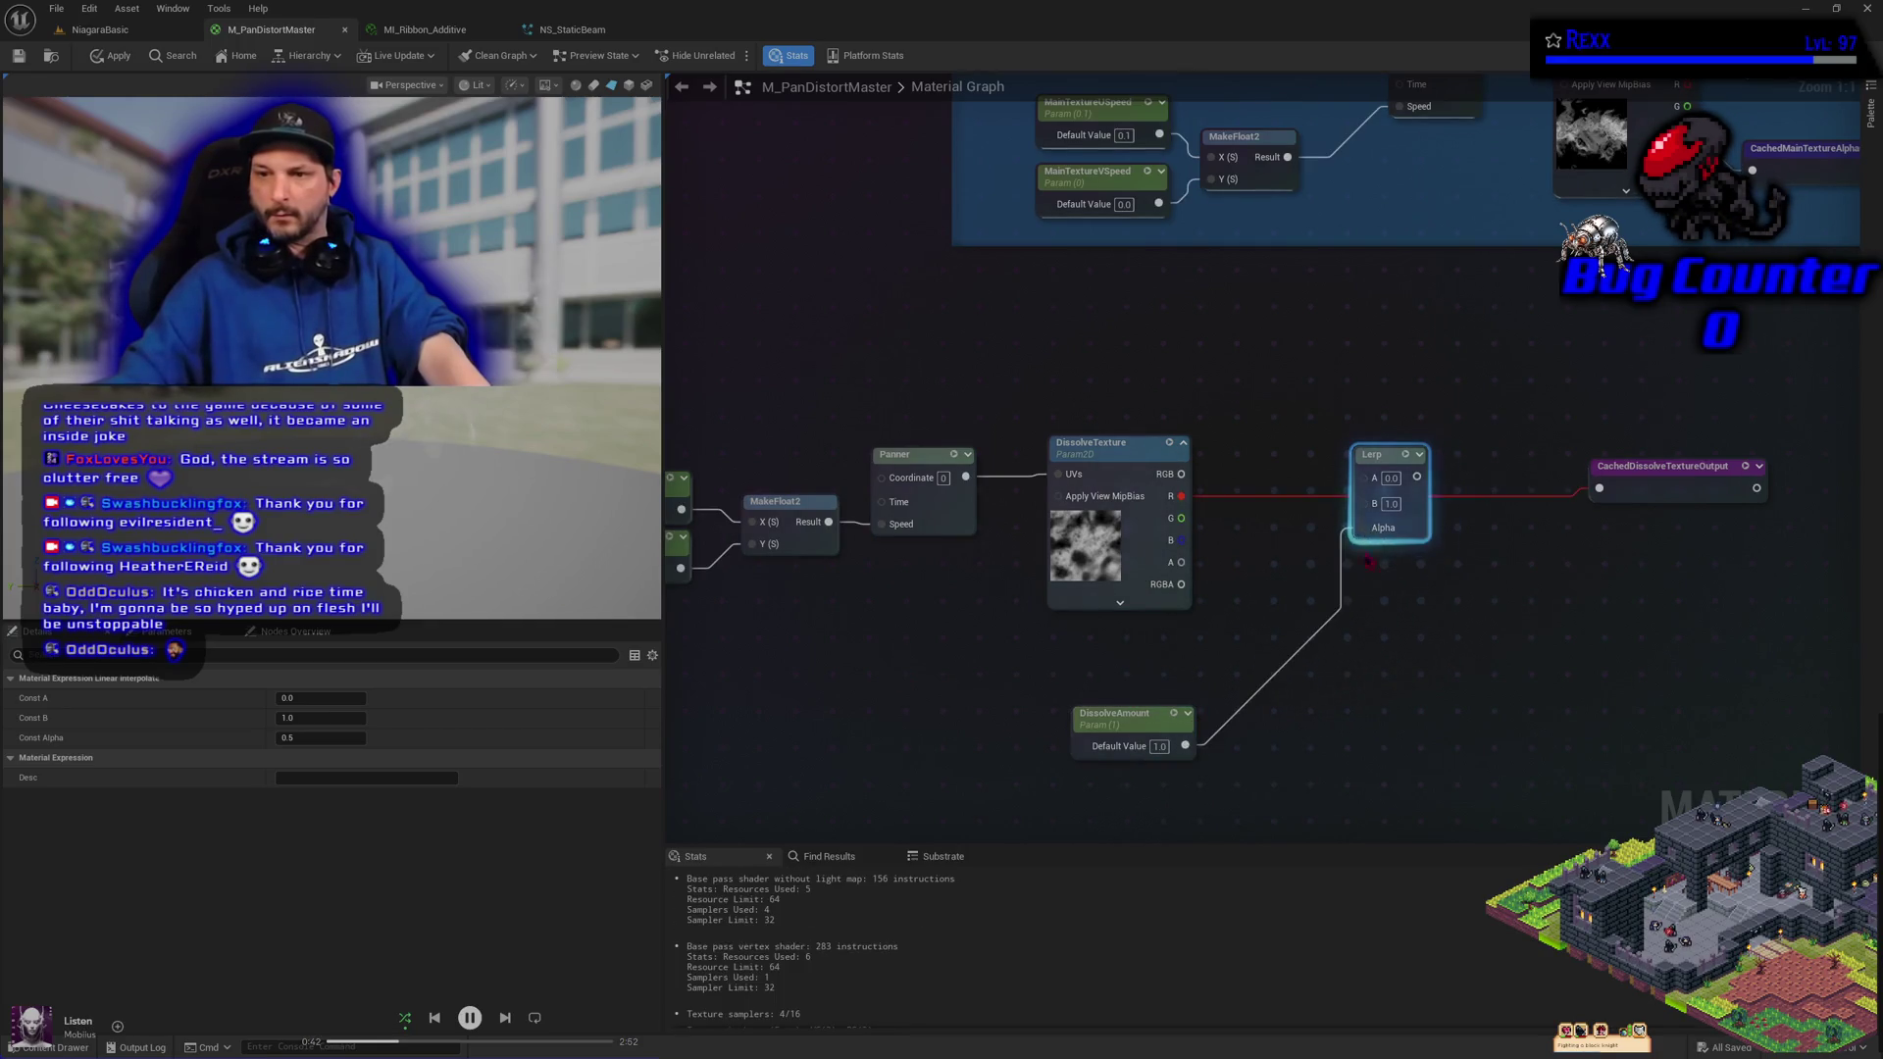
mouse_move(1128, 713)
mouse_down()
mouse_move(1128, 642)
mouse_move(1284, 591)
mouse_move(1264, 572)
mouse_move(1668, 446)
mouse_up()
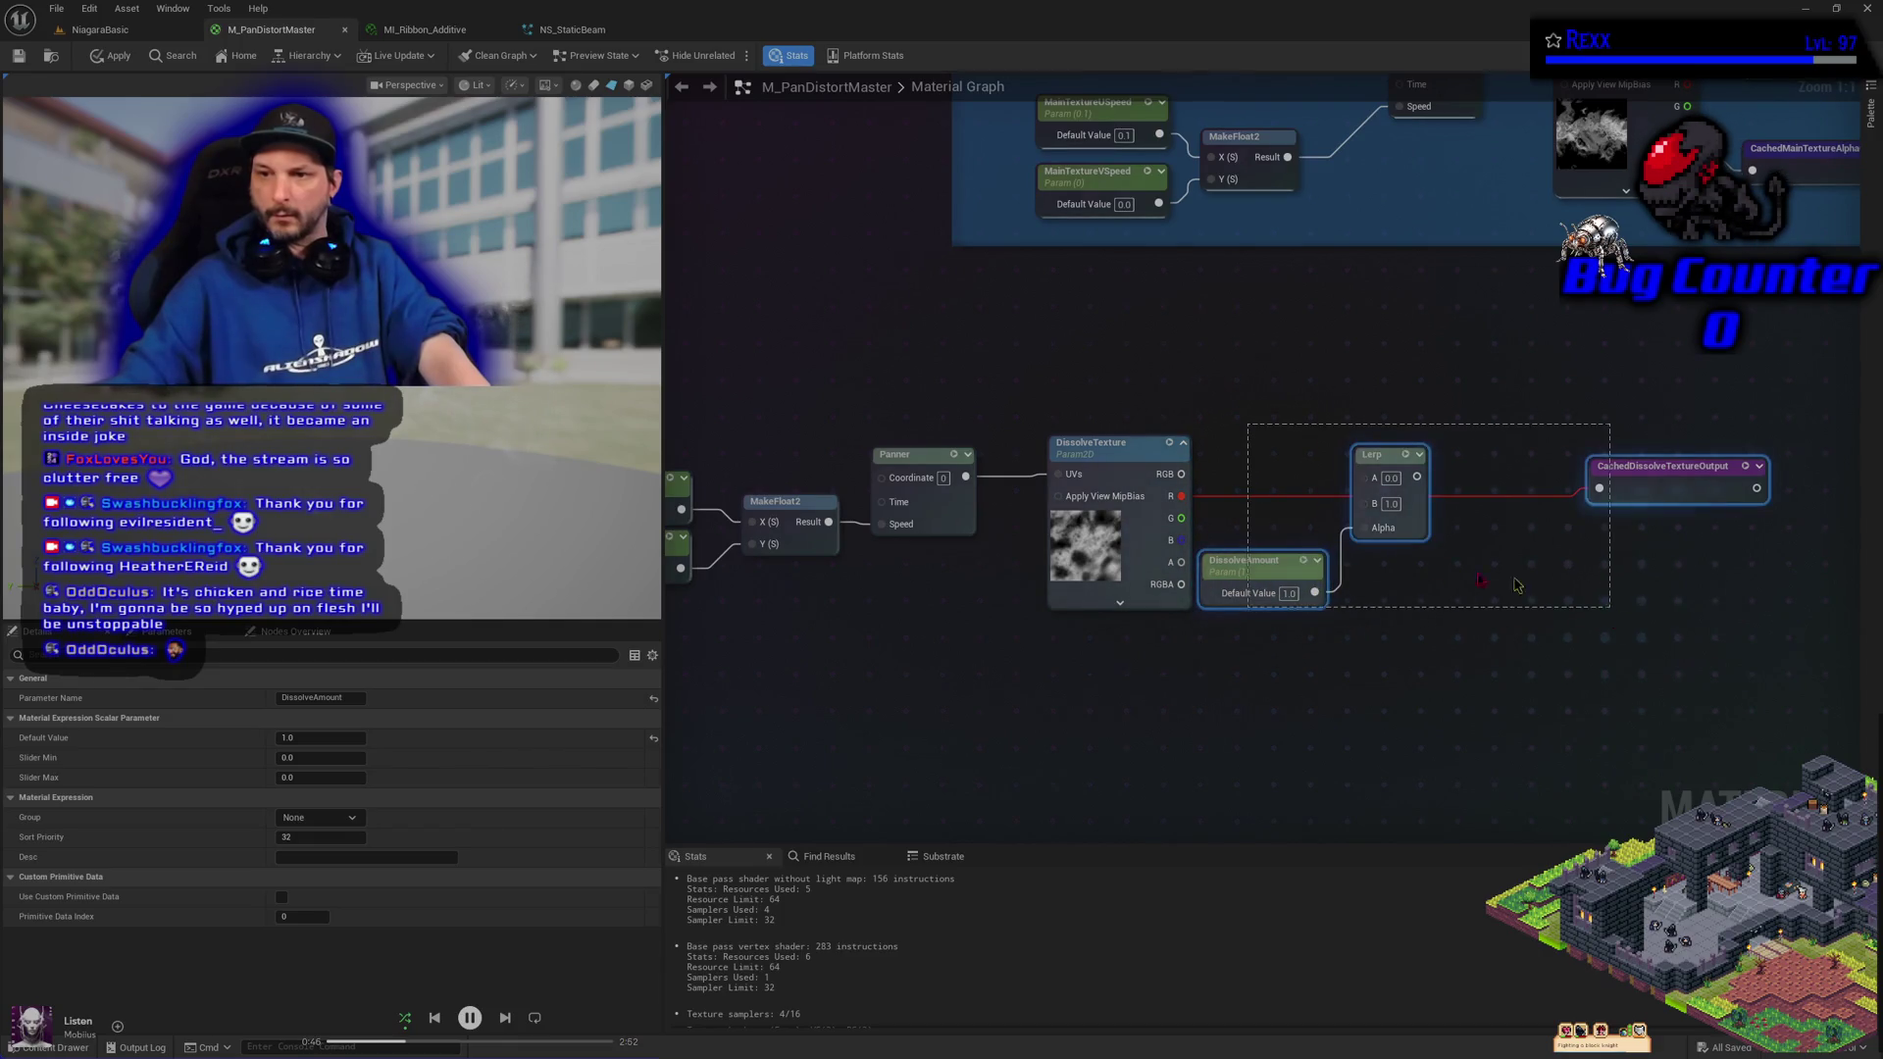
drag(1392, 458, 1439, 459)
click(1325, 686)
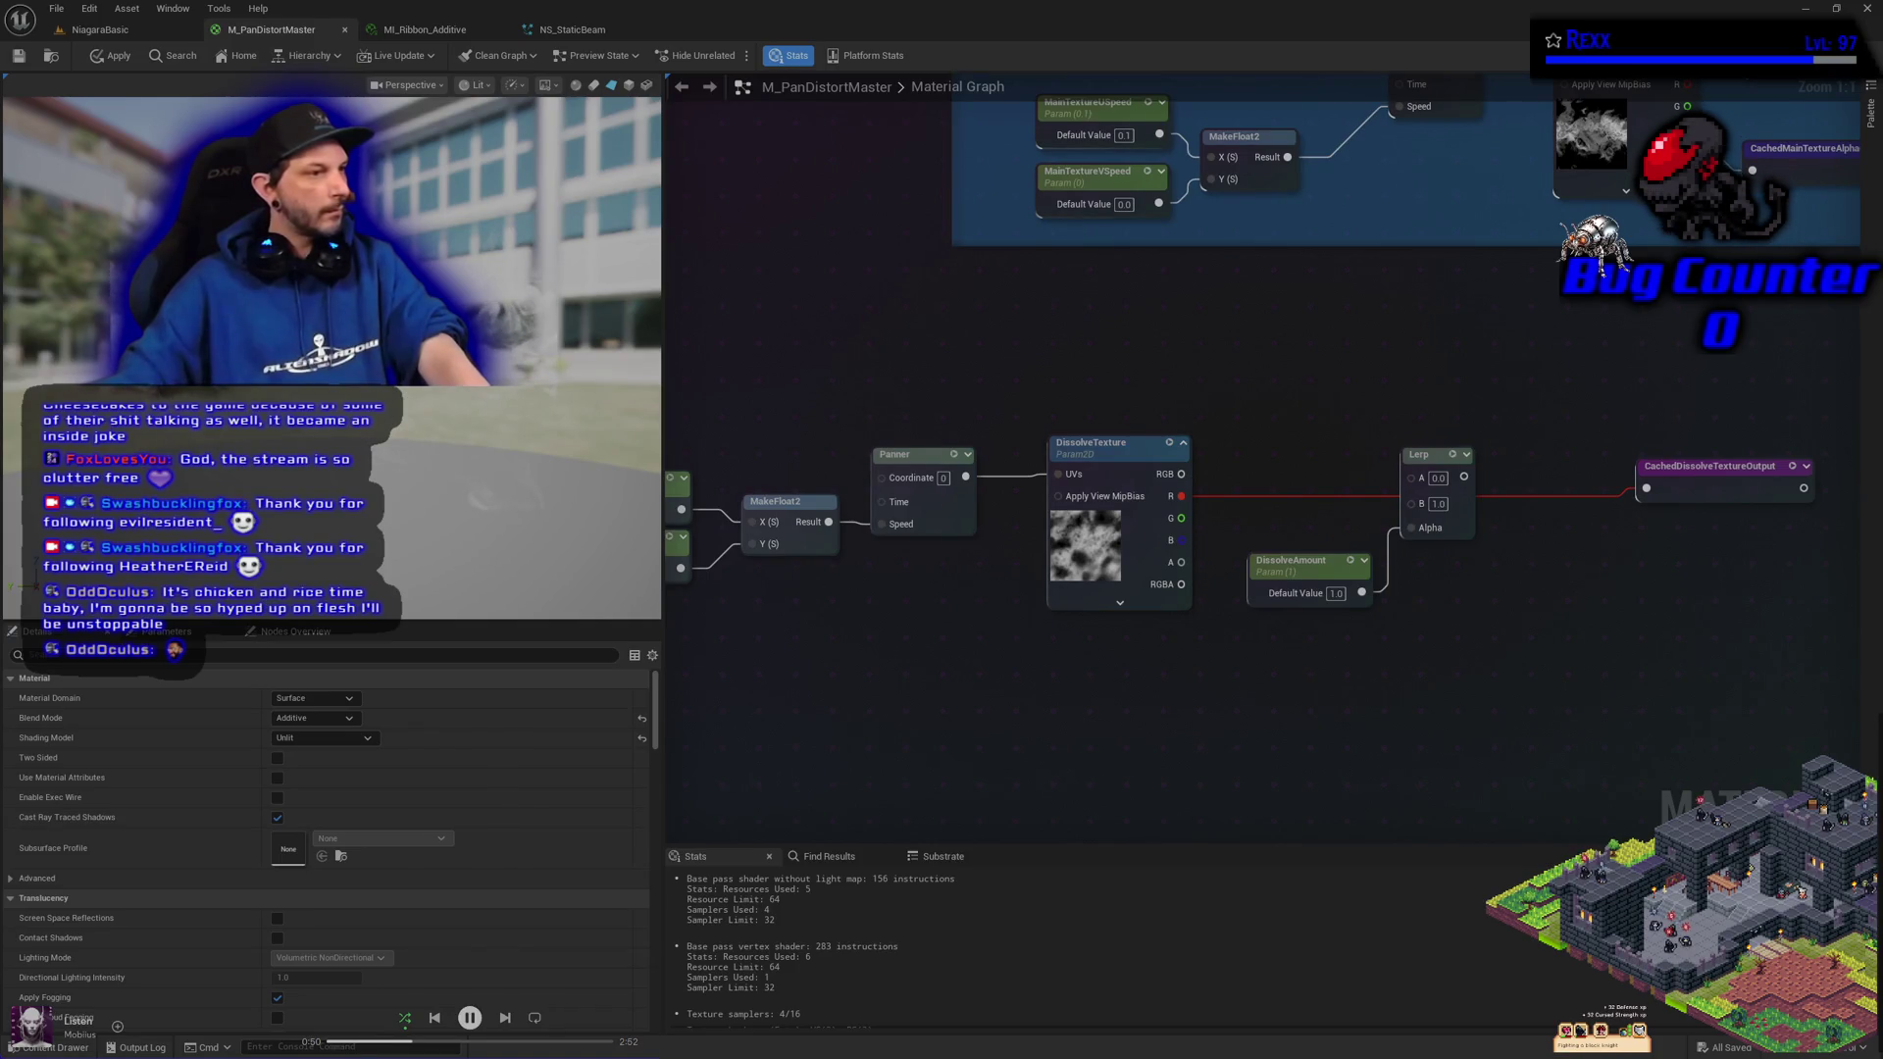
Wire DissolveTexture's R into the Lerp's B, the Lerp into CachedDissolveTextureOutput, and apply
drag(1161, 501, 1413, 504)
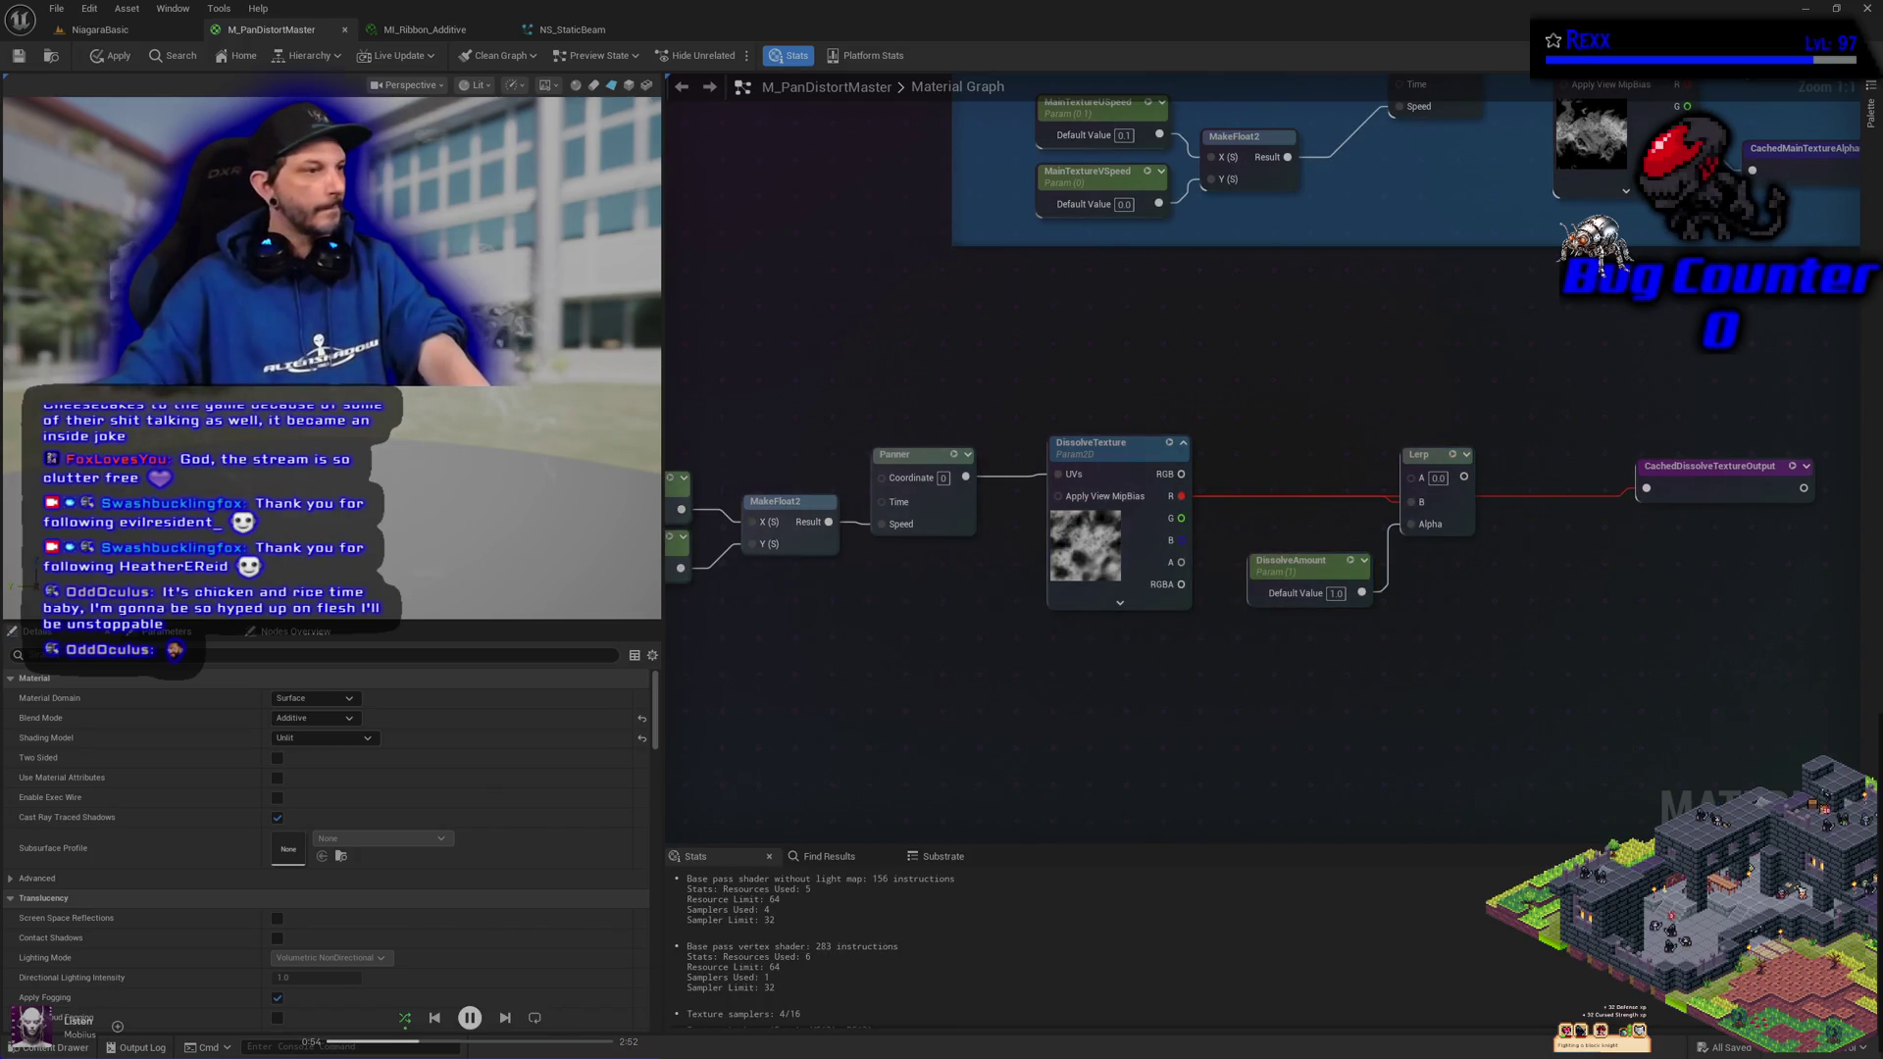
drag(1464, 477, 1646, 487)
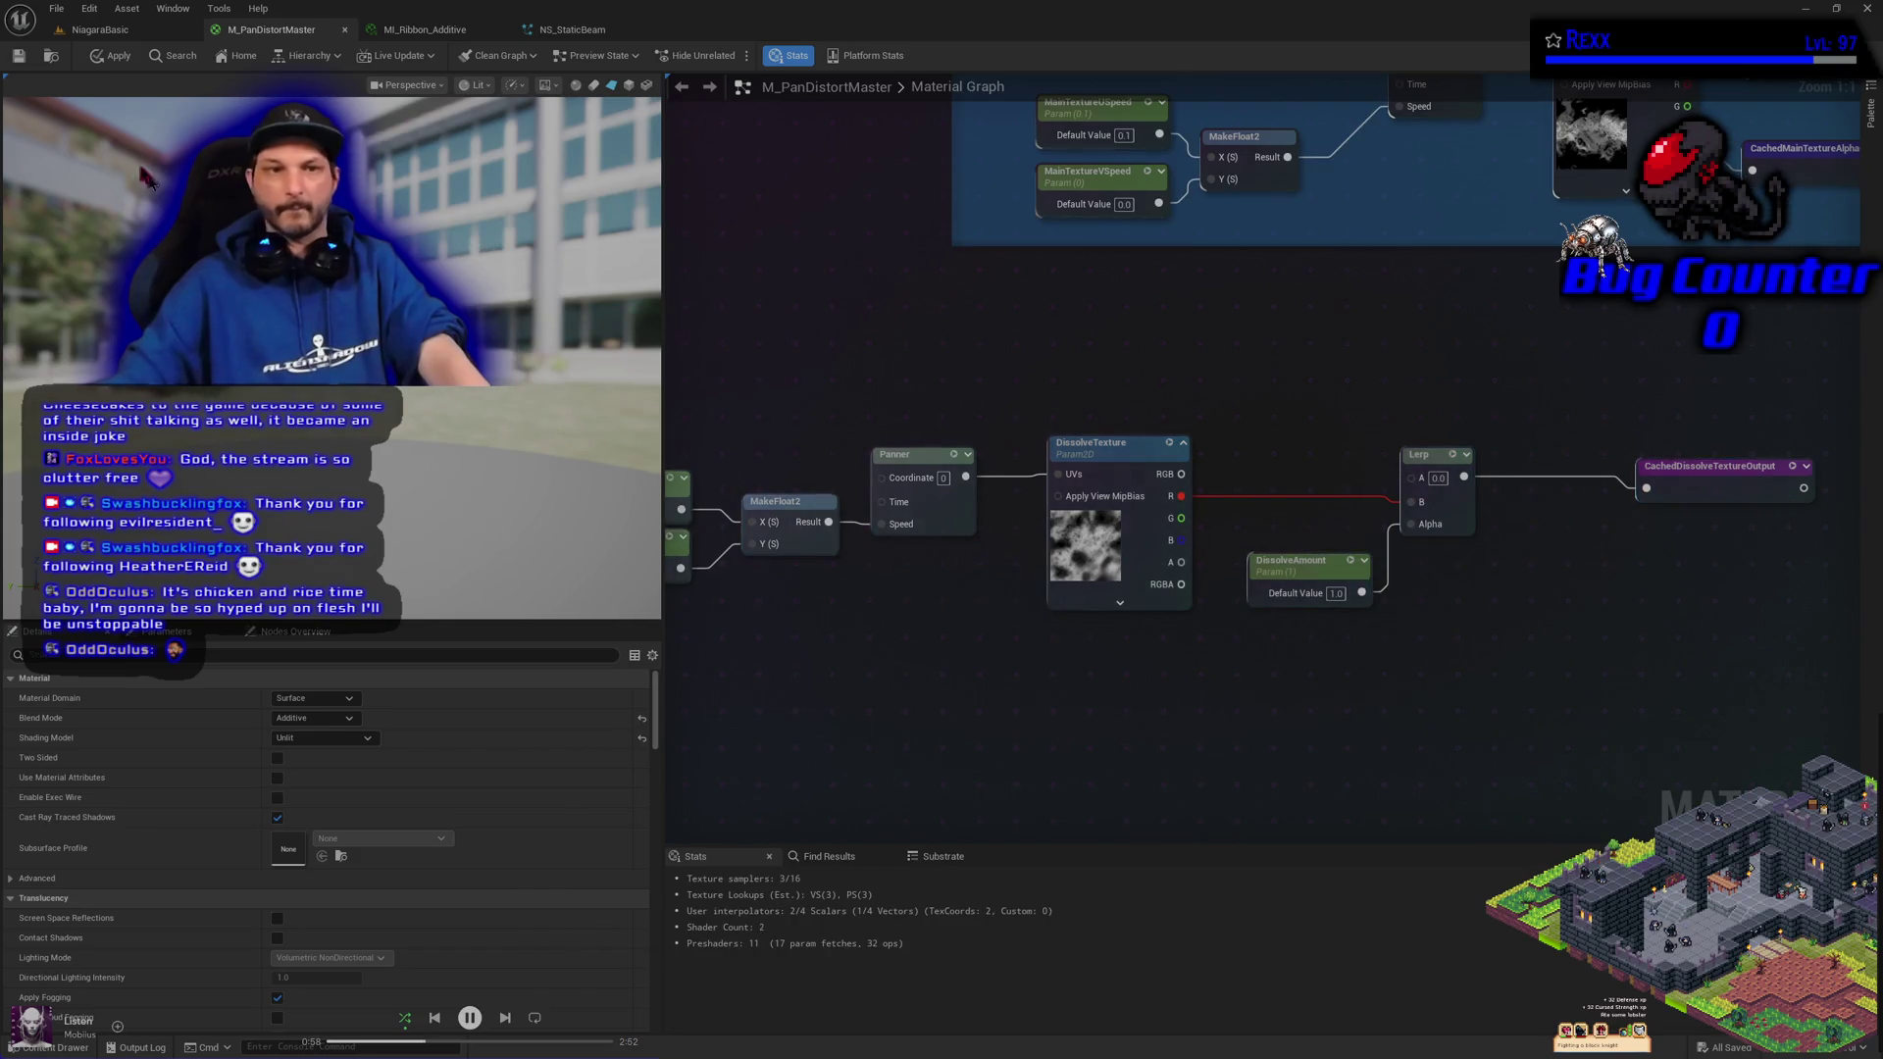
click(110, 59)
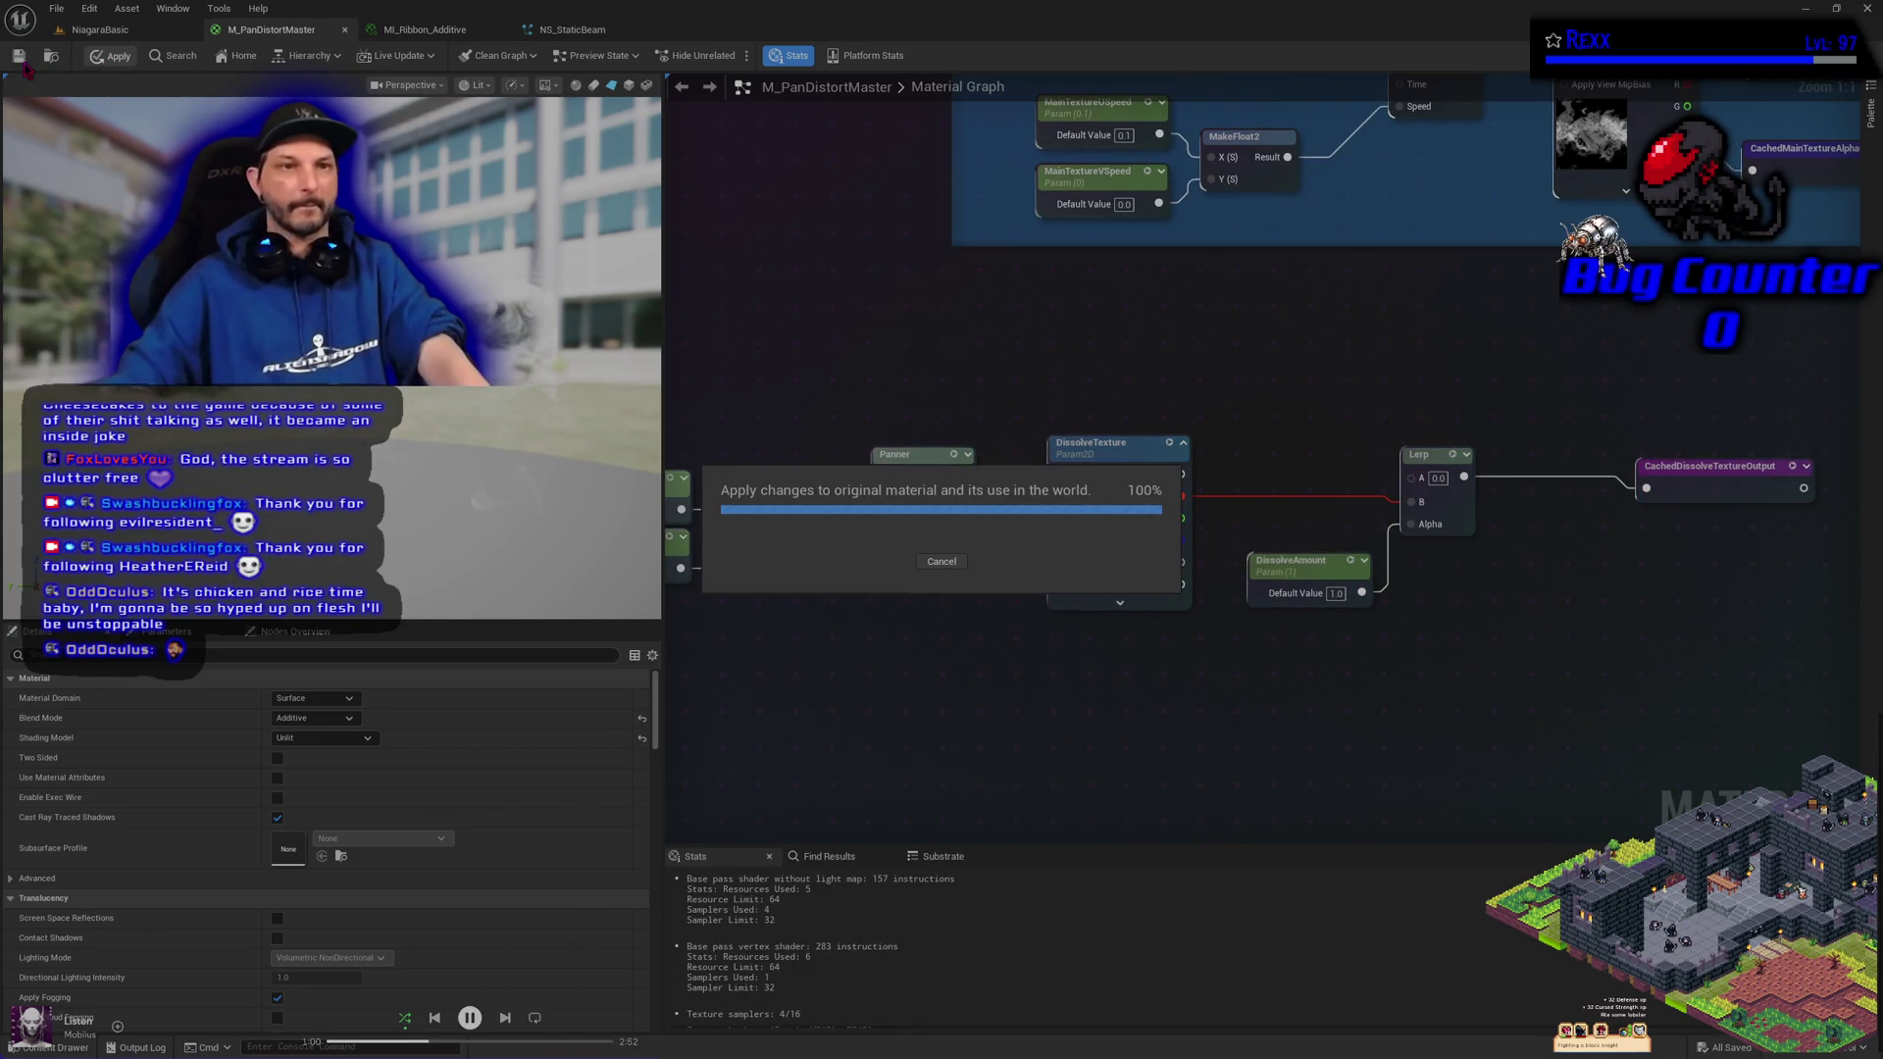
Save M_PanDistortMaster from the File menu and confirm the Save Content prompt
click(56, 8)
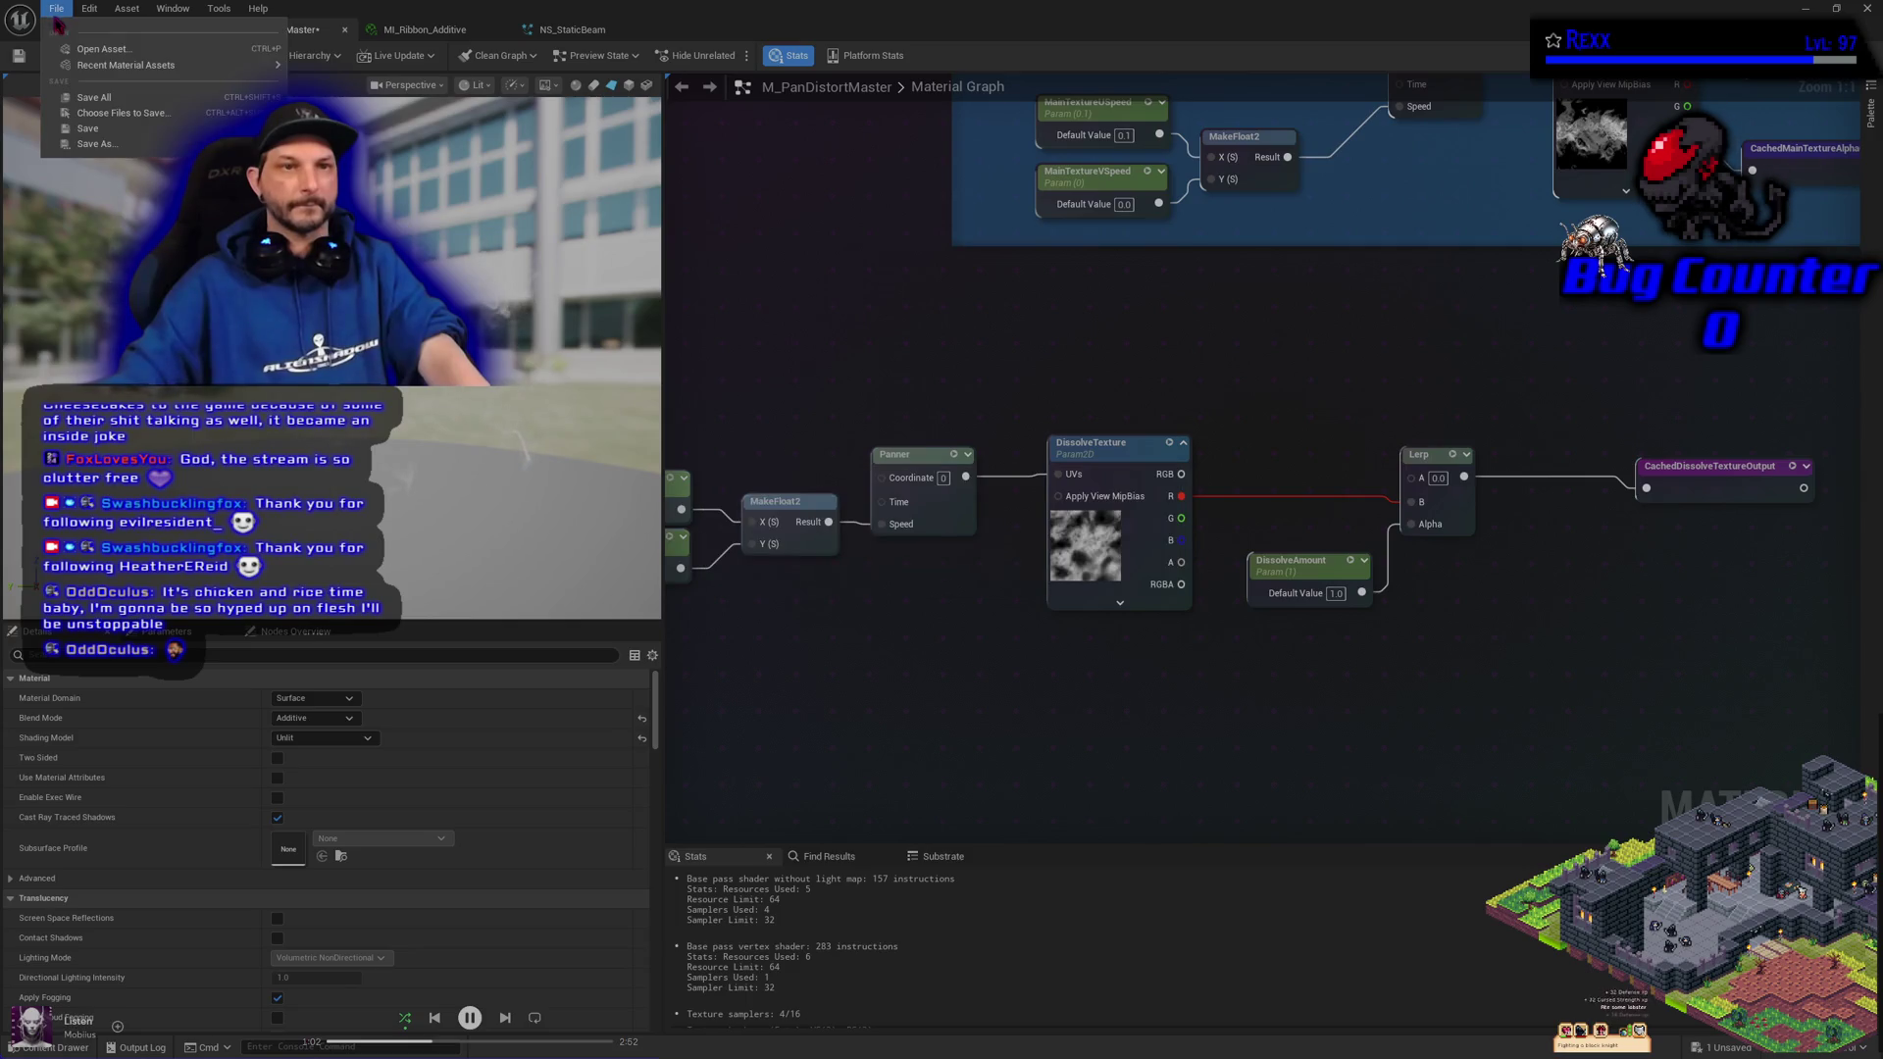
click(96, 114)
click(1058, 702)
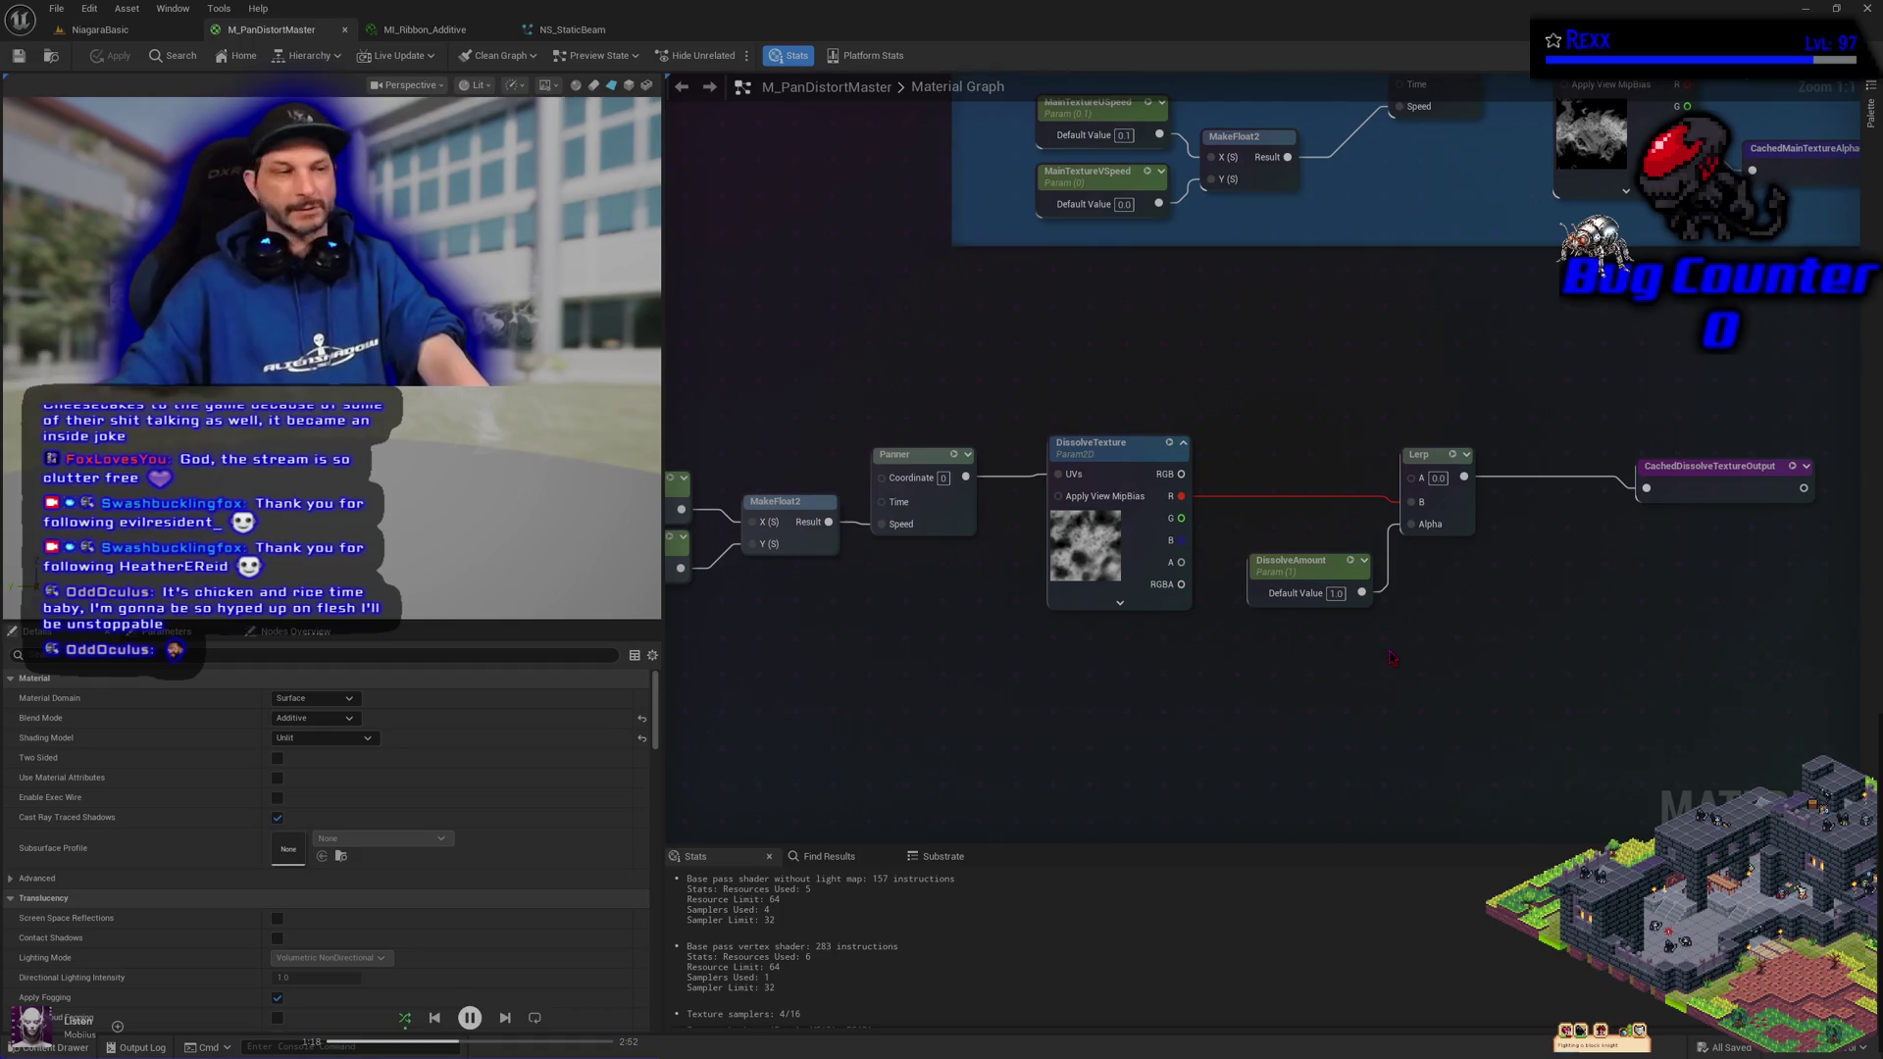
Put DissolveAmount in group 03-Dissolve with sort priority 4, apply, and save
click(1324, 570)
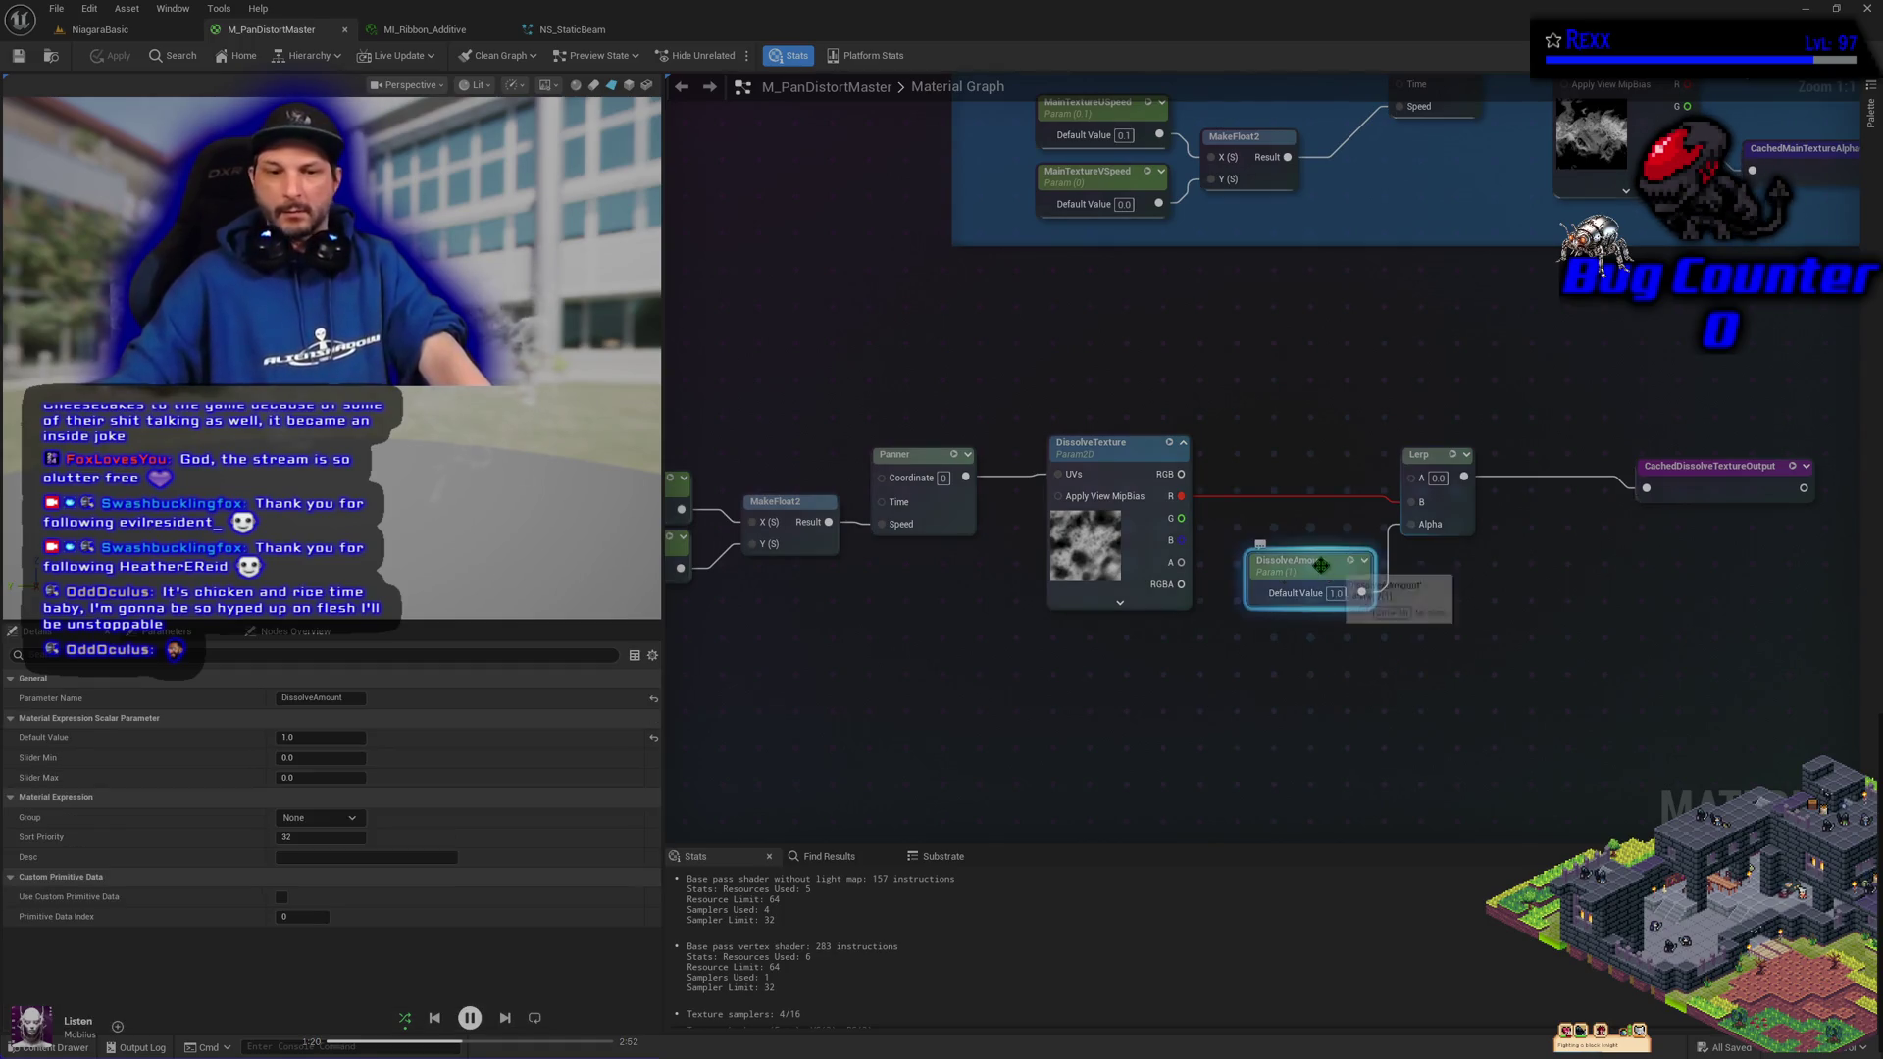
click(352, 821)
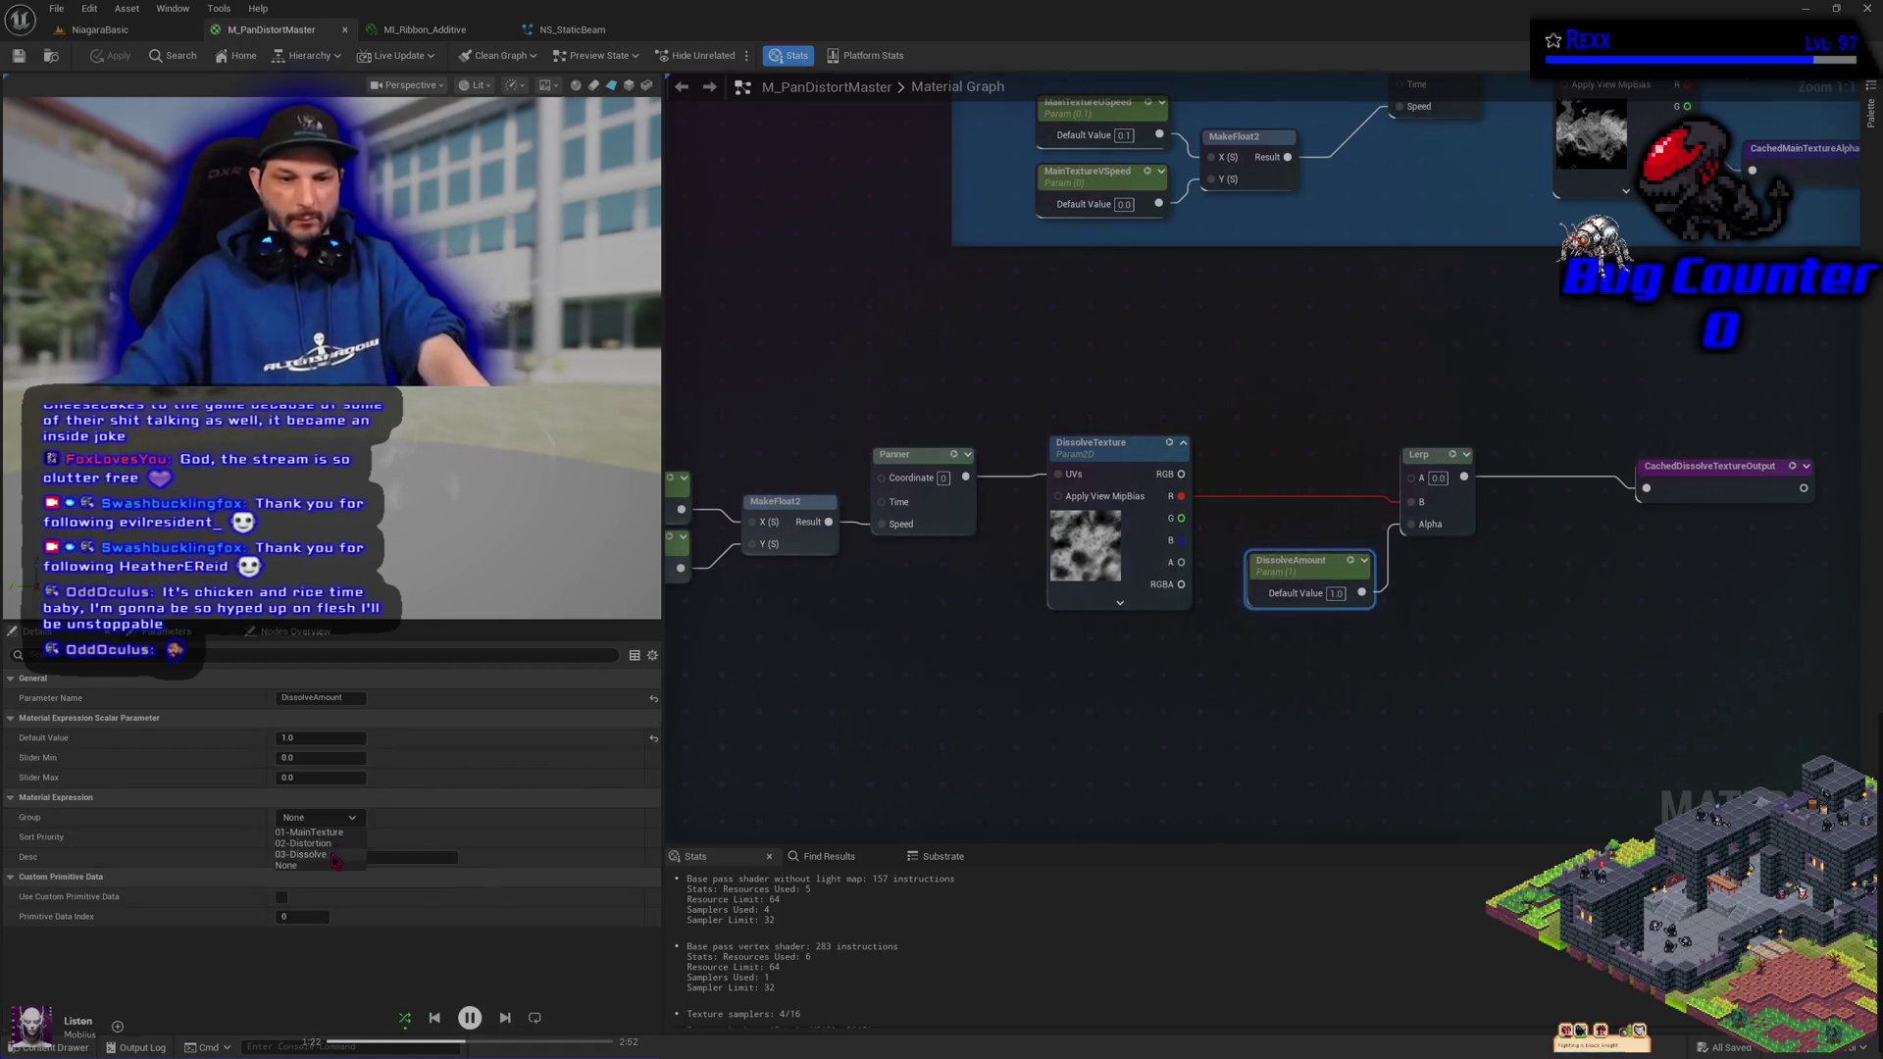
click(334, 856)
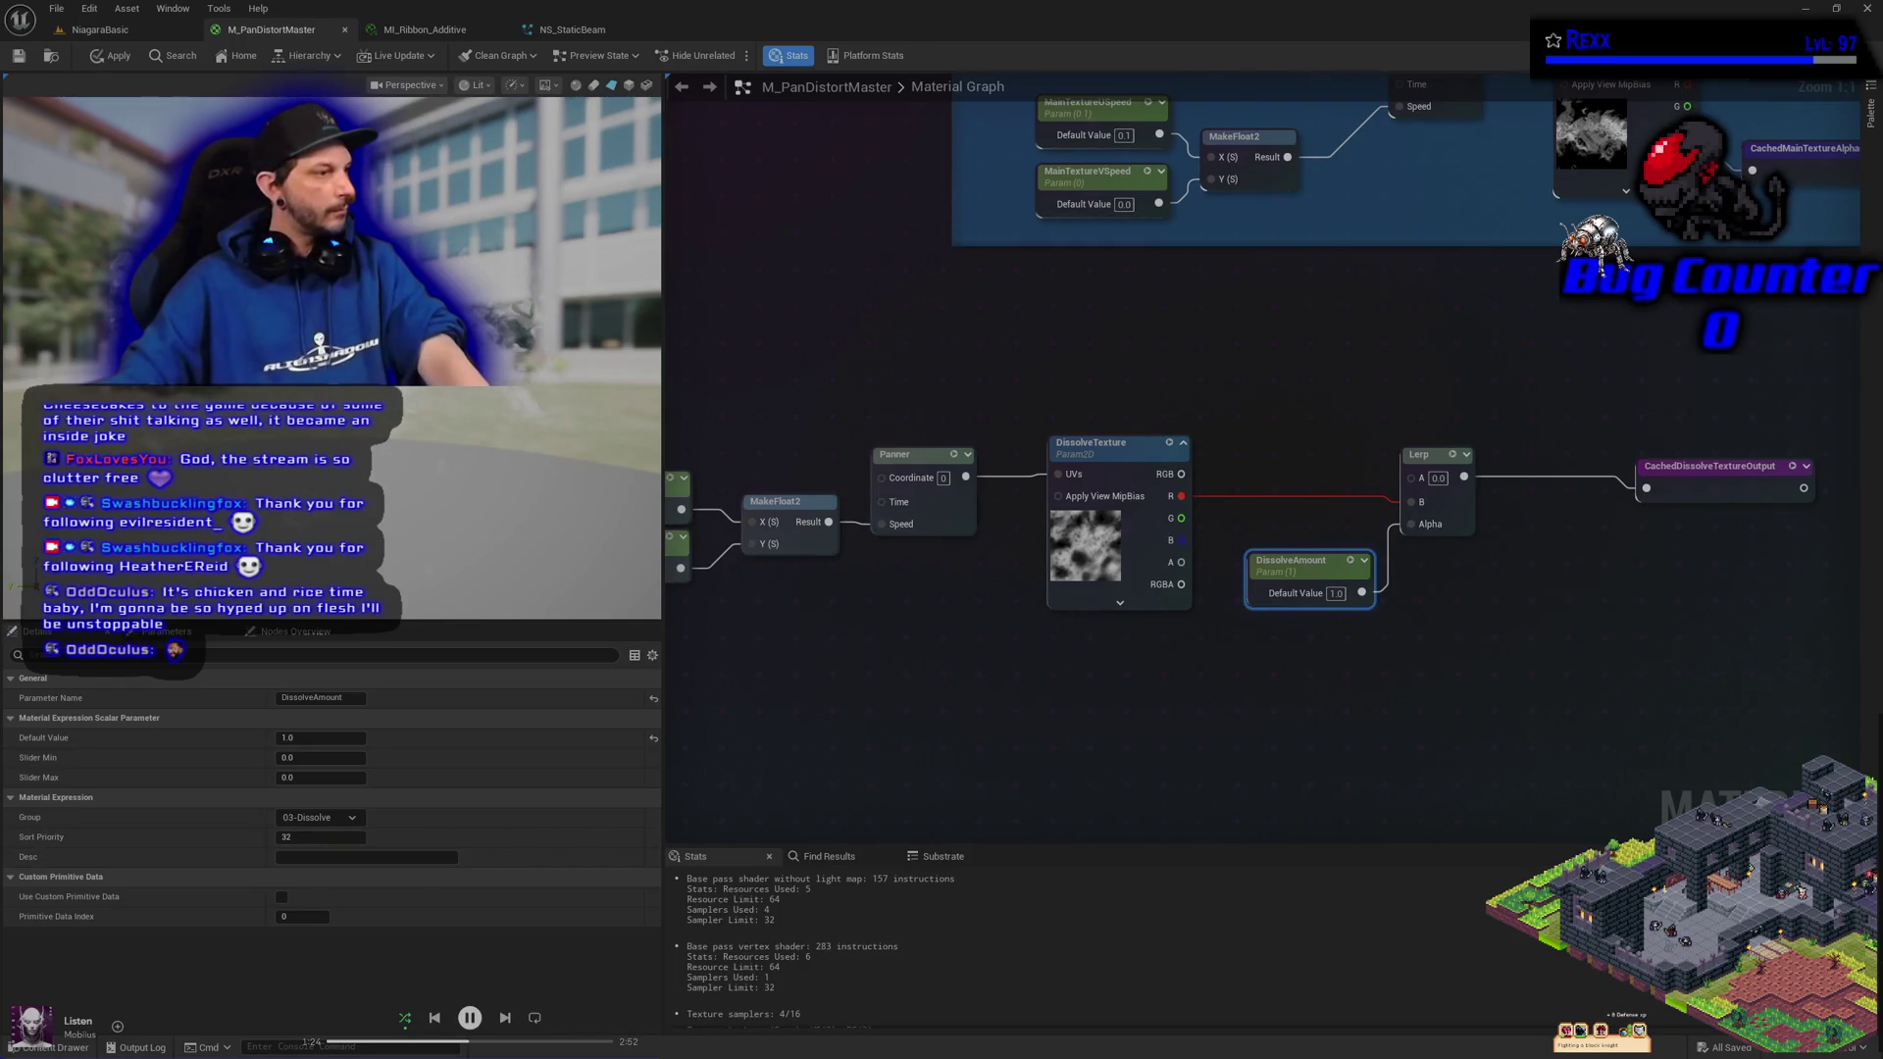
click(319, 838)
text(4)
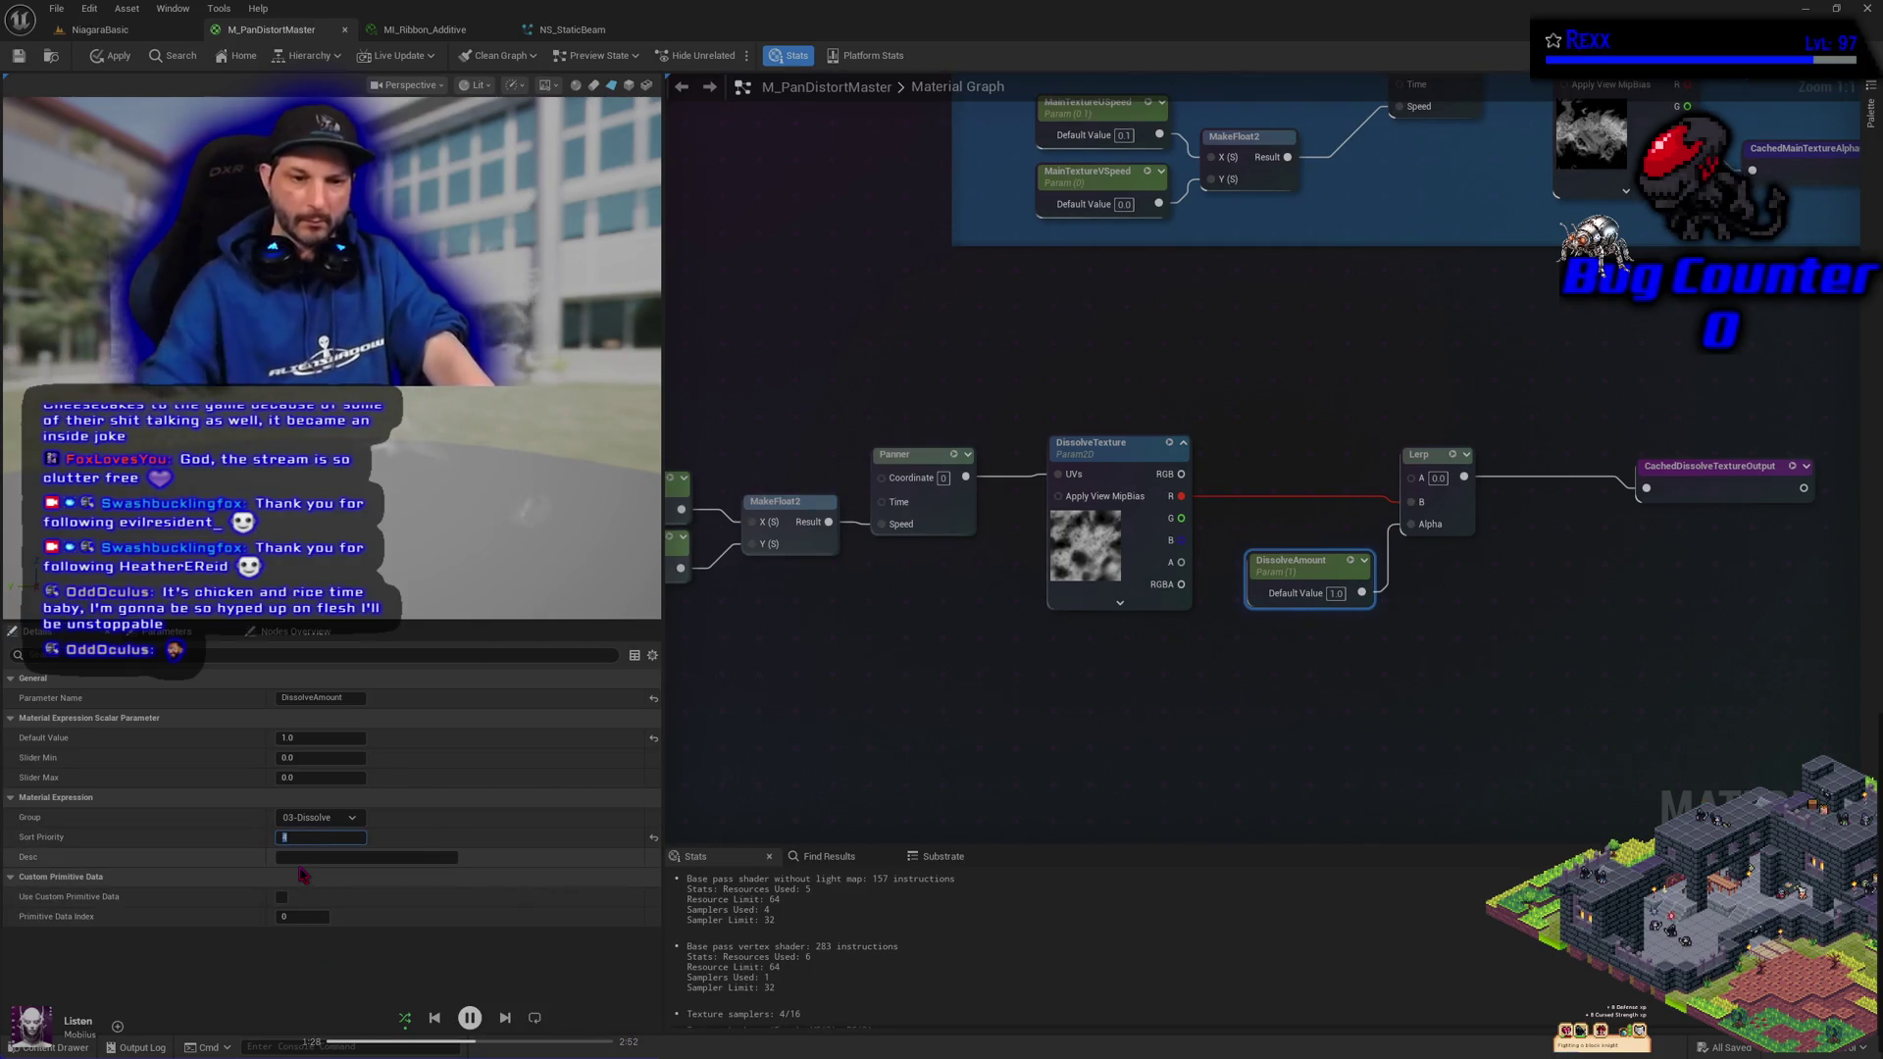
key(Return)
click(111, 57)
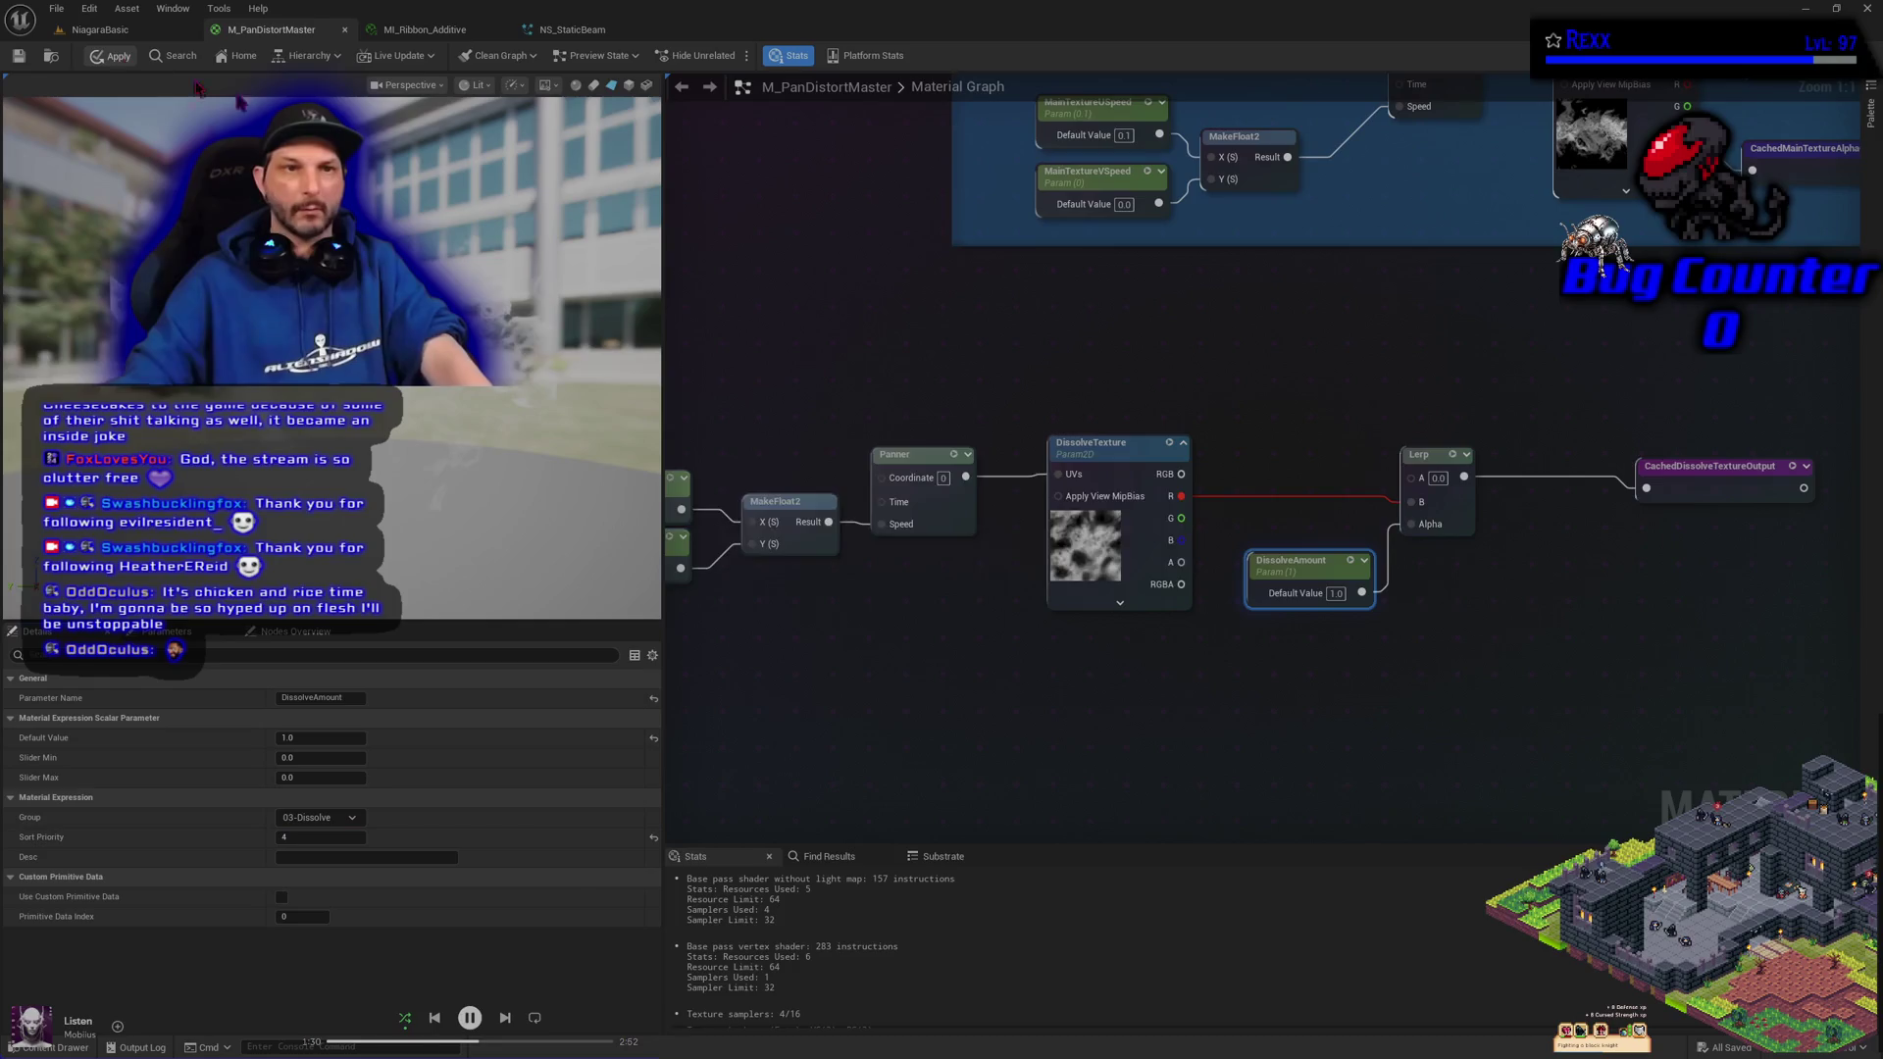
click(926, 679)
key(ctrl+s)
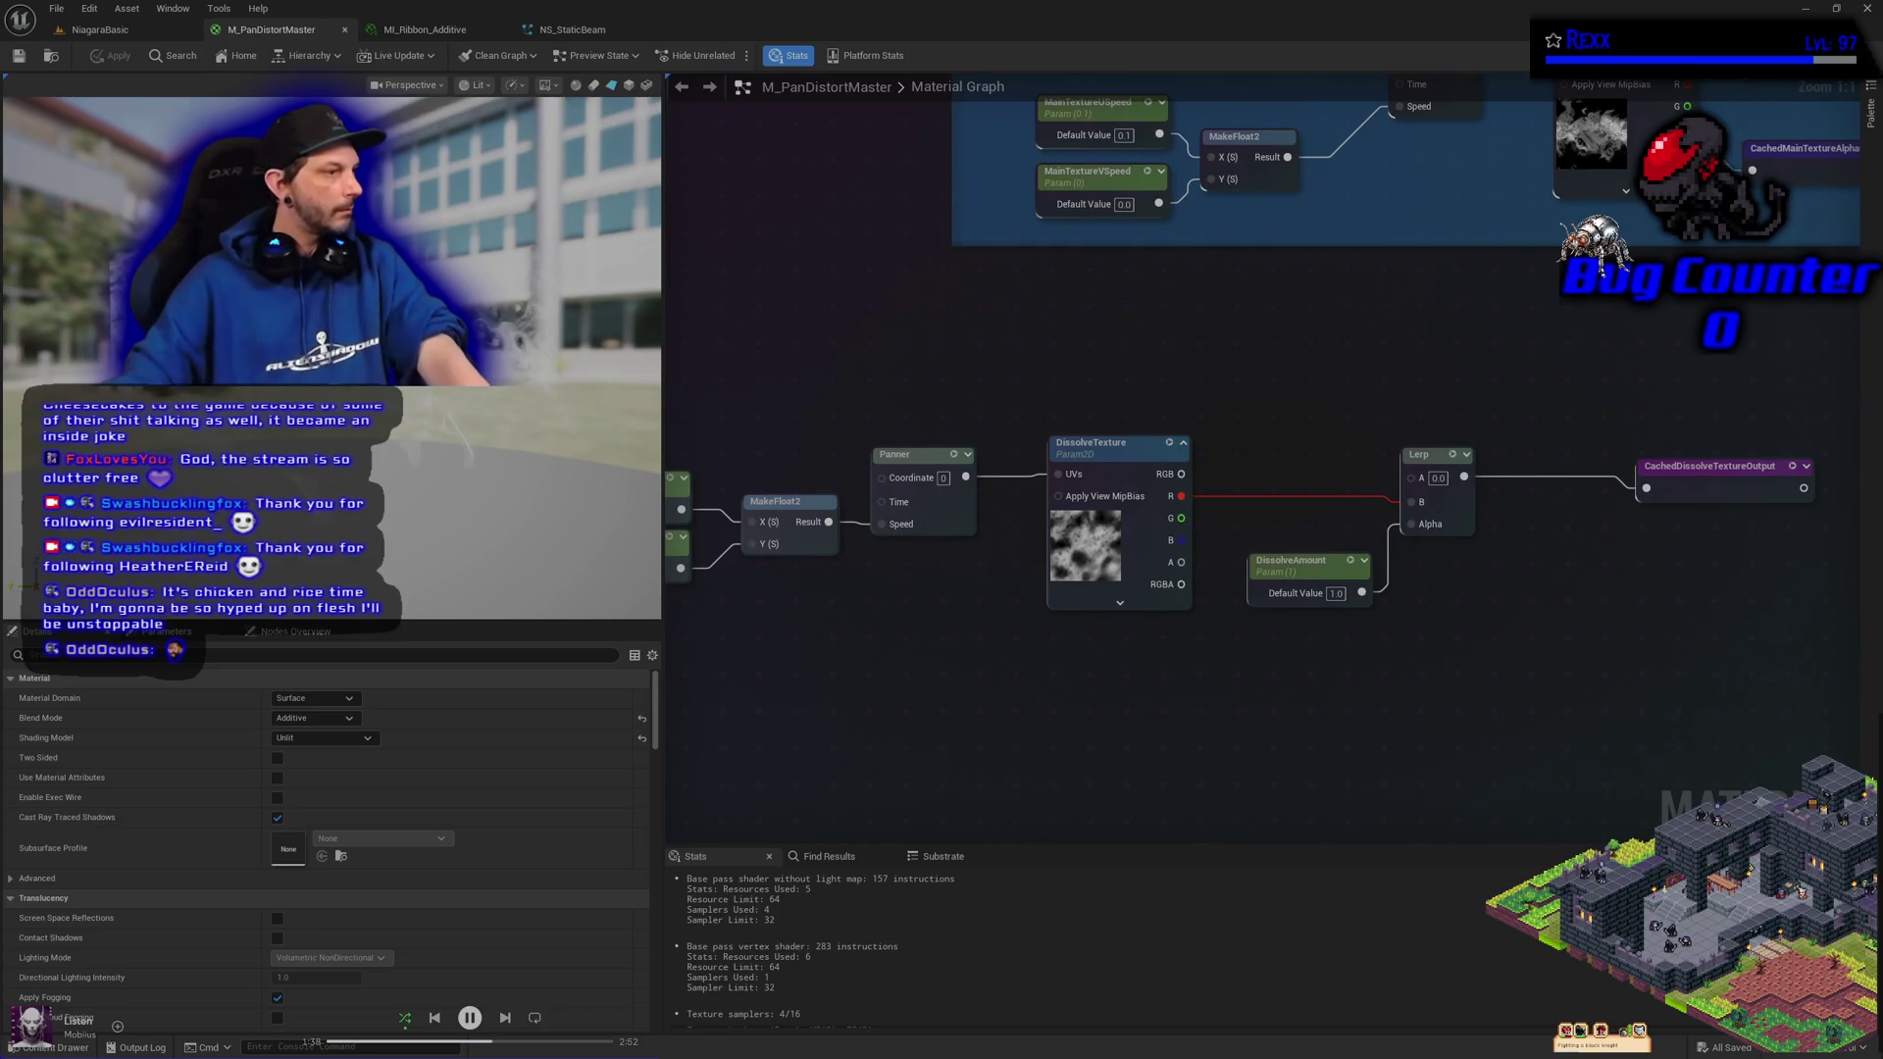
Set DissolveAmount's slider max to 1.0 and Save All
click(1319, 562)
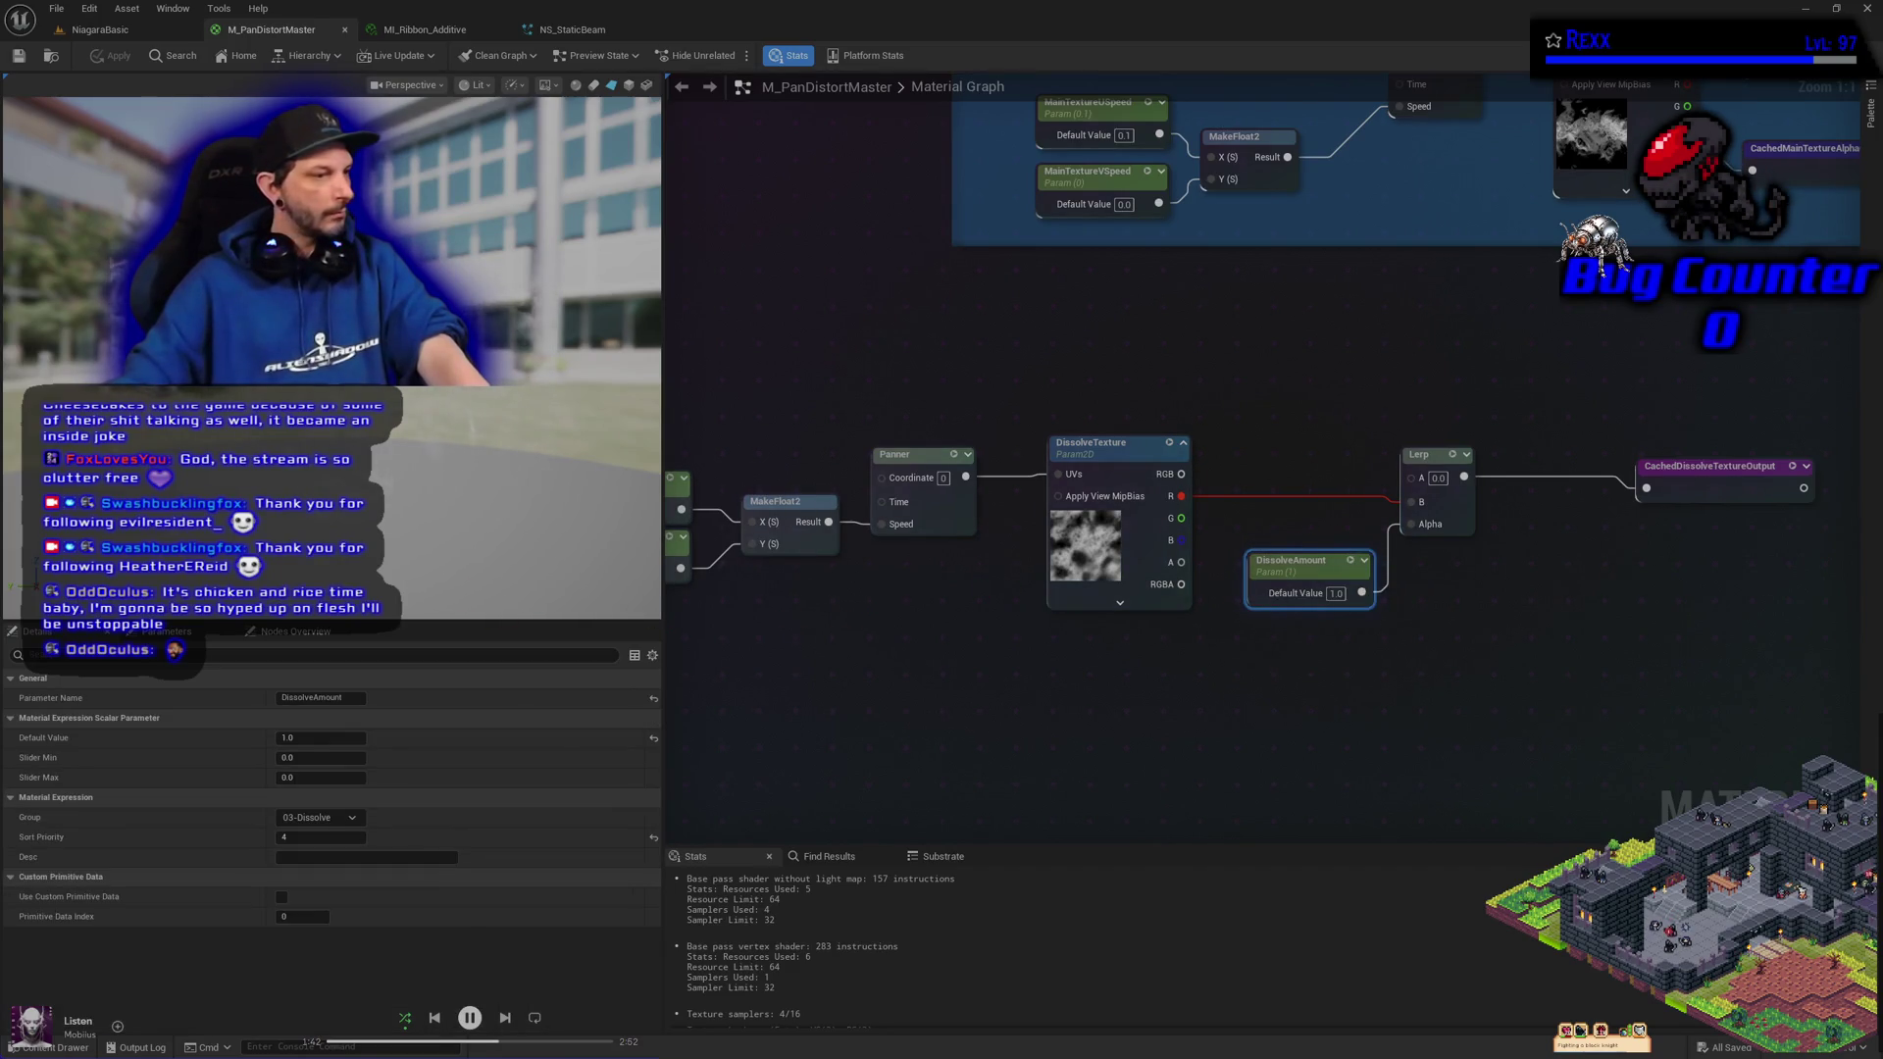
click(321, 778)
text(1)
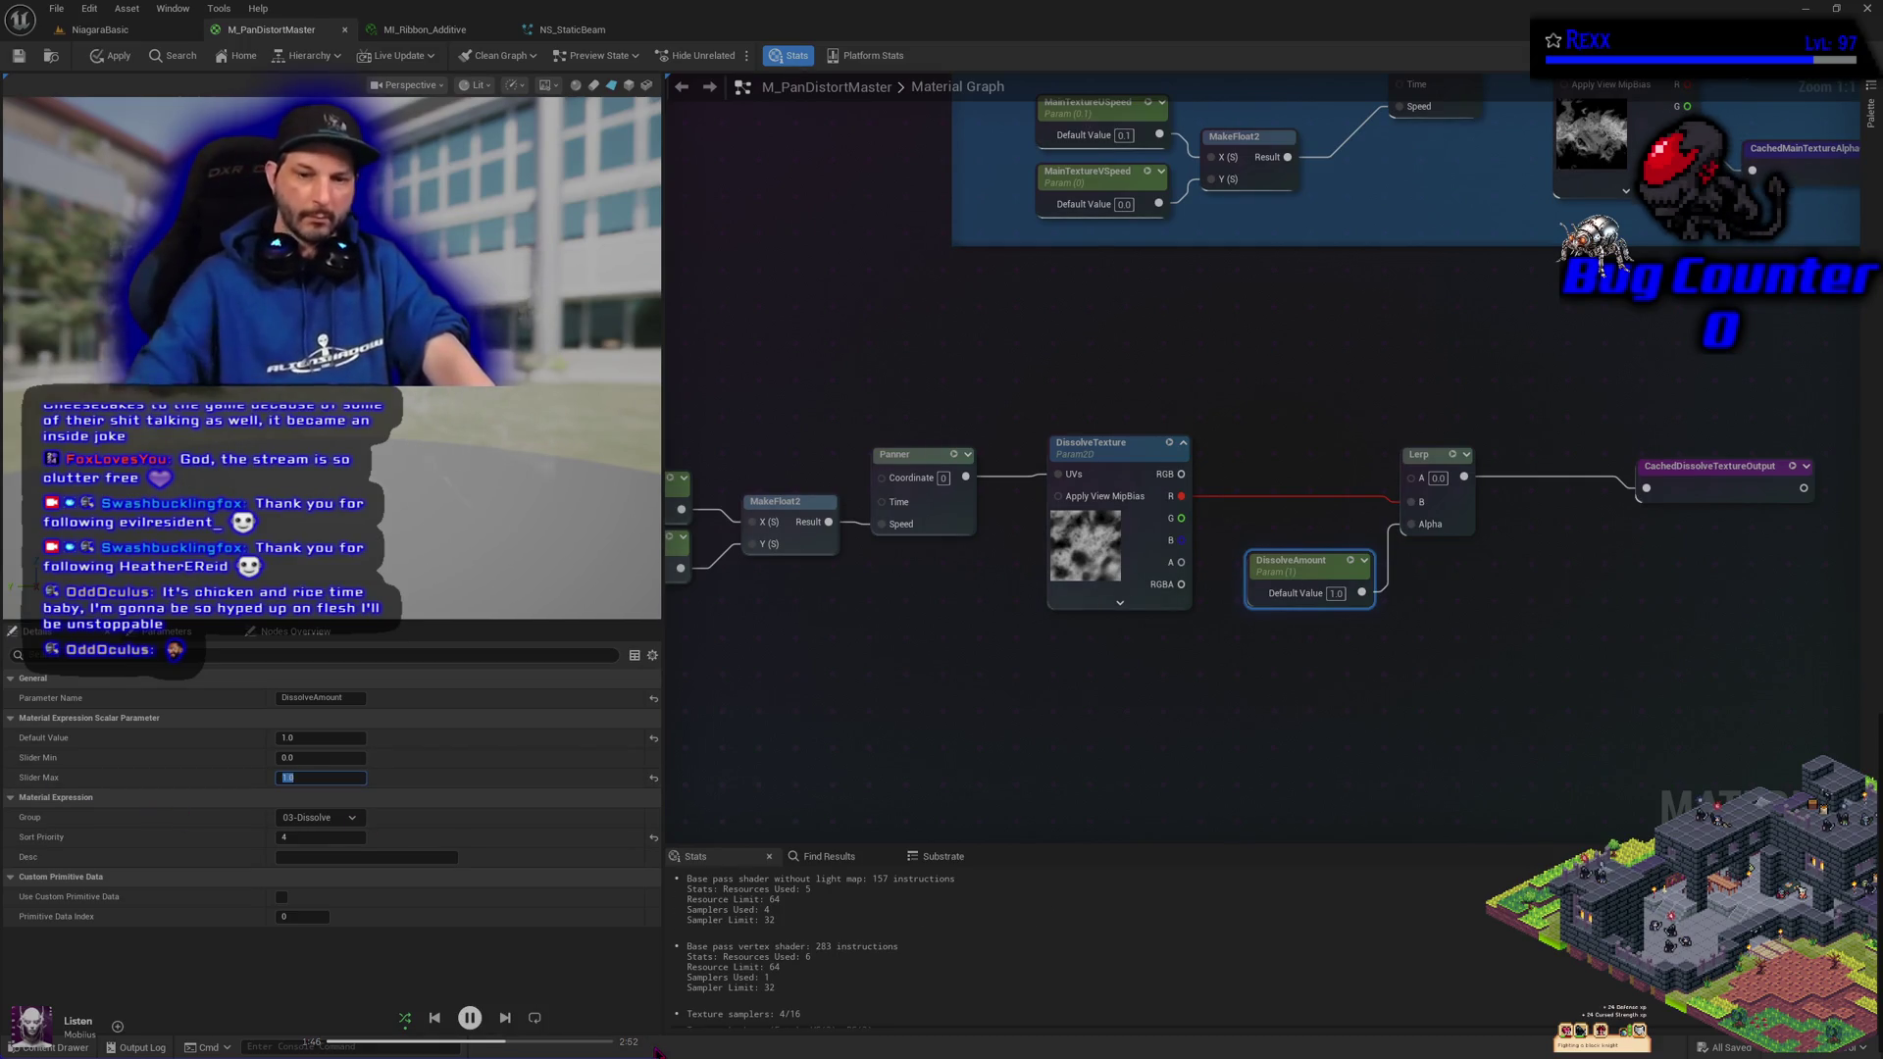
key(Return)
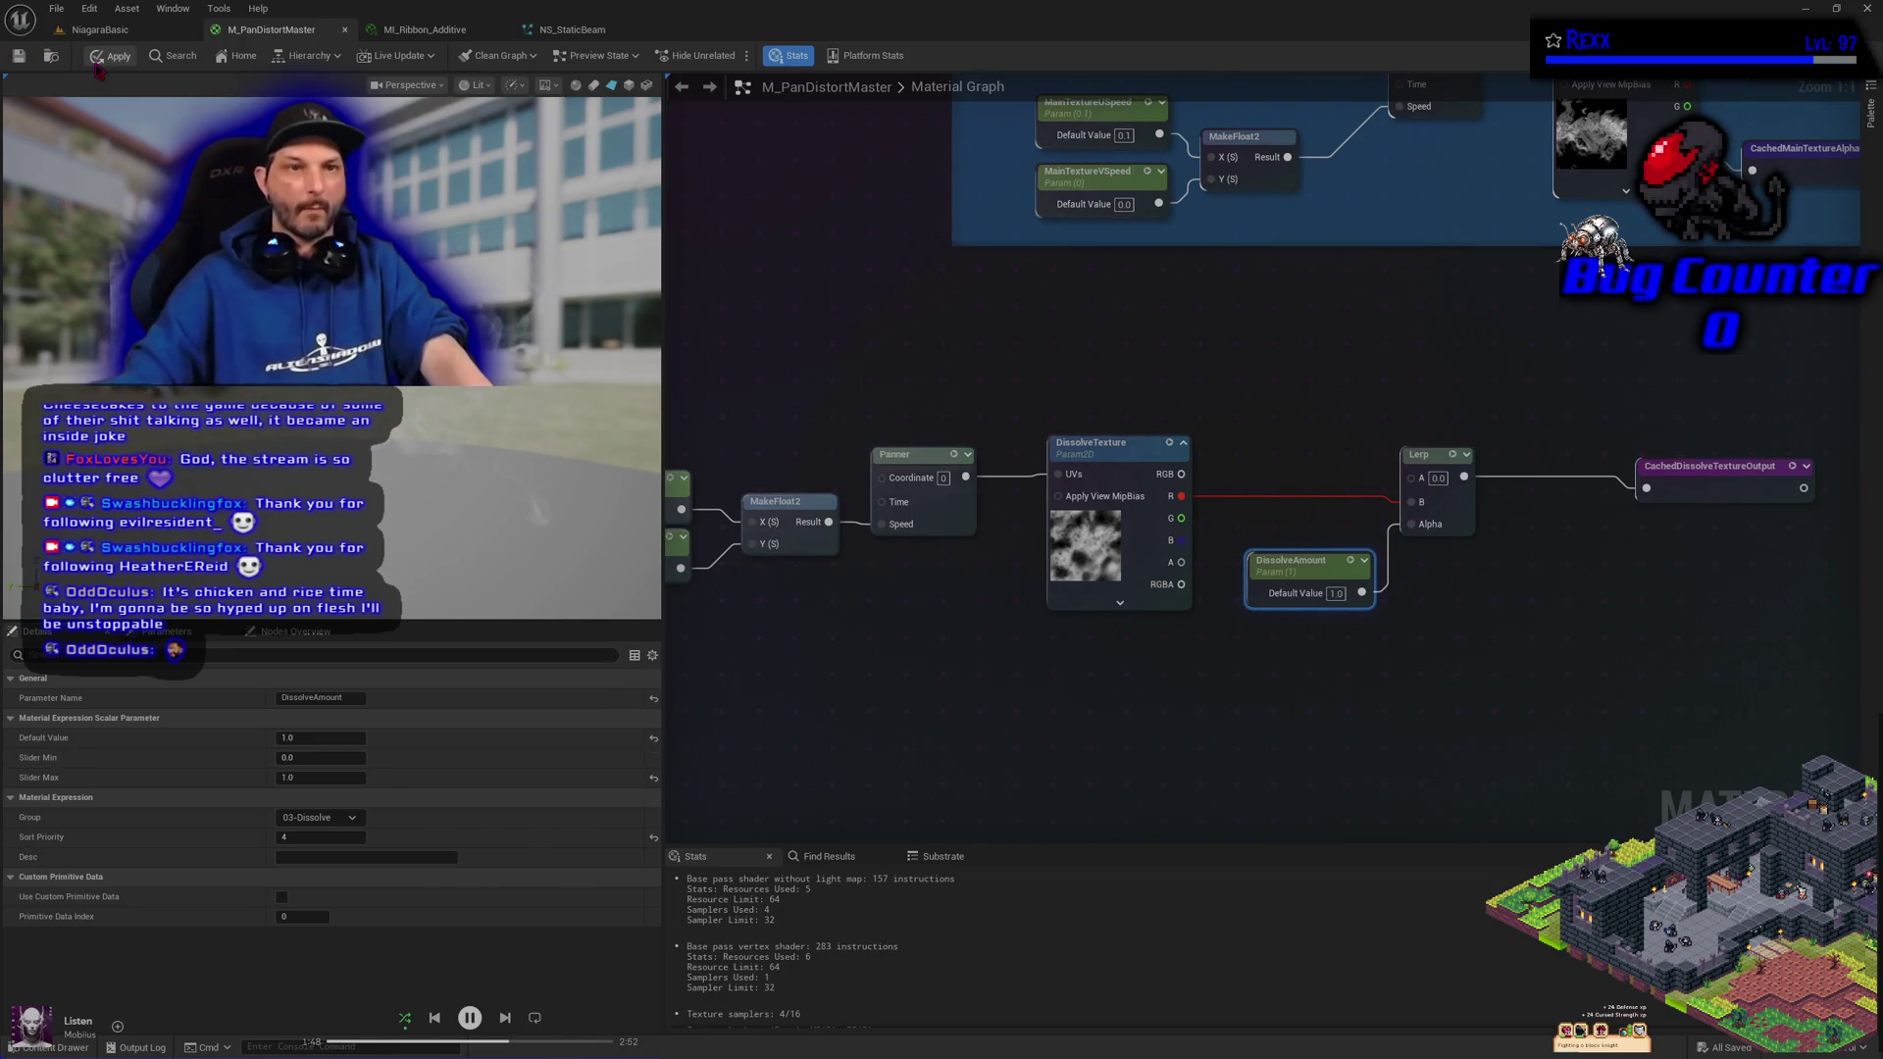
click(57, 9)
click(96, 98)
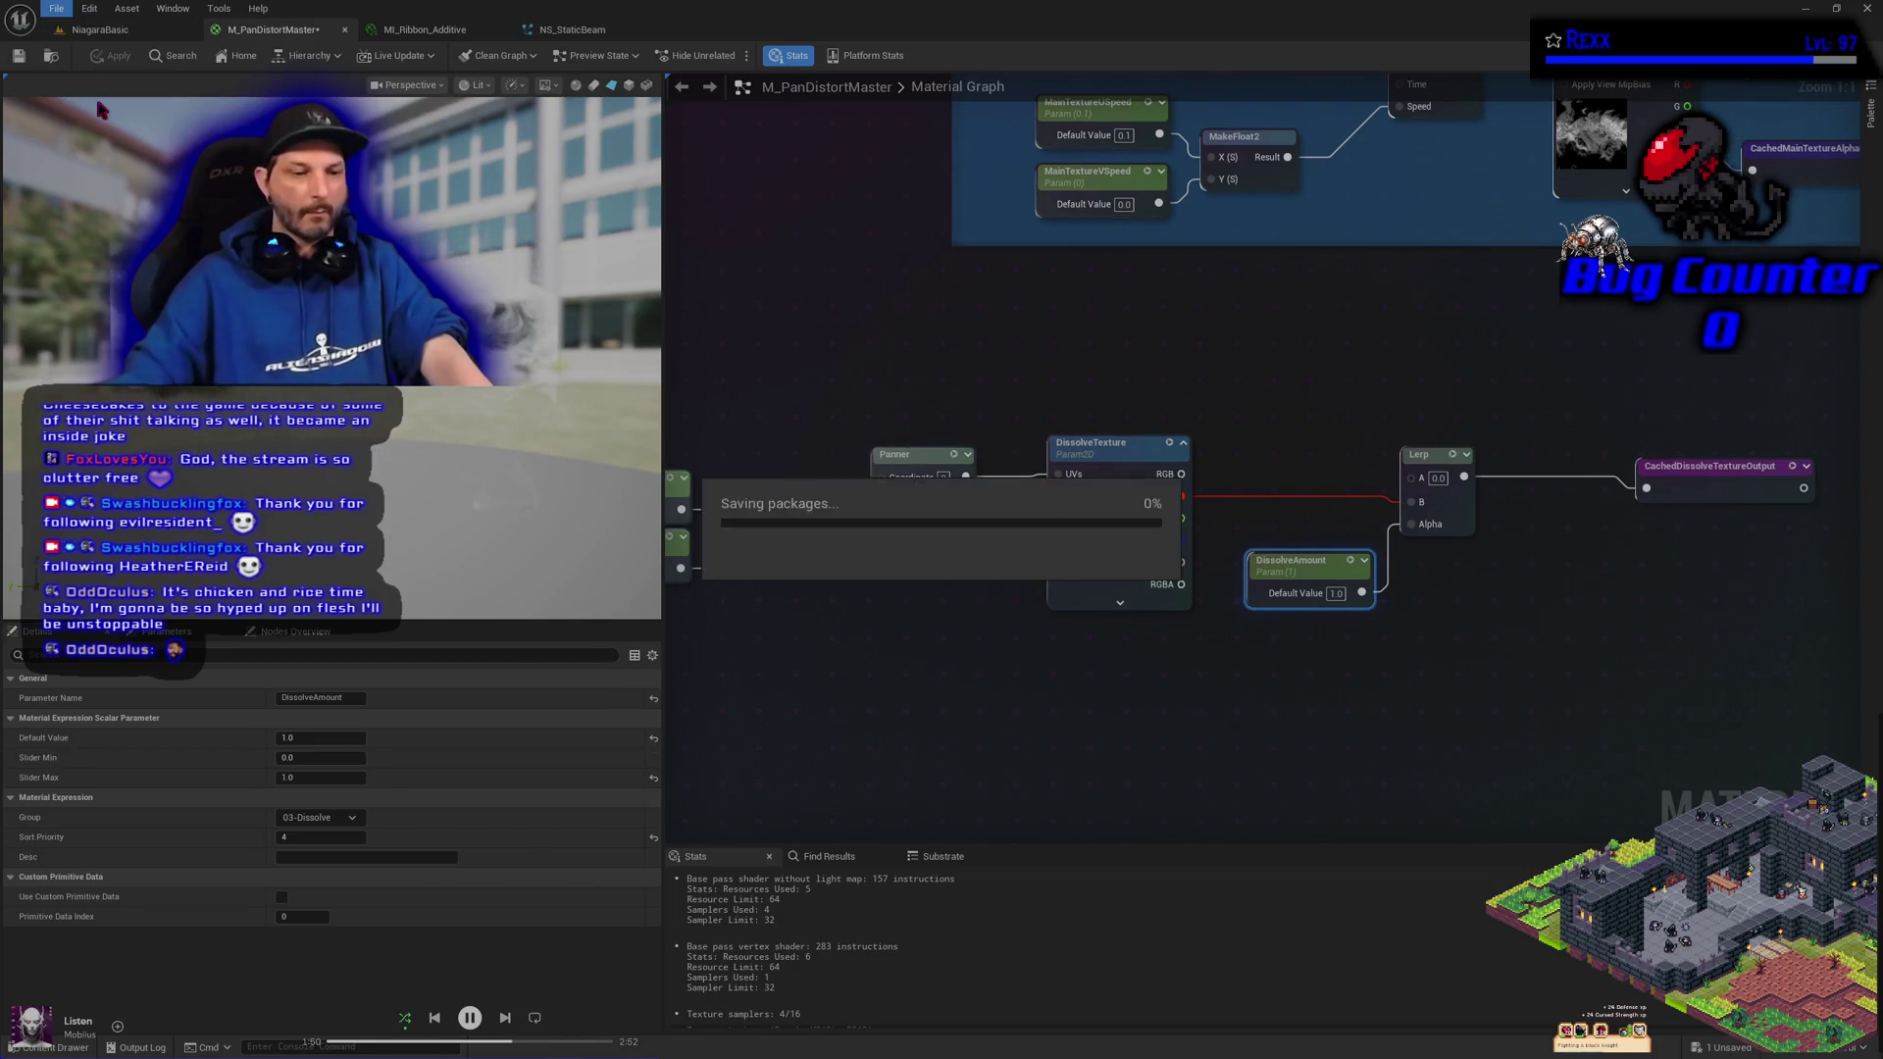
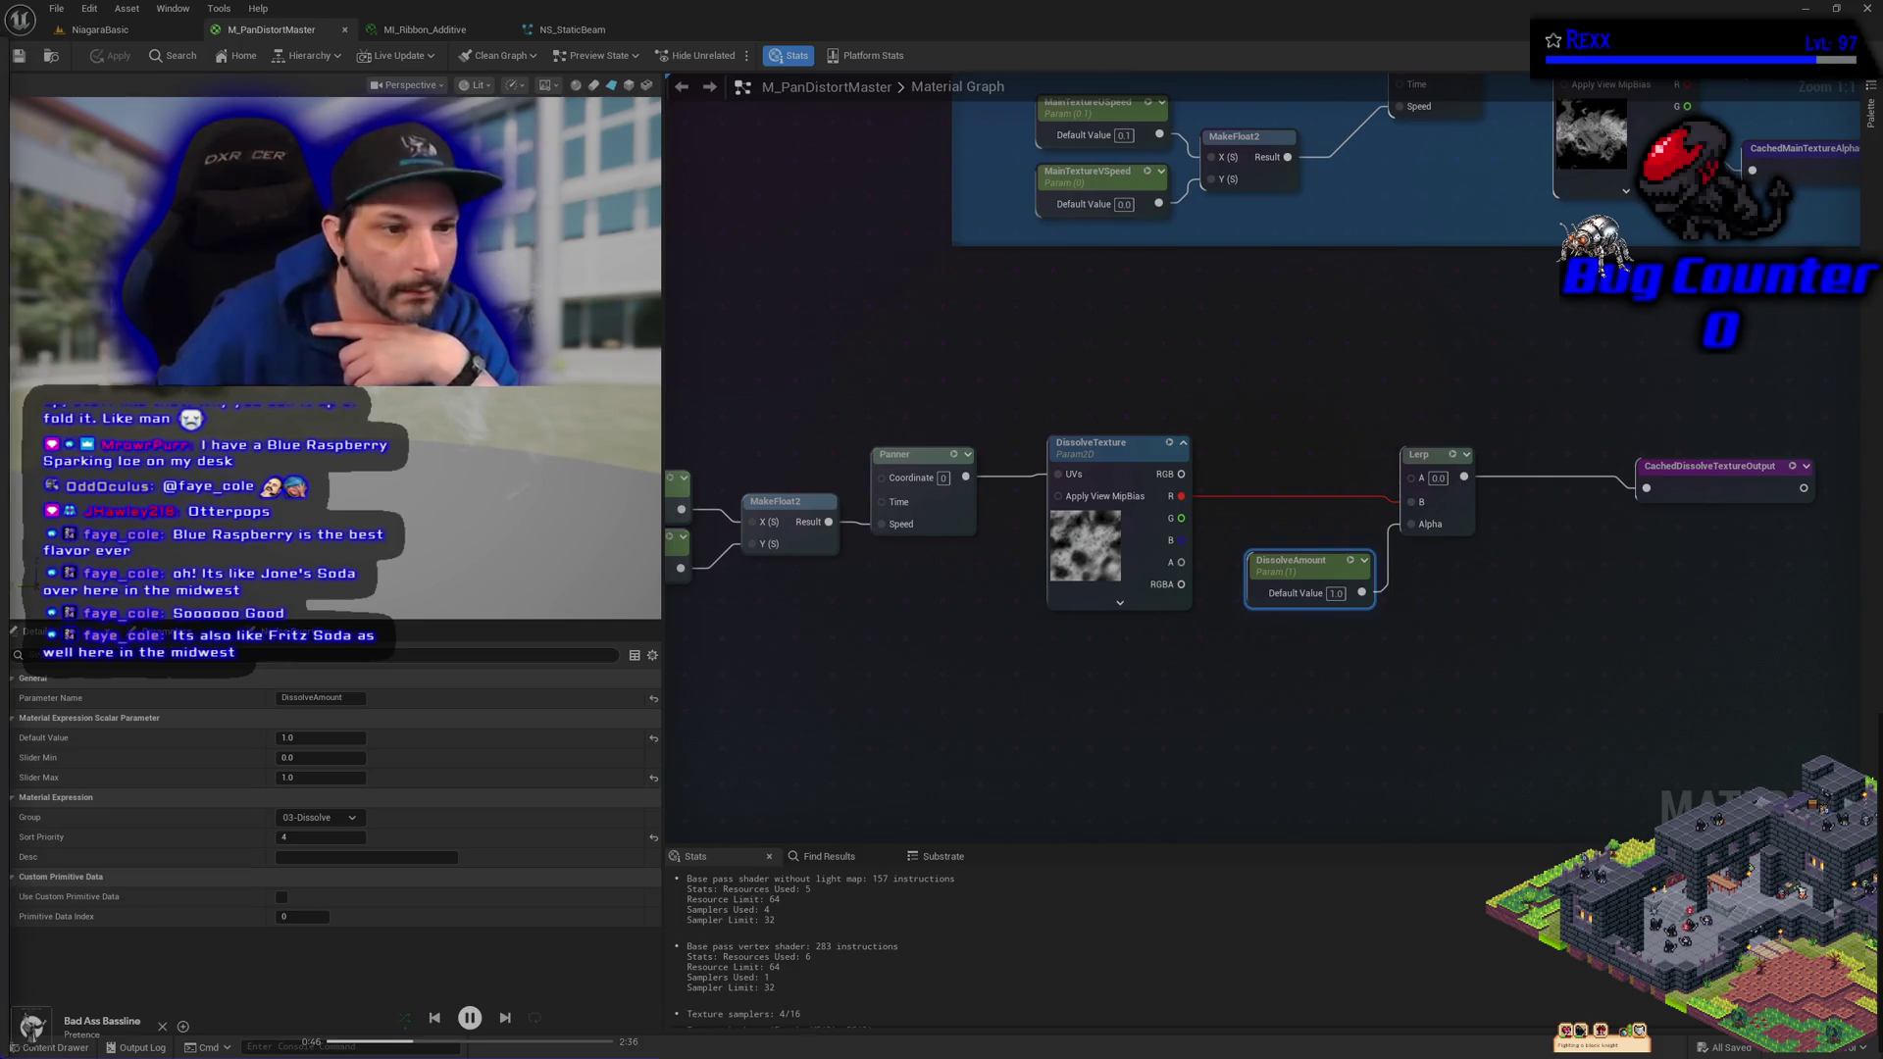
Bring up the 'sparkling ice blue razz' results and open the Blue Raspberry Caffeine product page
key(alt+Tab)
scroll(395, 566, down, 5)
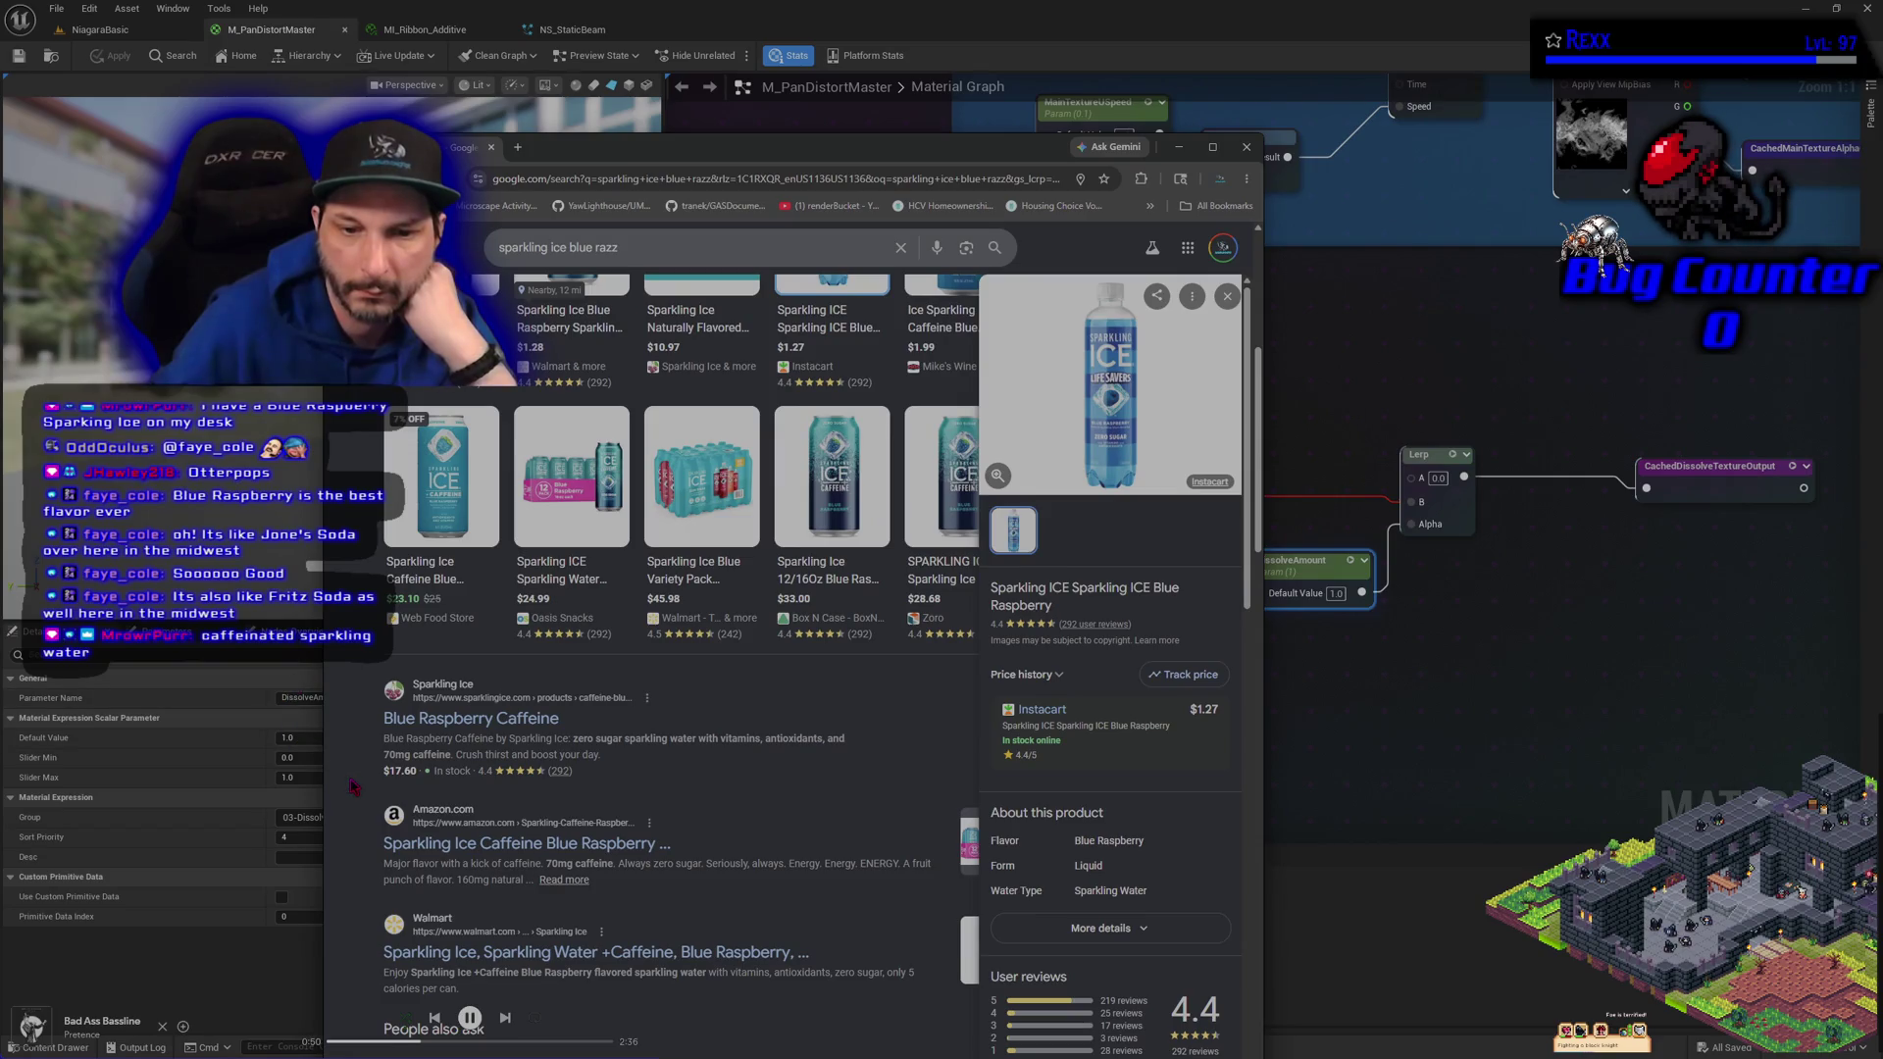
click(416, 728)
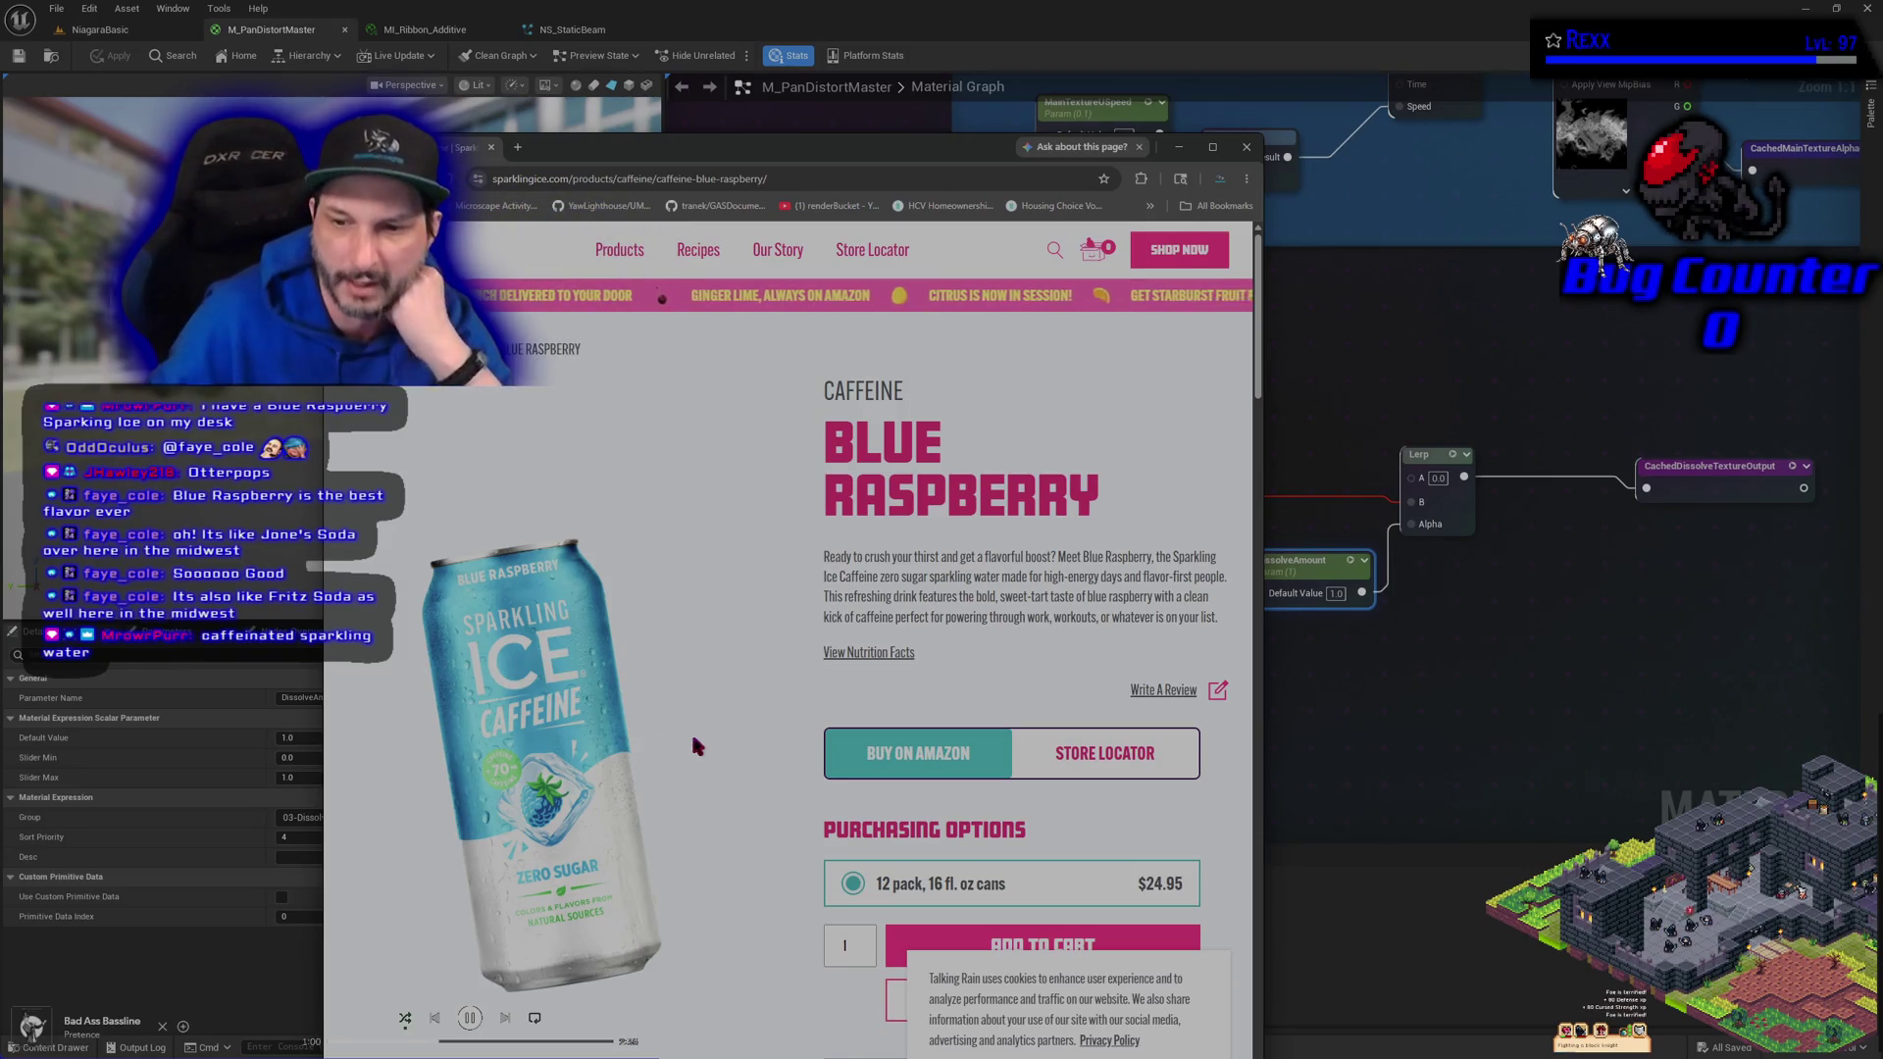
Scroll through the Sparkling Ice Blue Raspberry Caffeine product page, then close the browser
scroll(692, 739, down, 1)
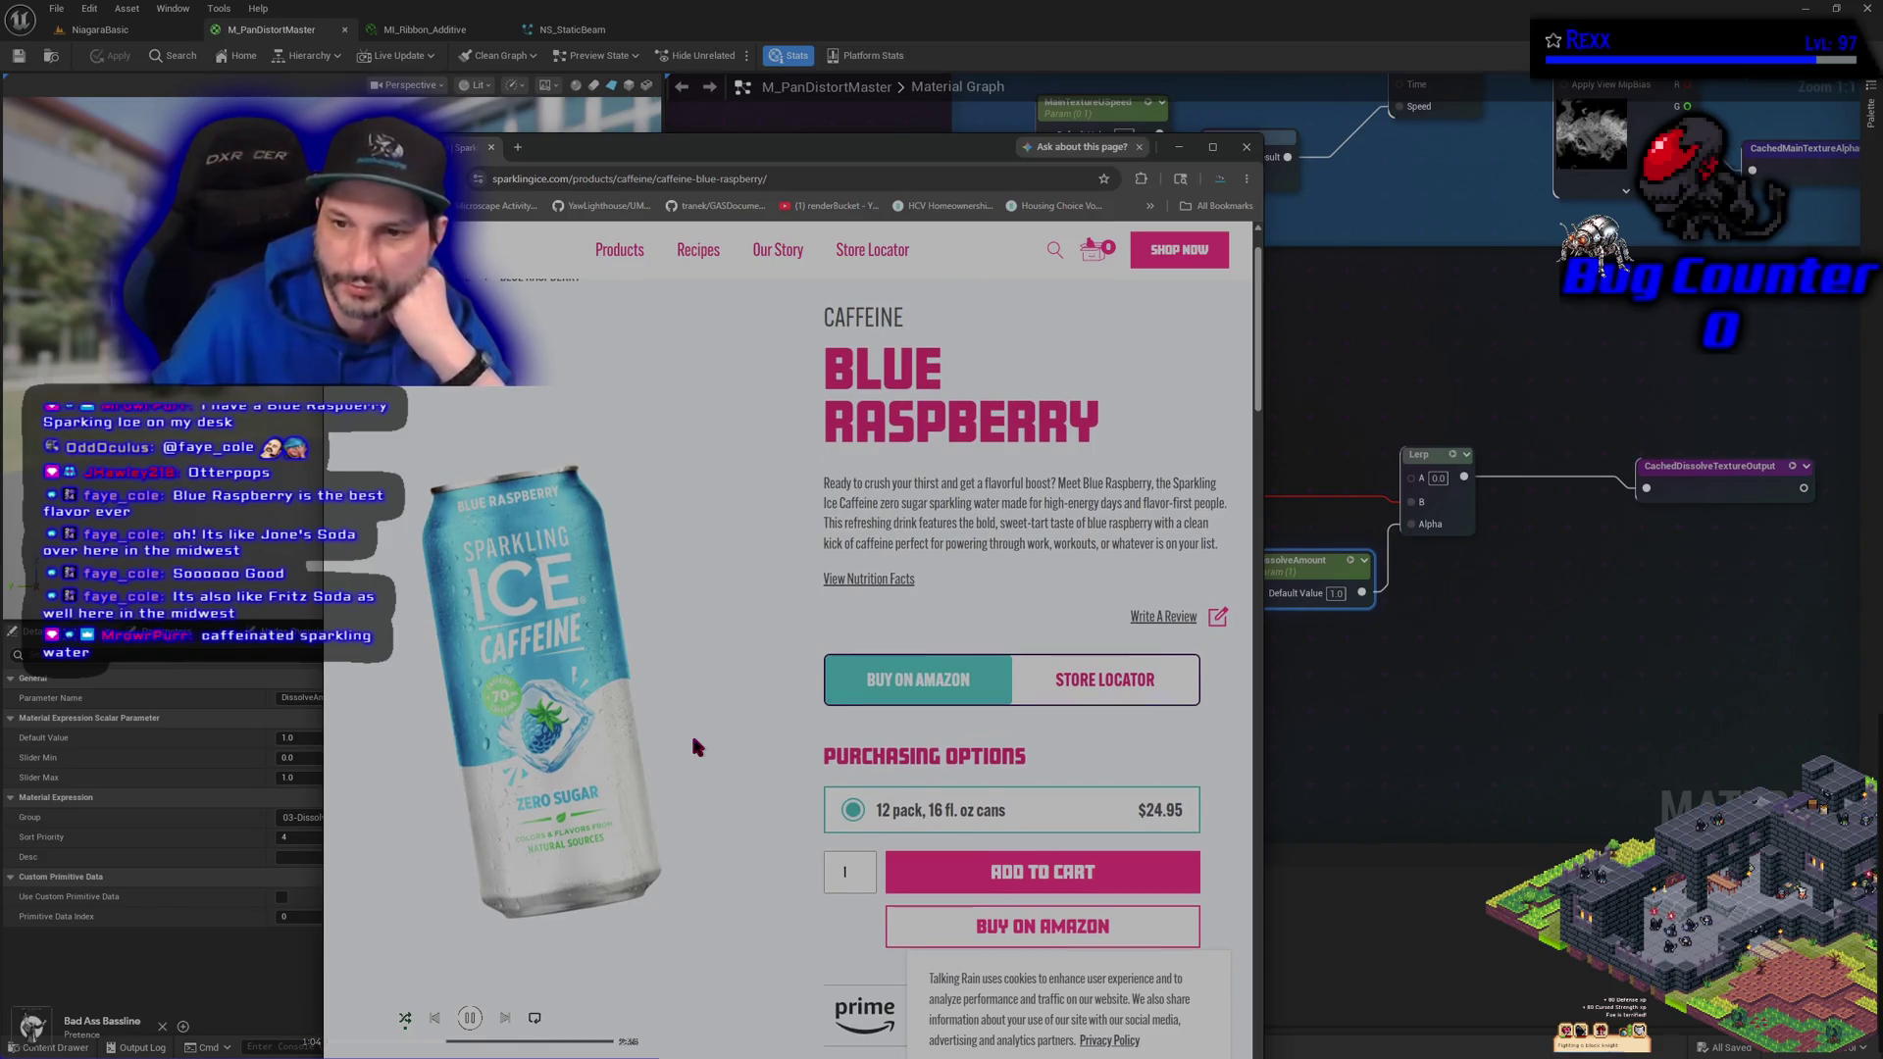
scroll(692, 741, down, 3)
scroll(693, 745, up, 2)
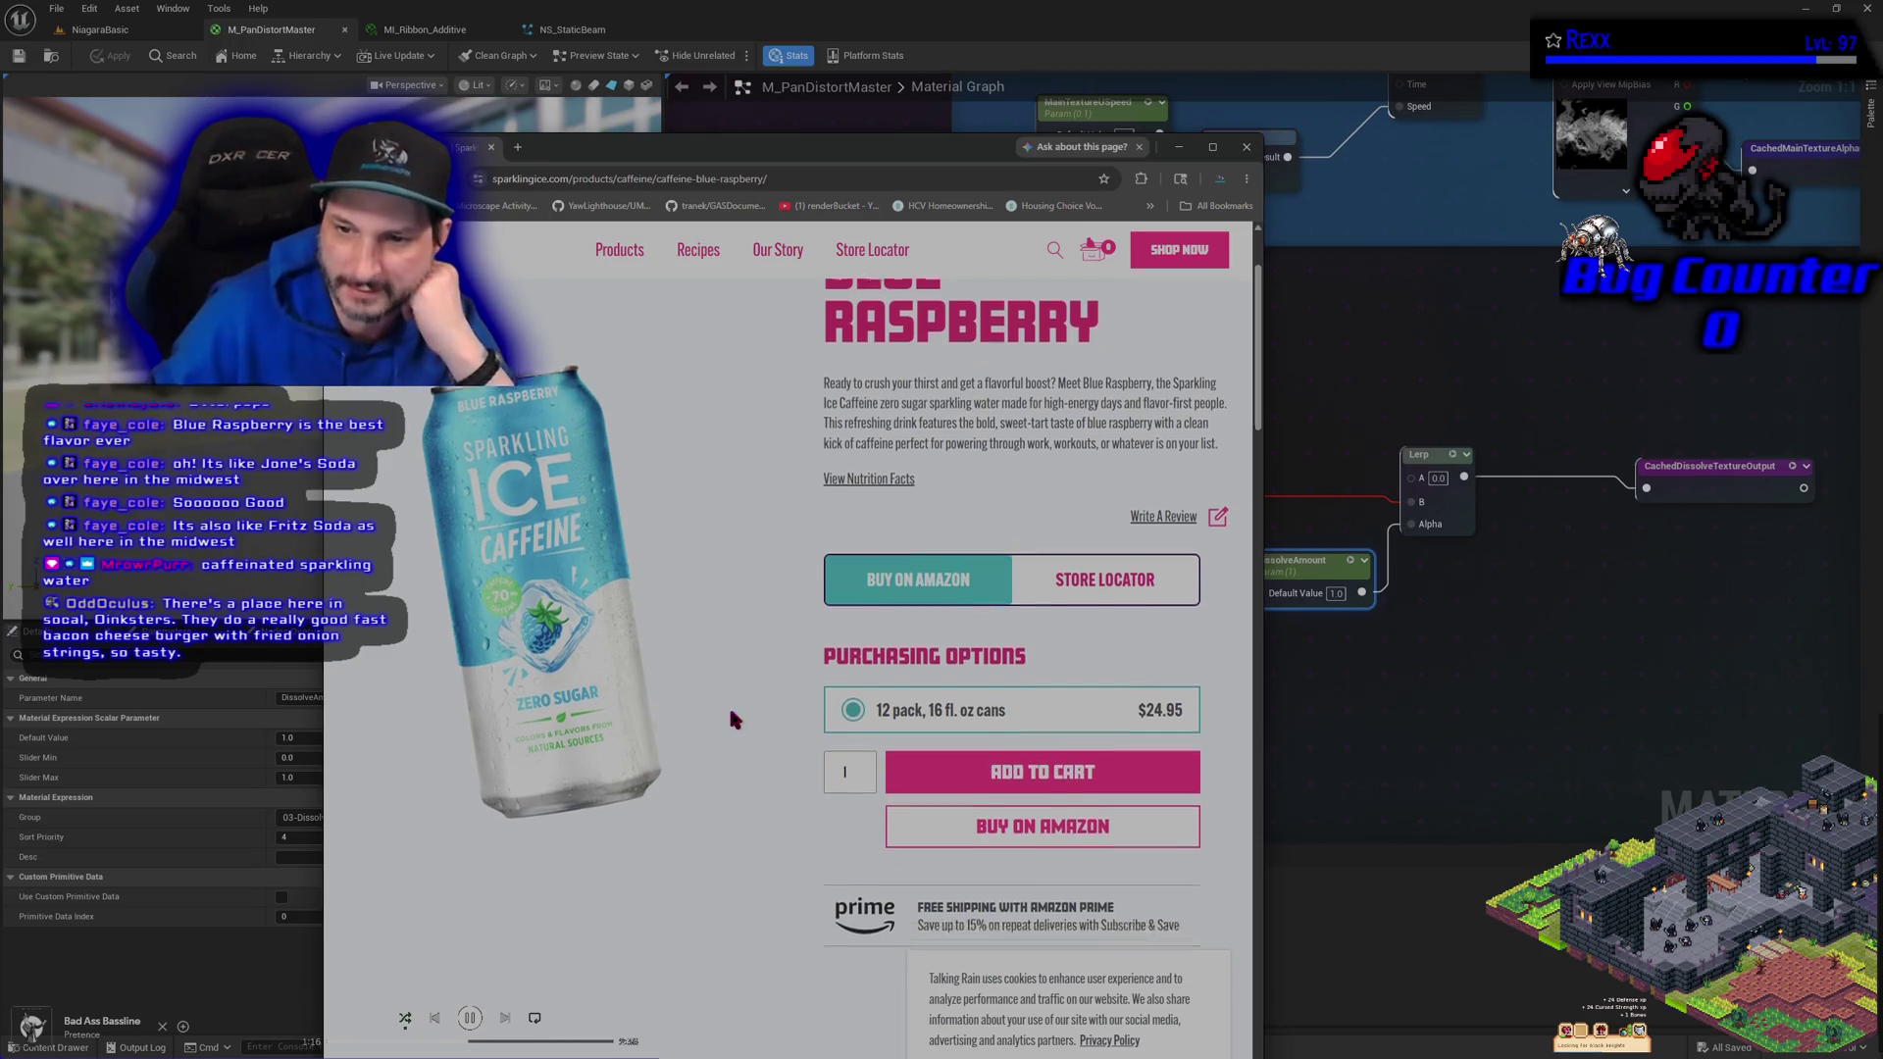
scroll(731, 714, down, 10)
scroll(730, 714, up, 8)
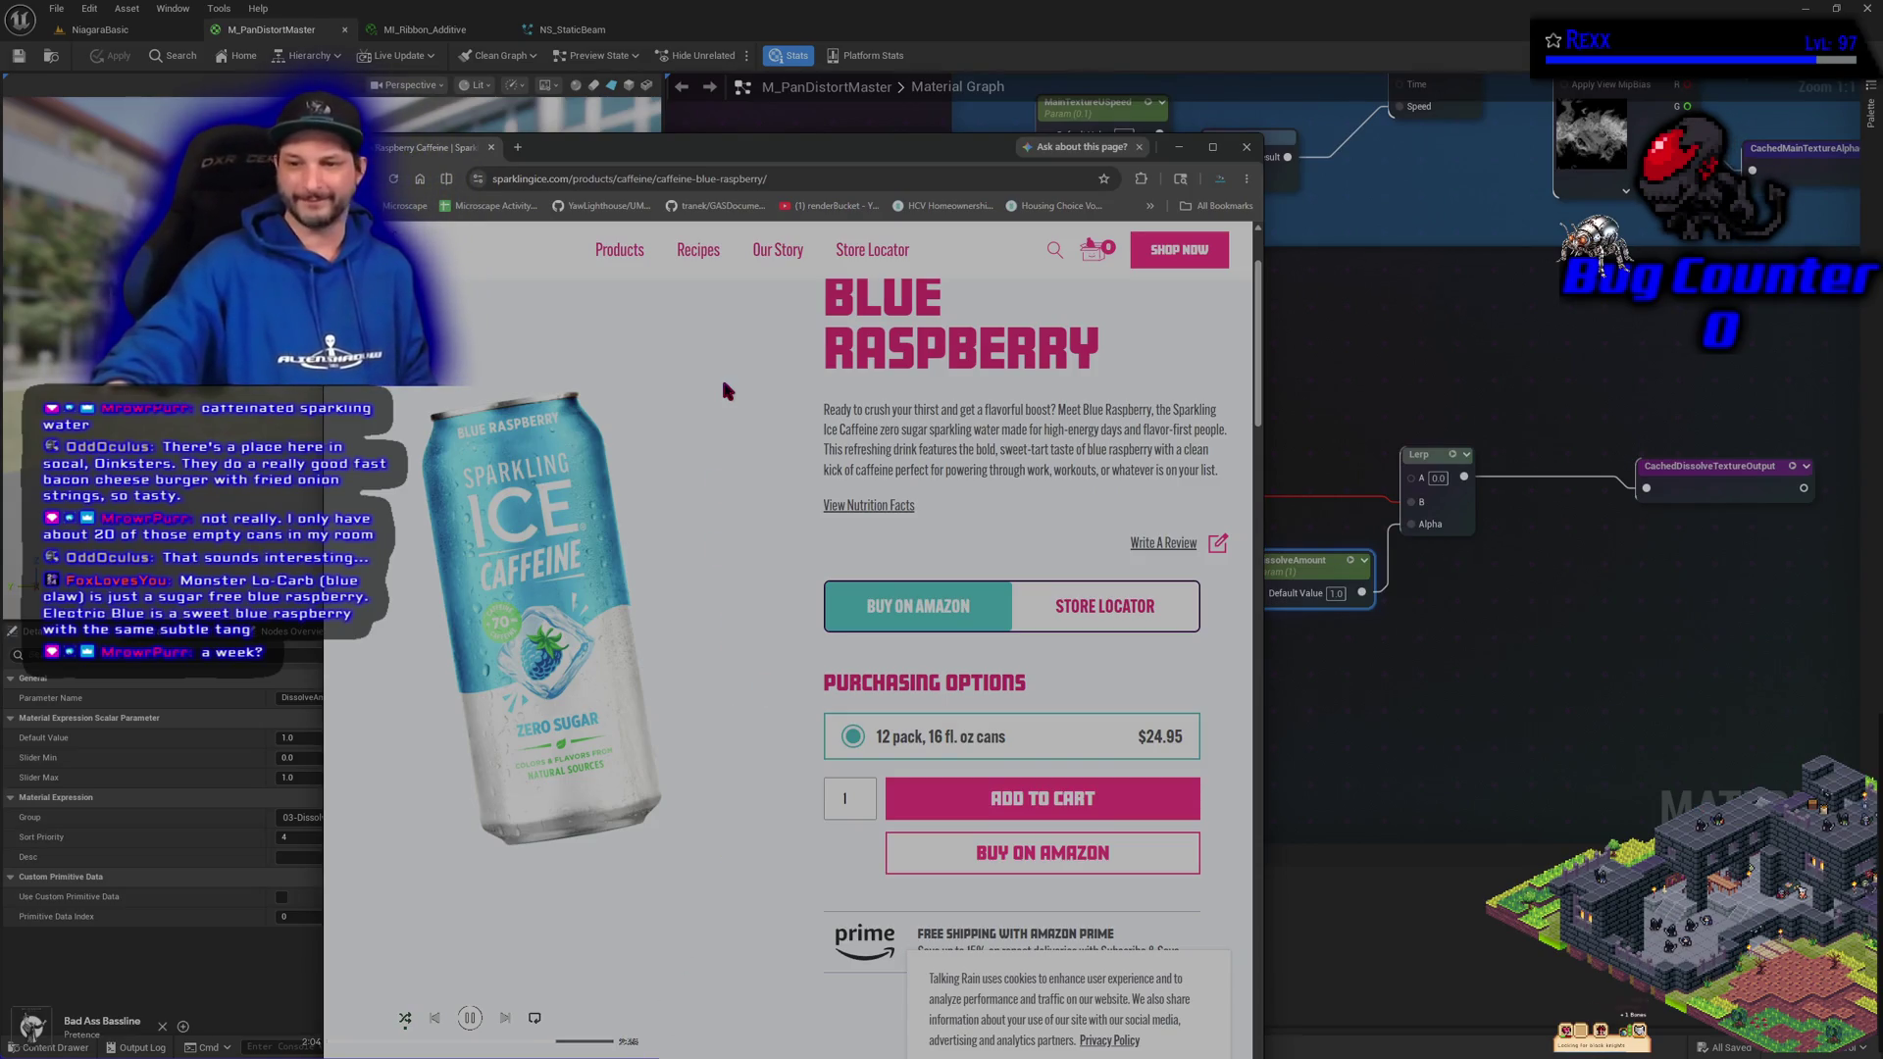
click(1247, 147)
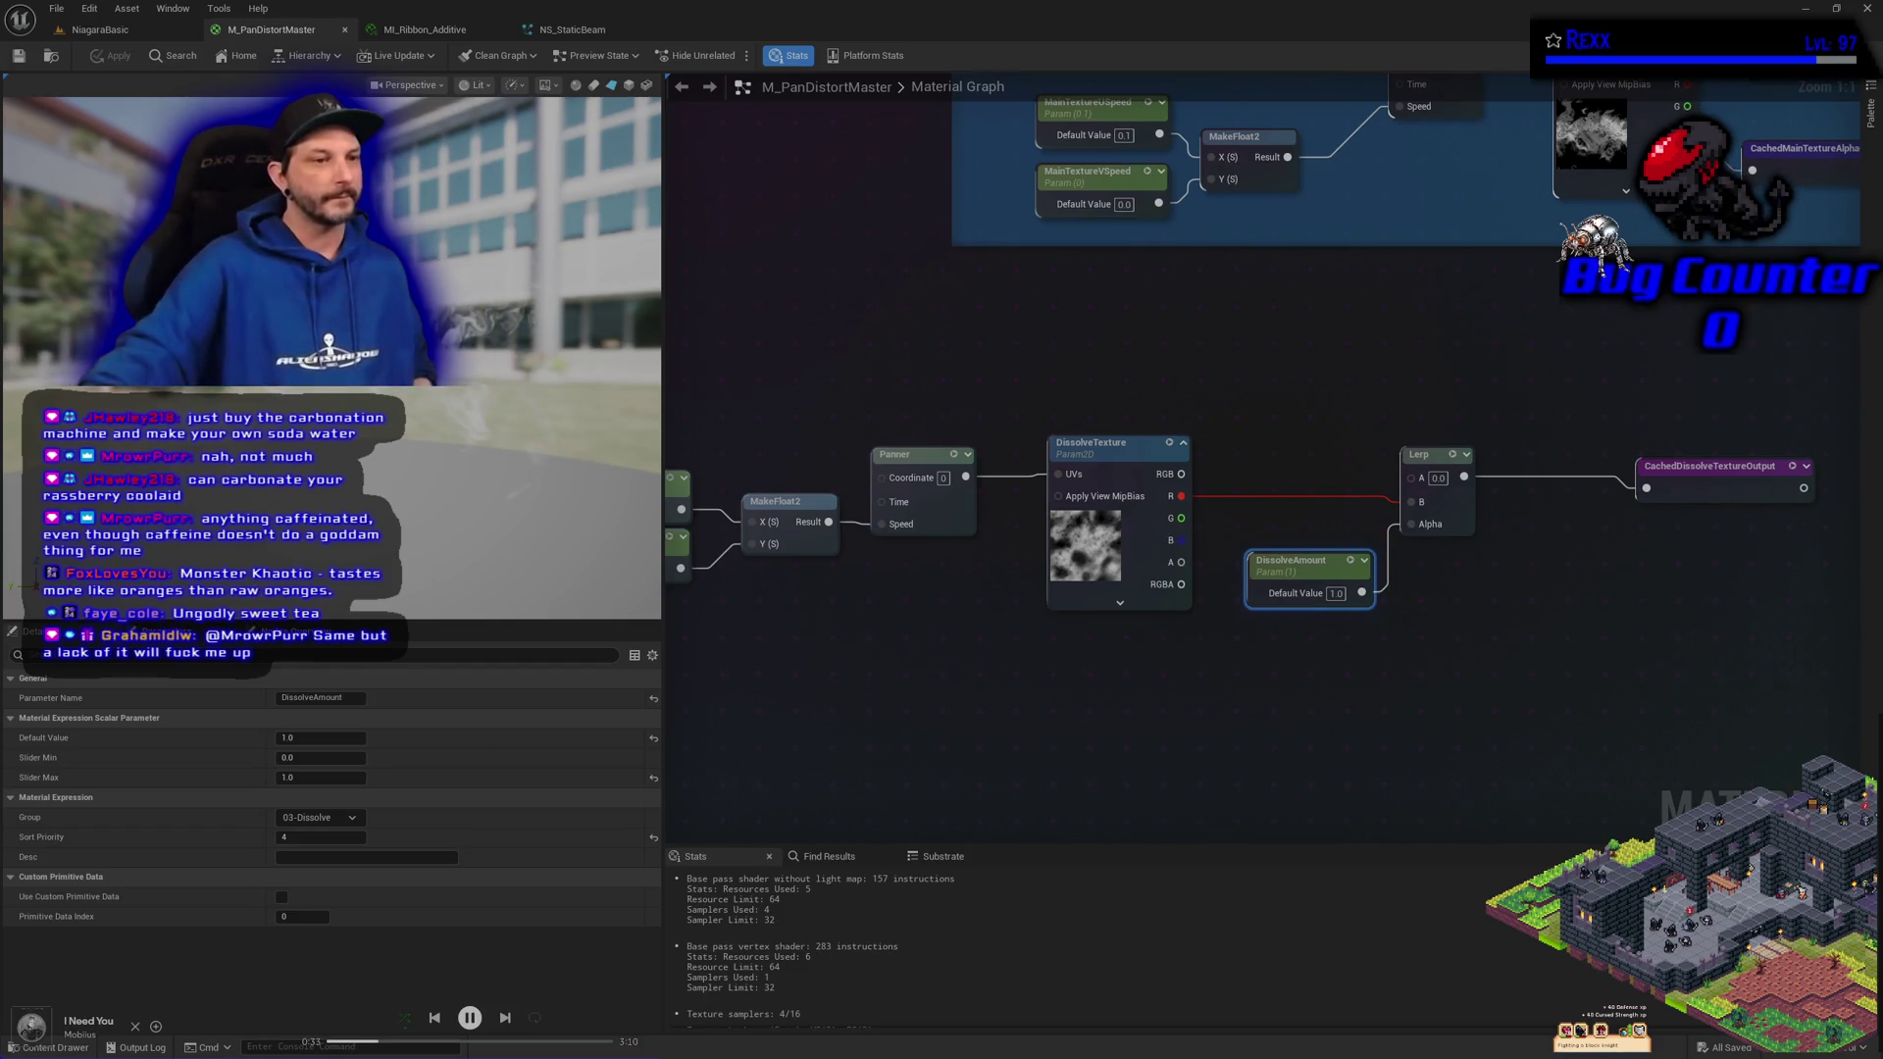
Drag the Walmart Kool-Aid Blue Raspberry Lemonade window over the material graph
mouse_move(0, 444)
mouse_down()
mouse_move(987, 444)
mouse_move(1000, 285)
mouse_move(1270, 159)
mouse_up()
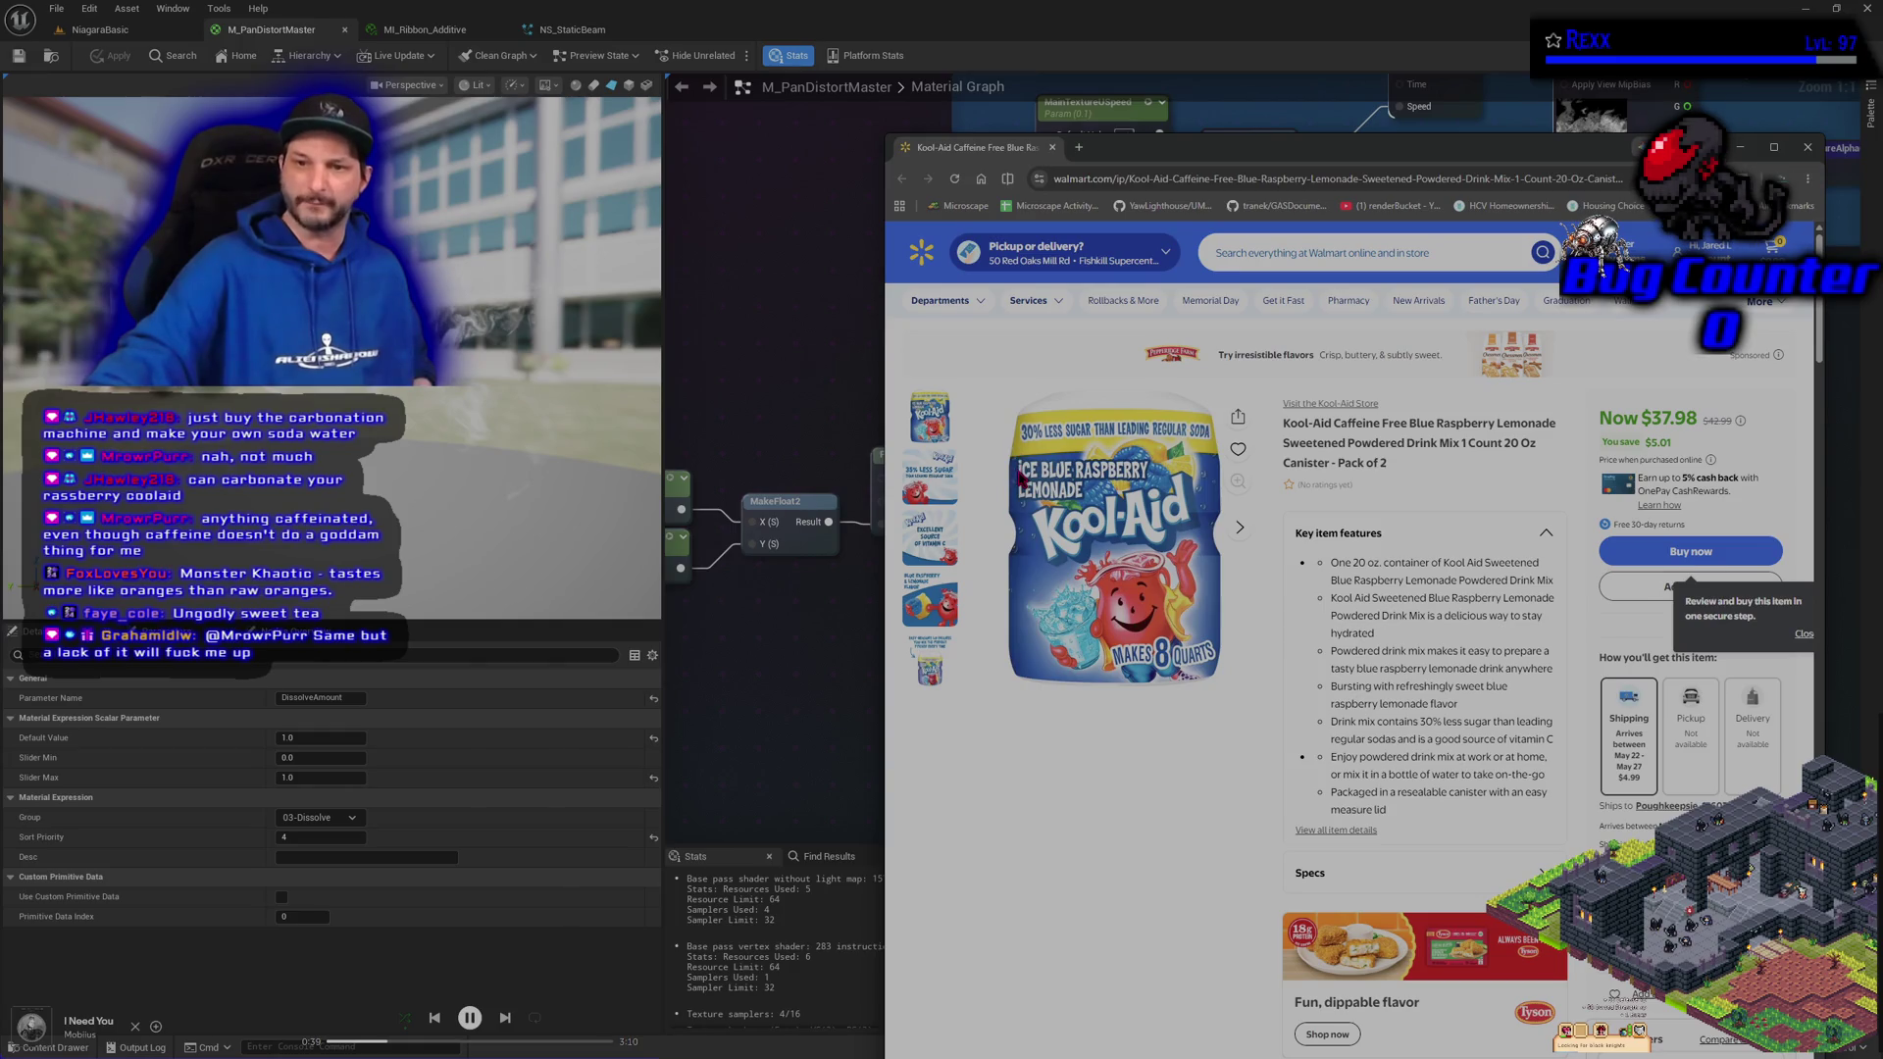
Browse the Kool-Aid canister photos, ending on the easy-measure lid image, and start a new tab
click(1030, 476)
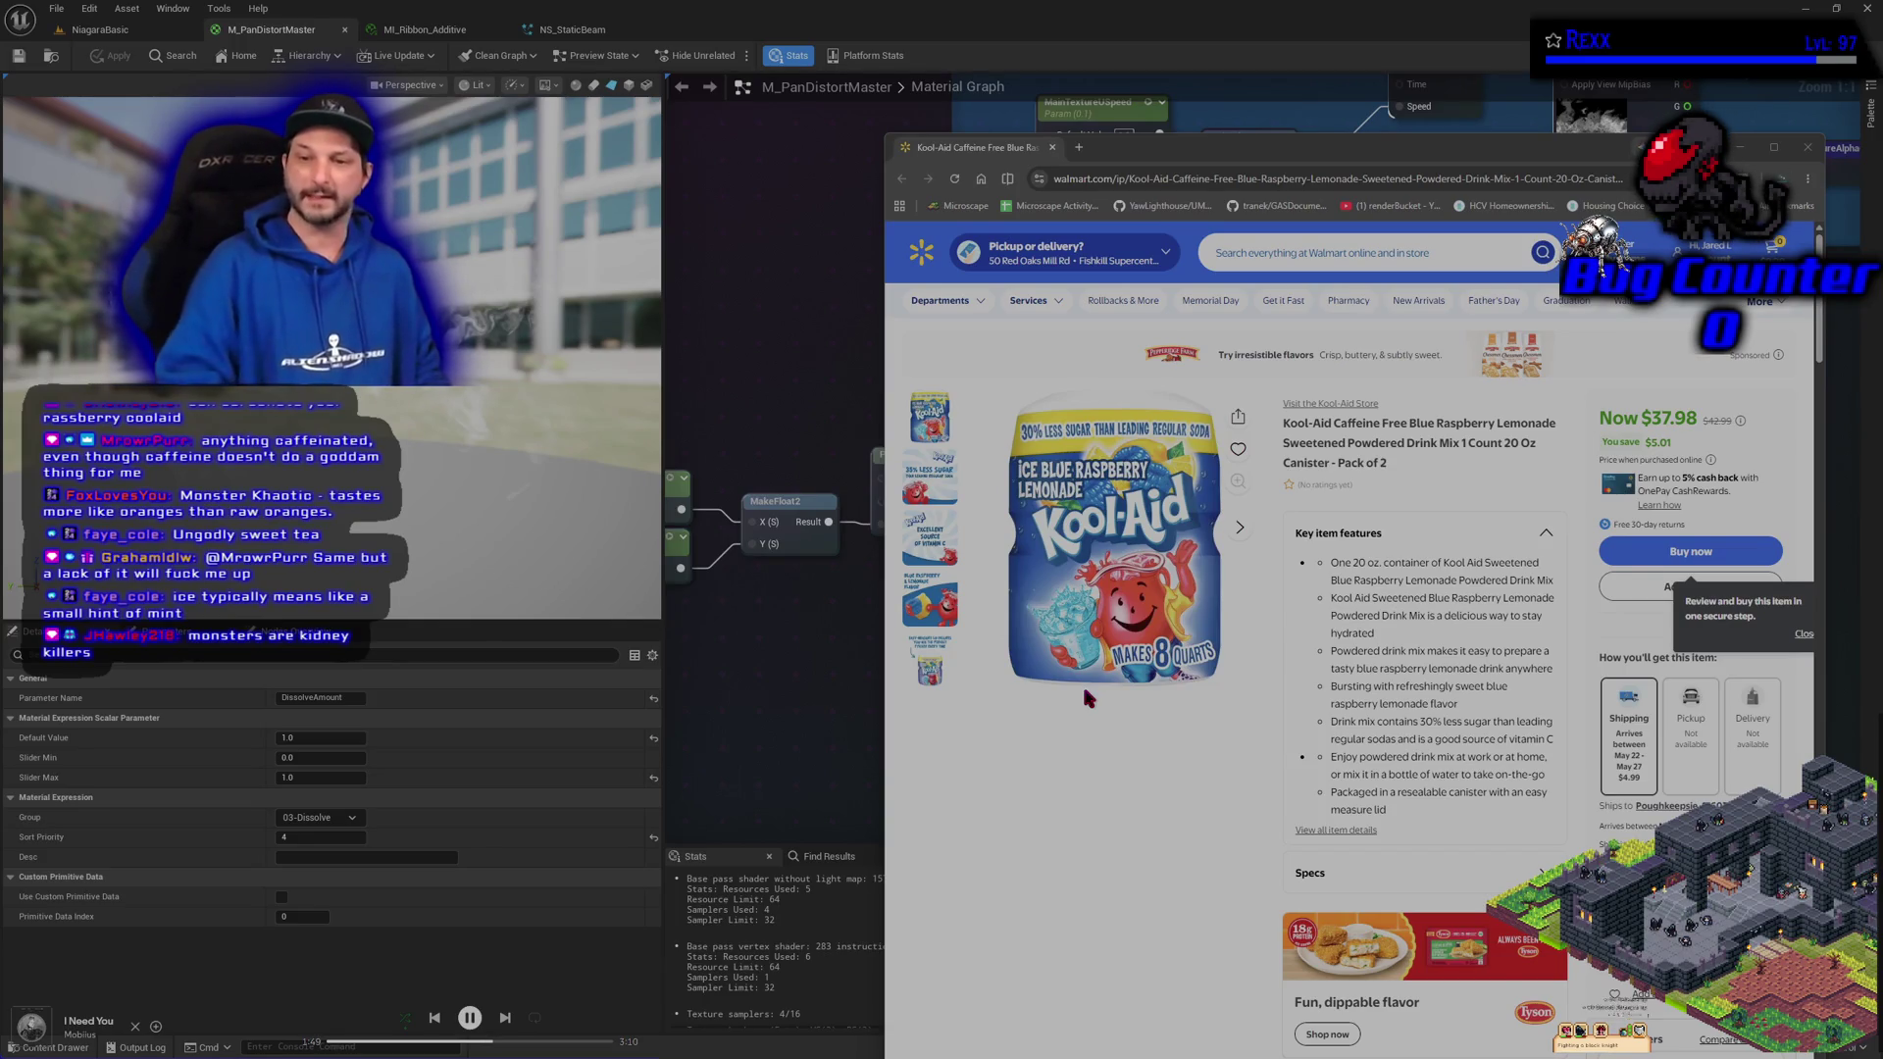
click(943, 609)
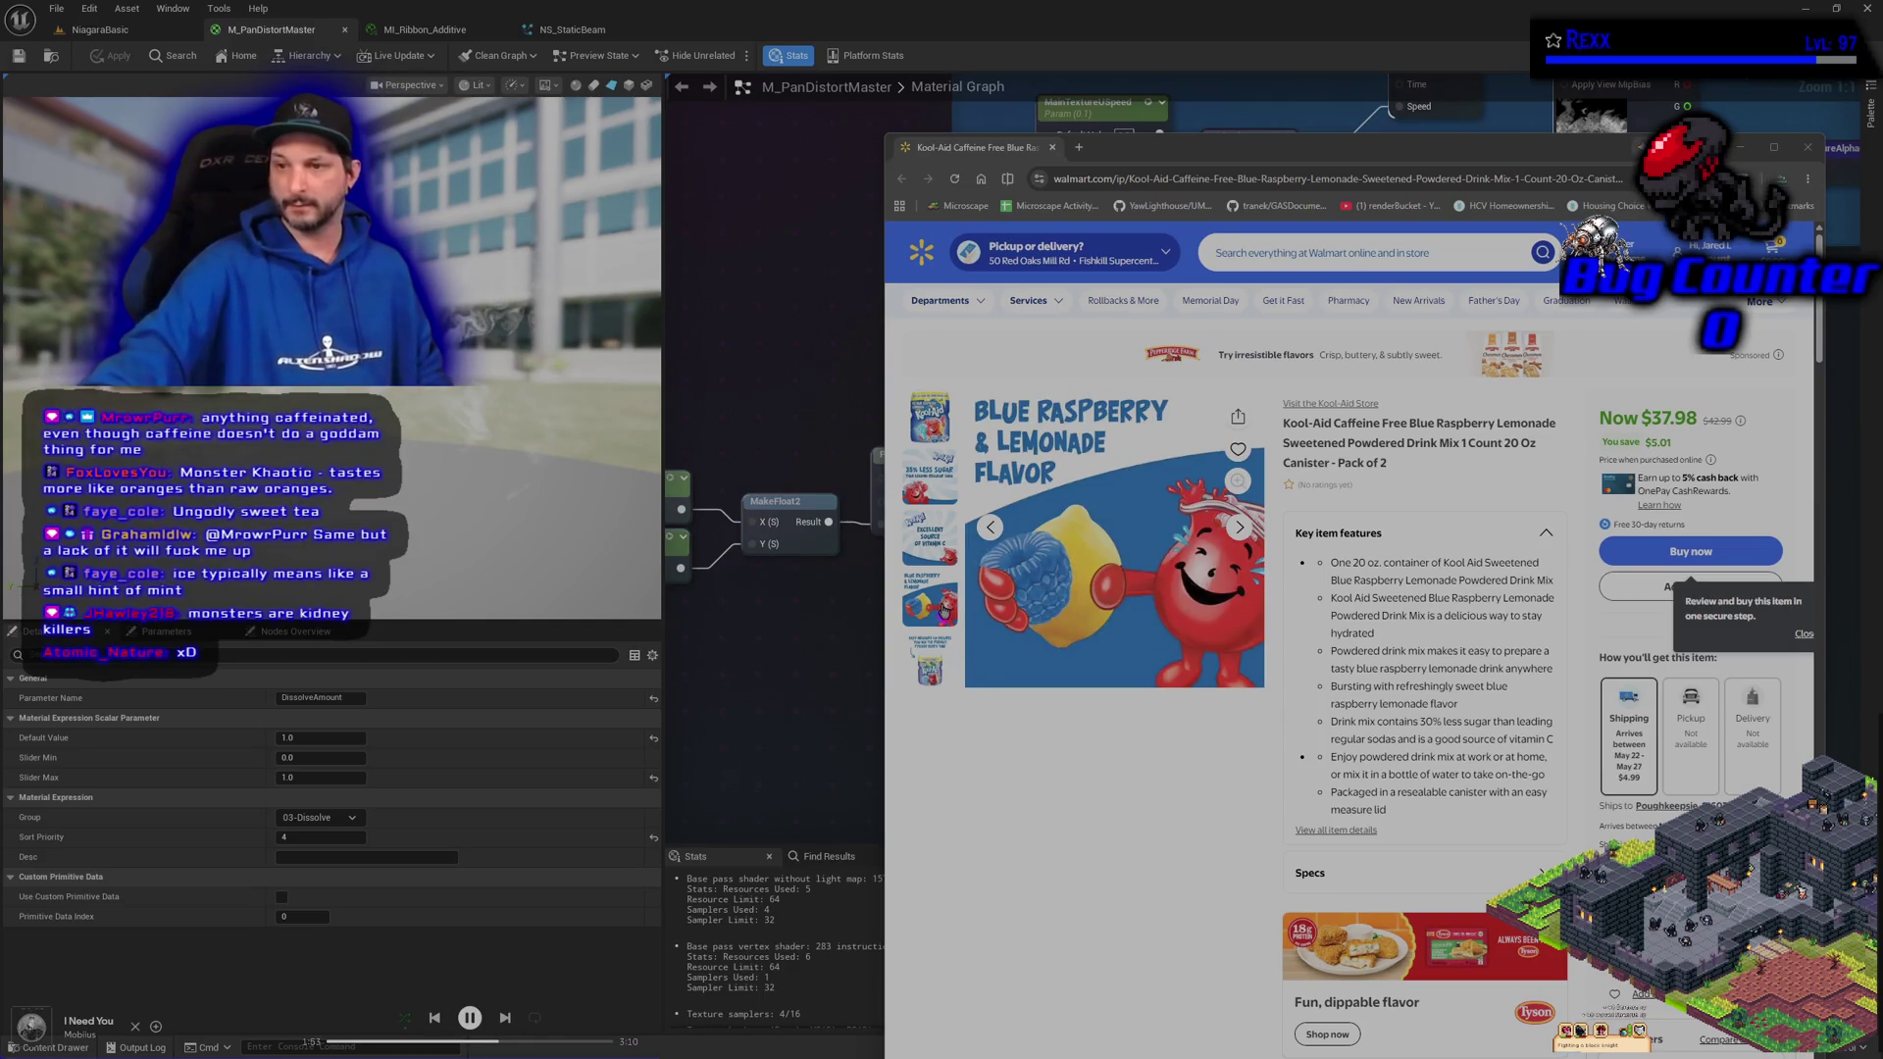
click(936, 659)
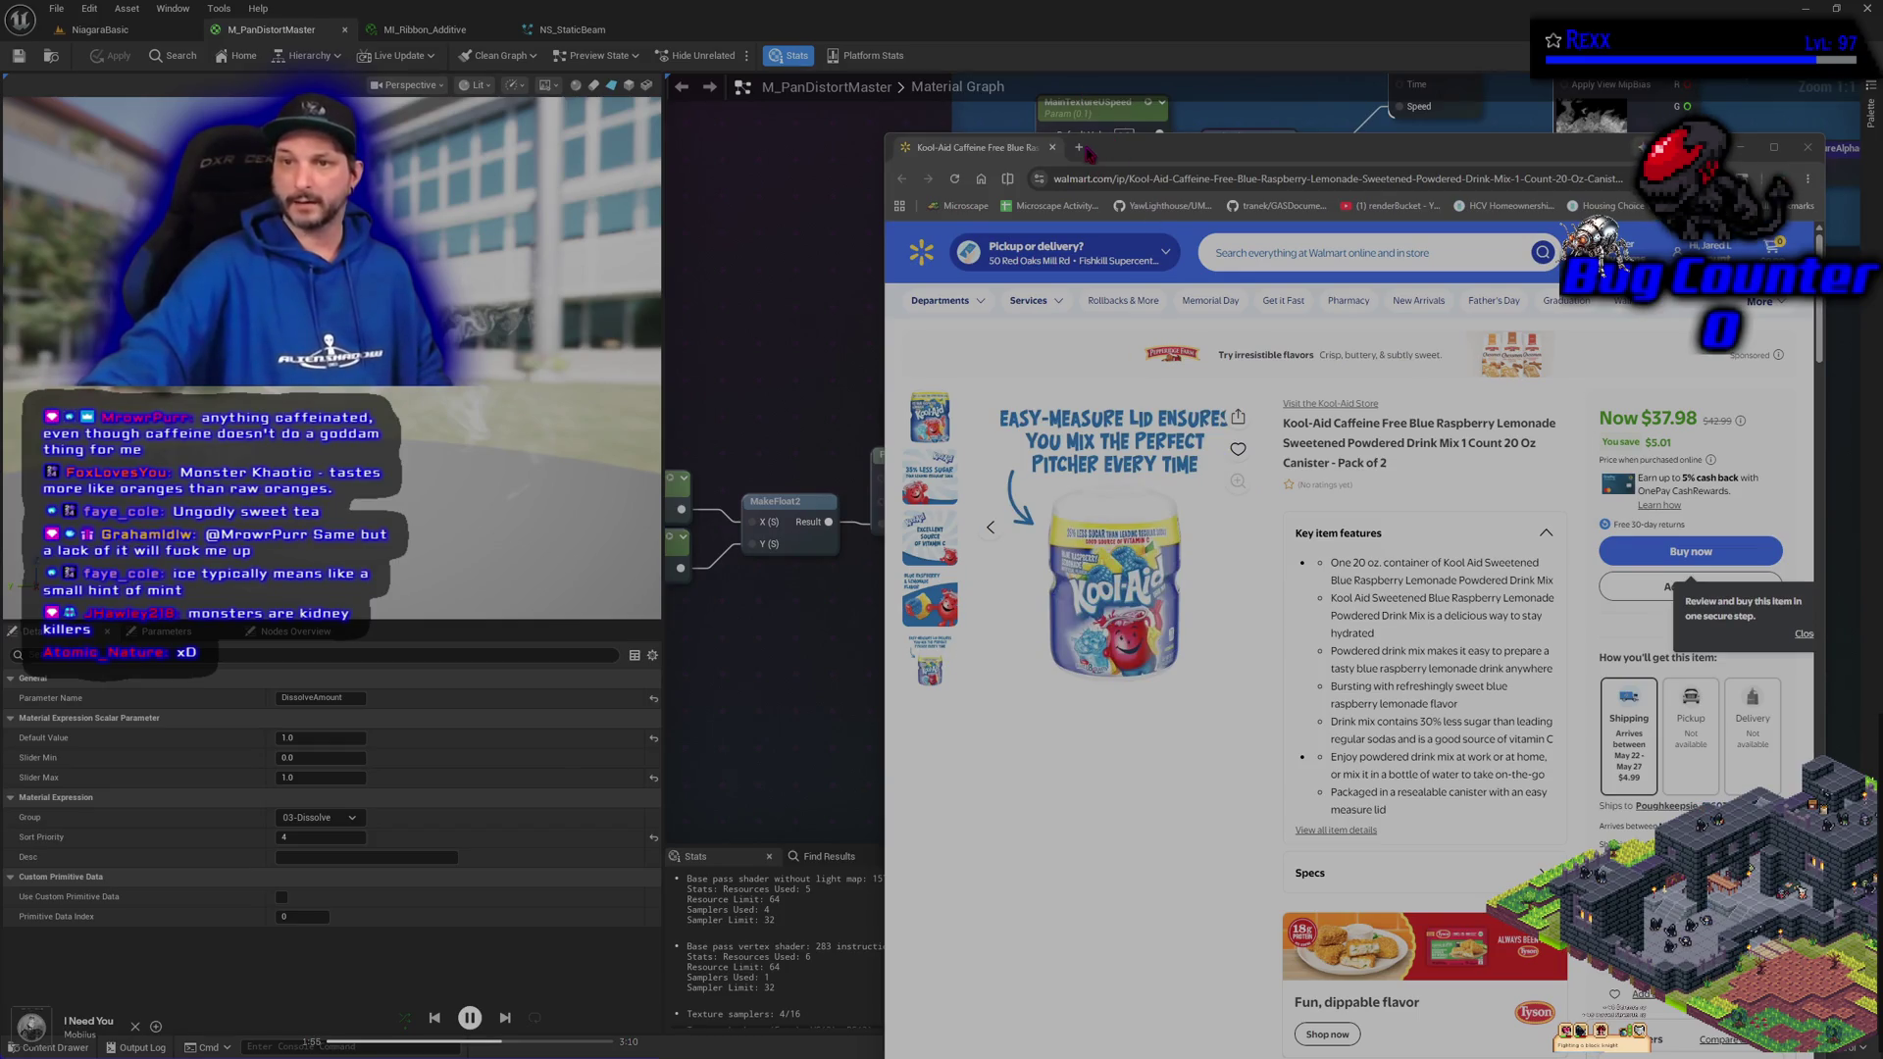
click(1080, 148)
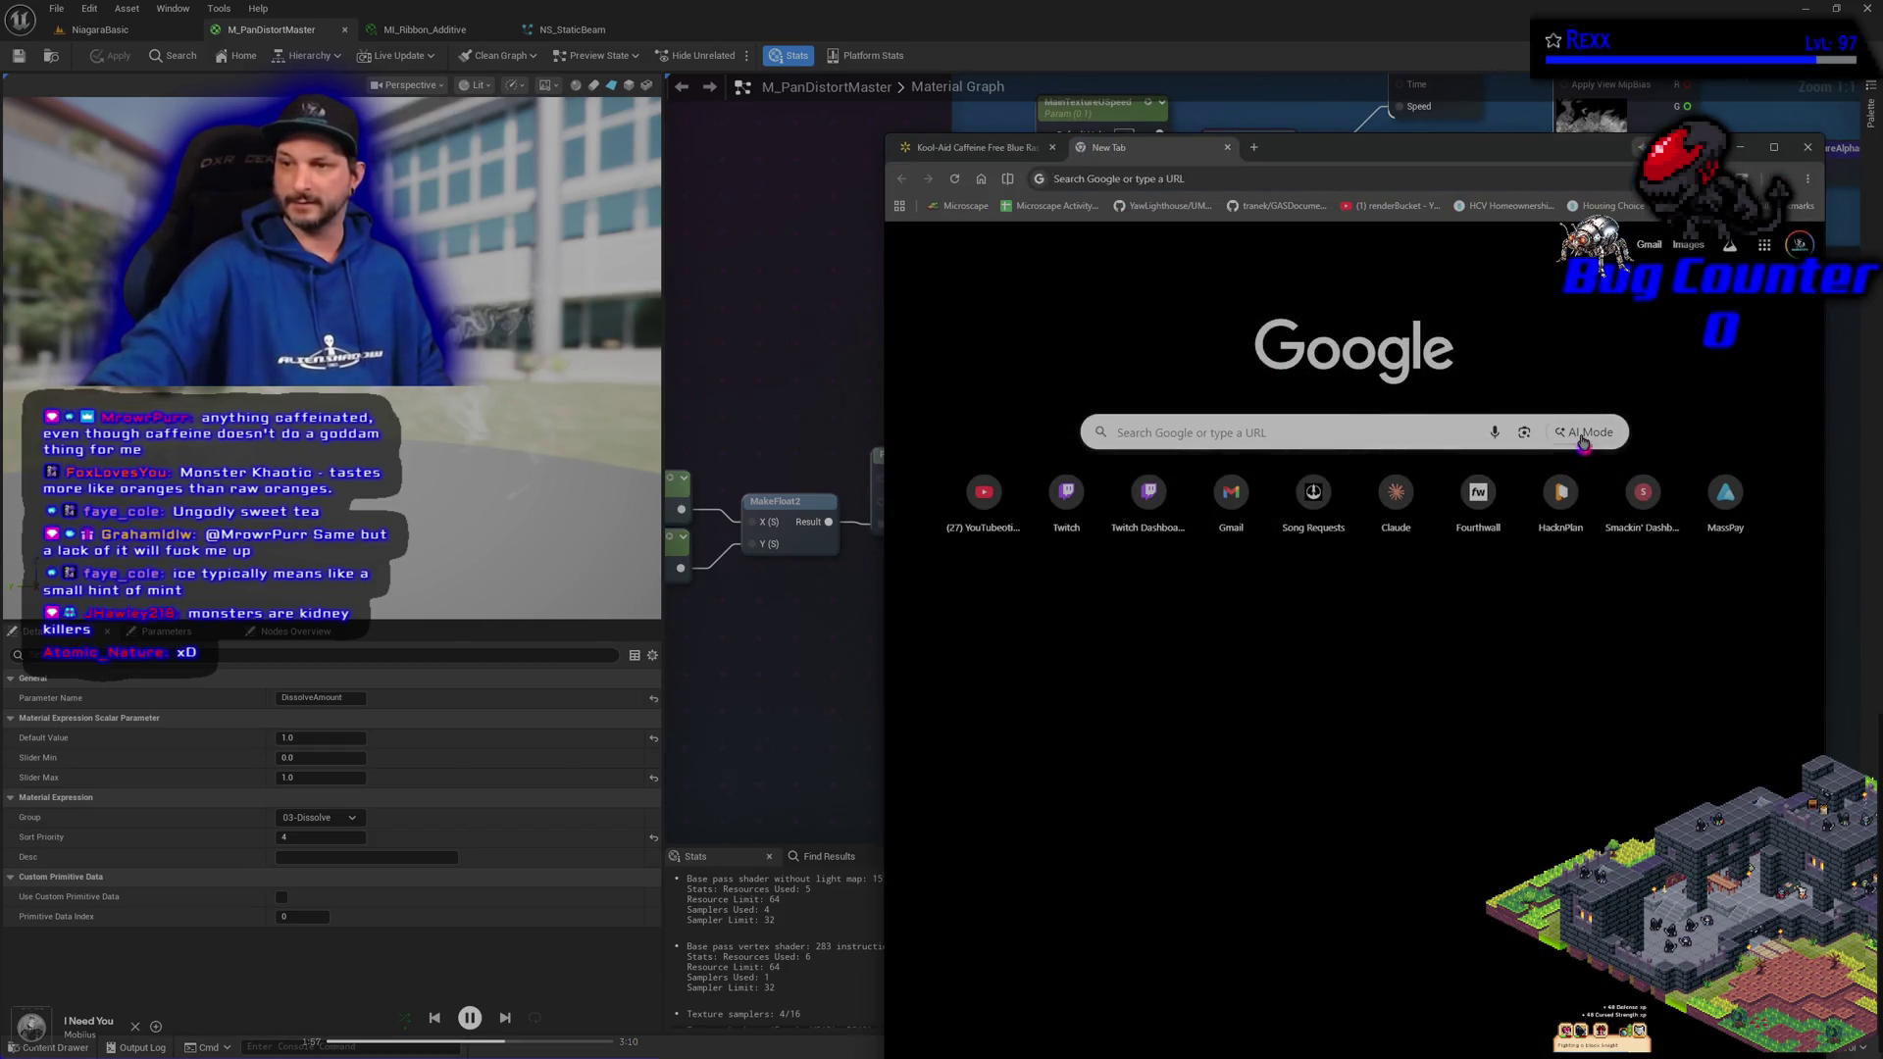
Ask Google AI Mode 'kool aide flavor comparison: Blue raspberry lemonade vs Ice Blue raspberry lemonade'
click(1583, 437)
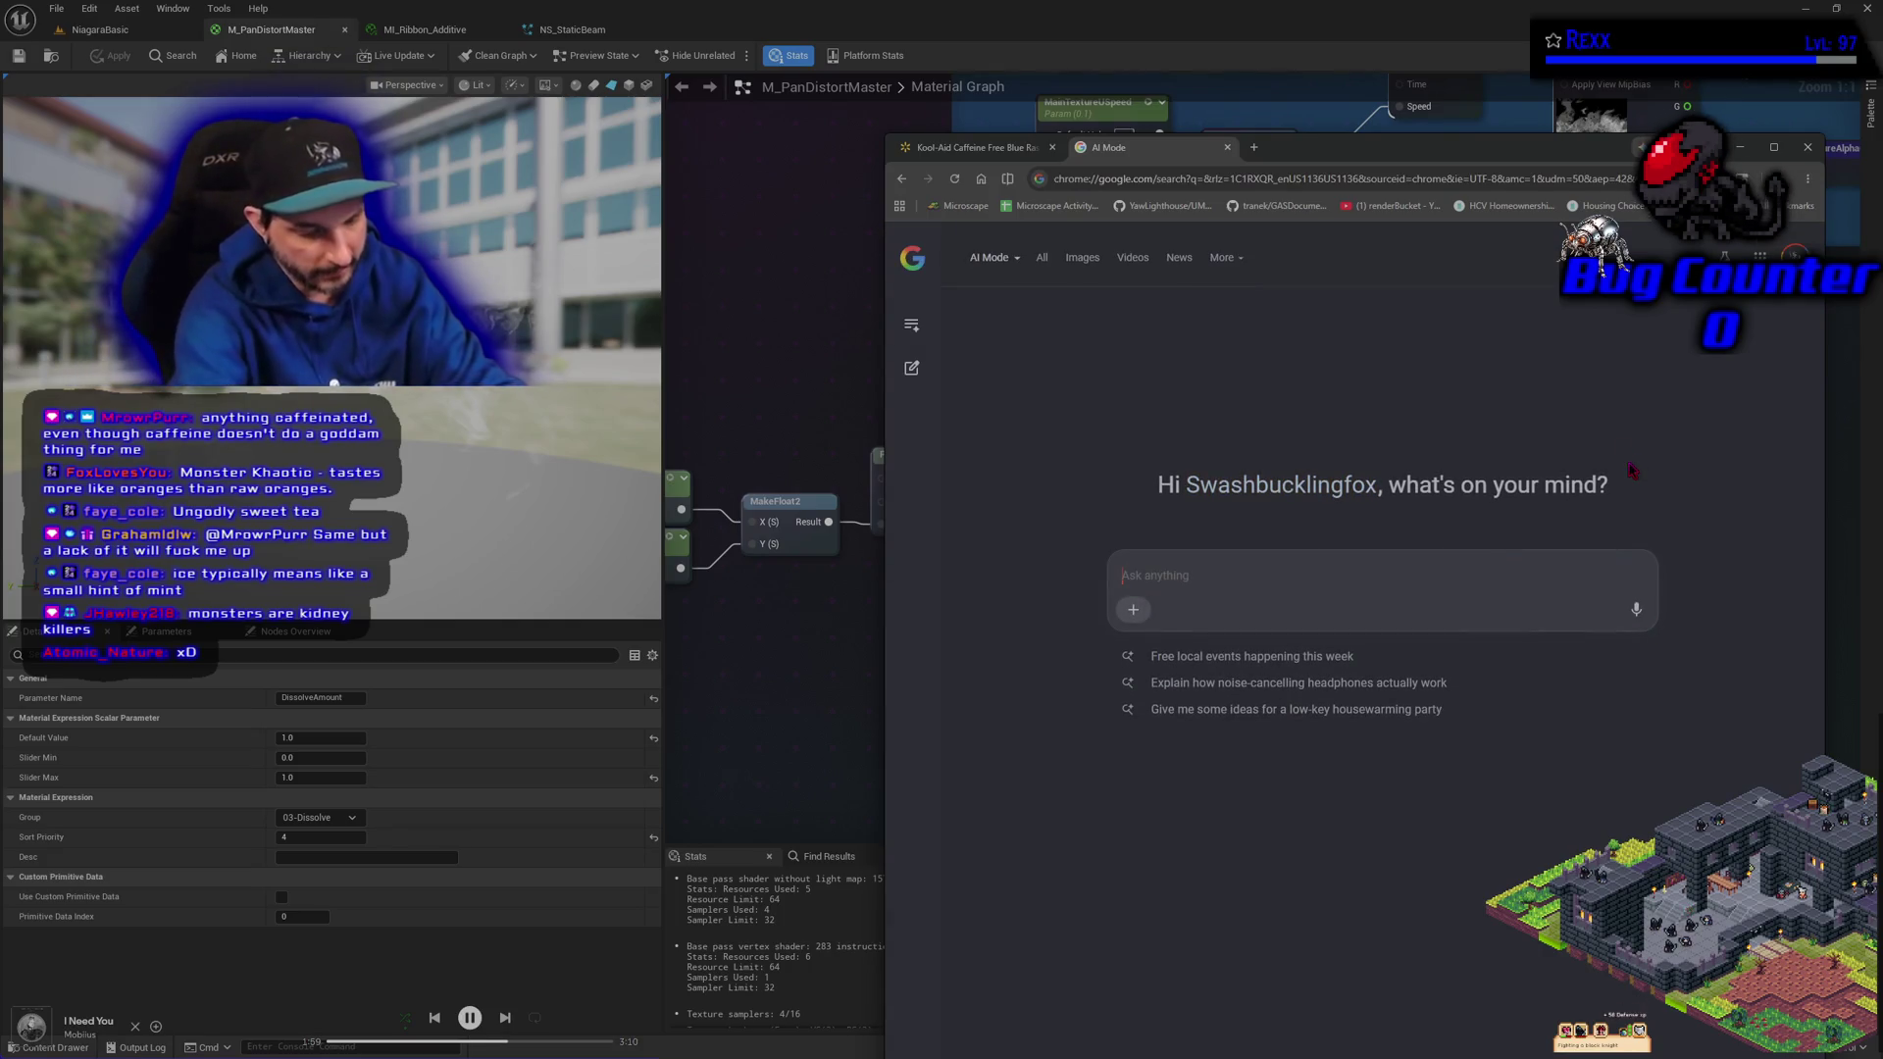
text(kool aide flavor comparison)
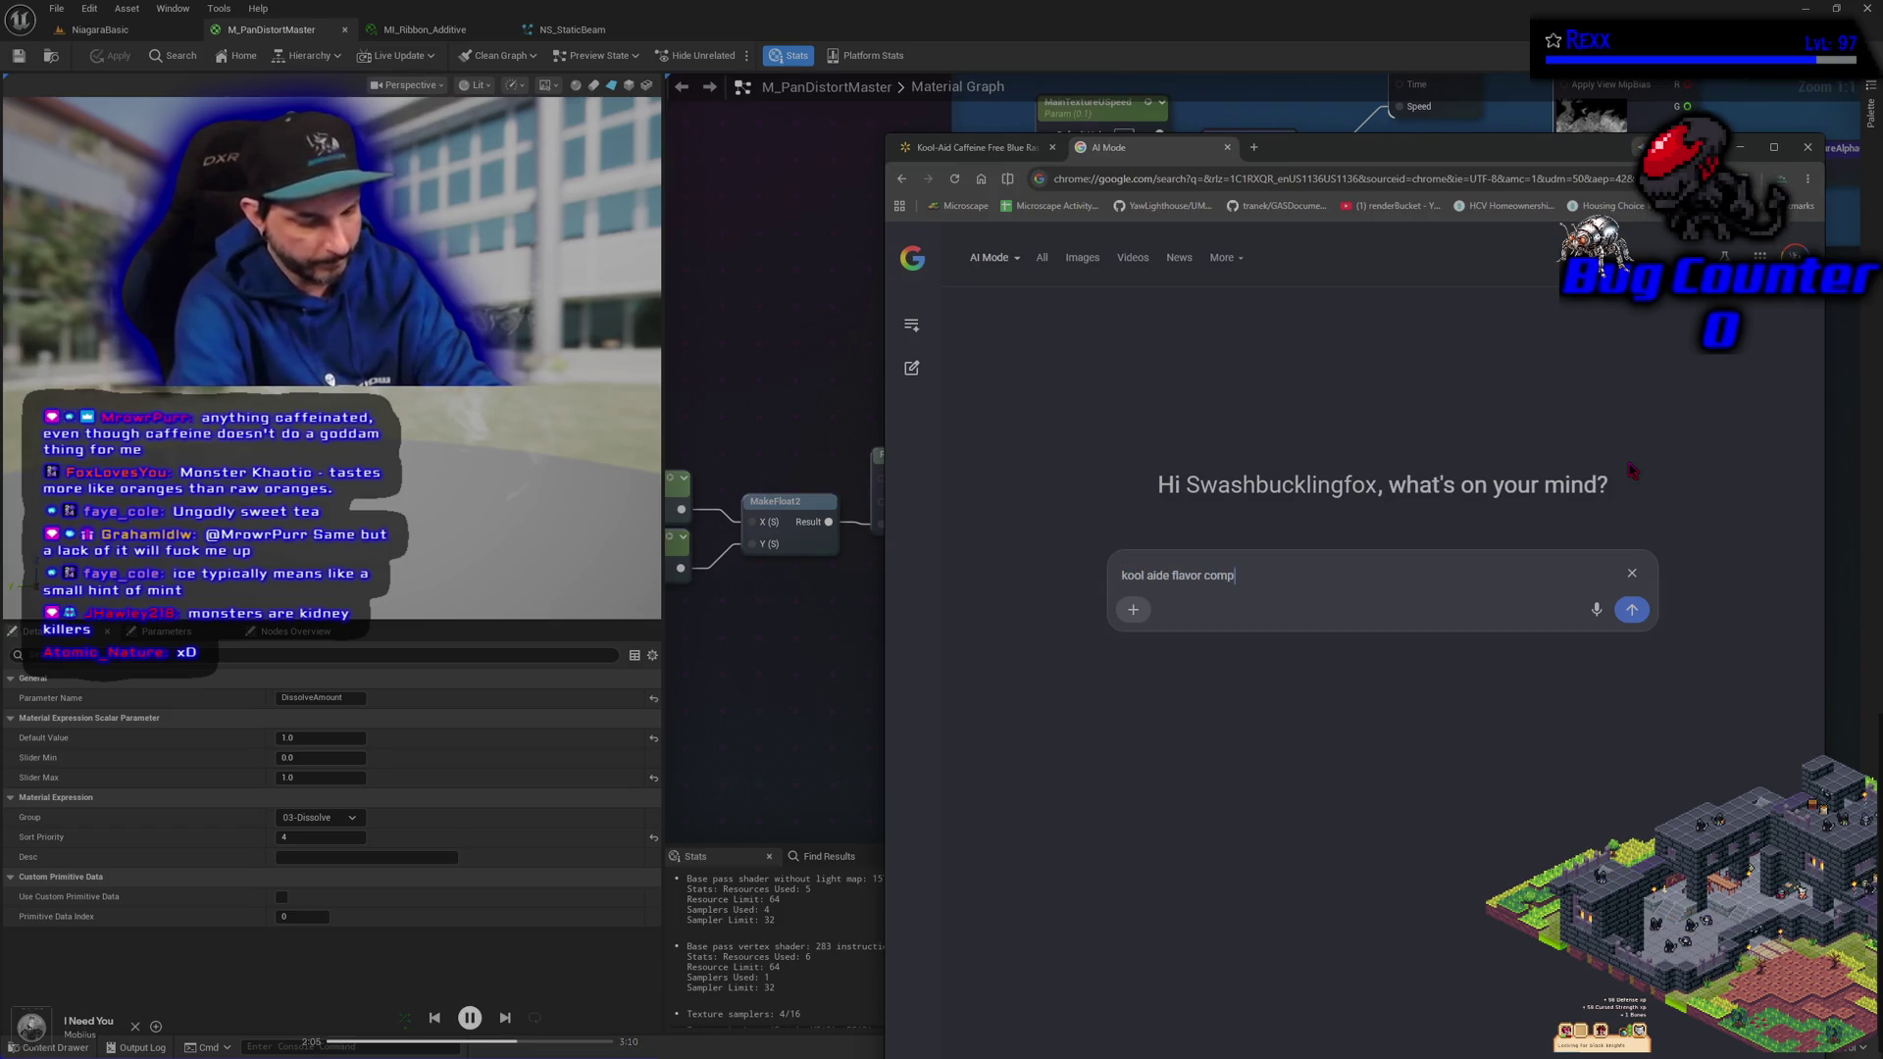
text(: )
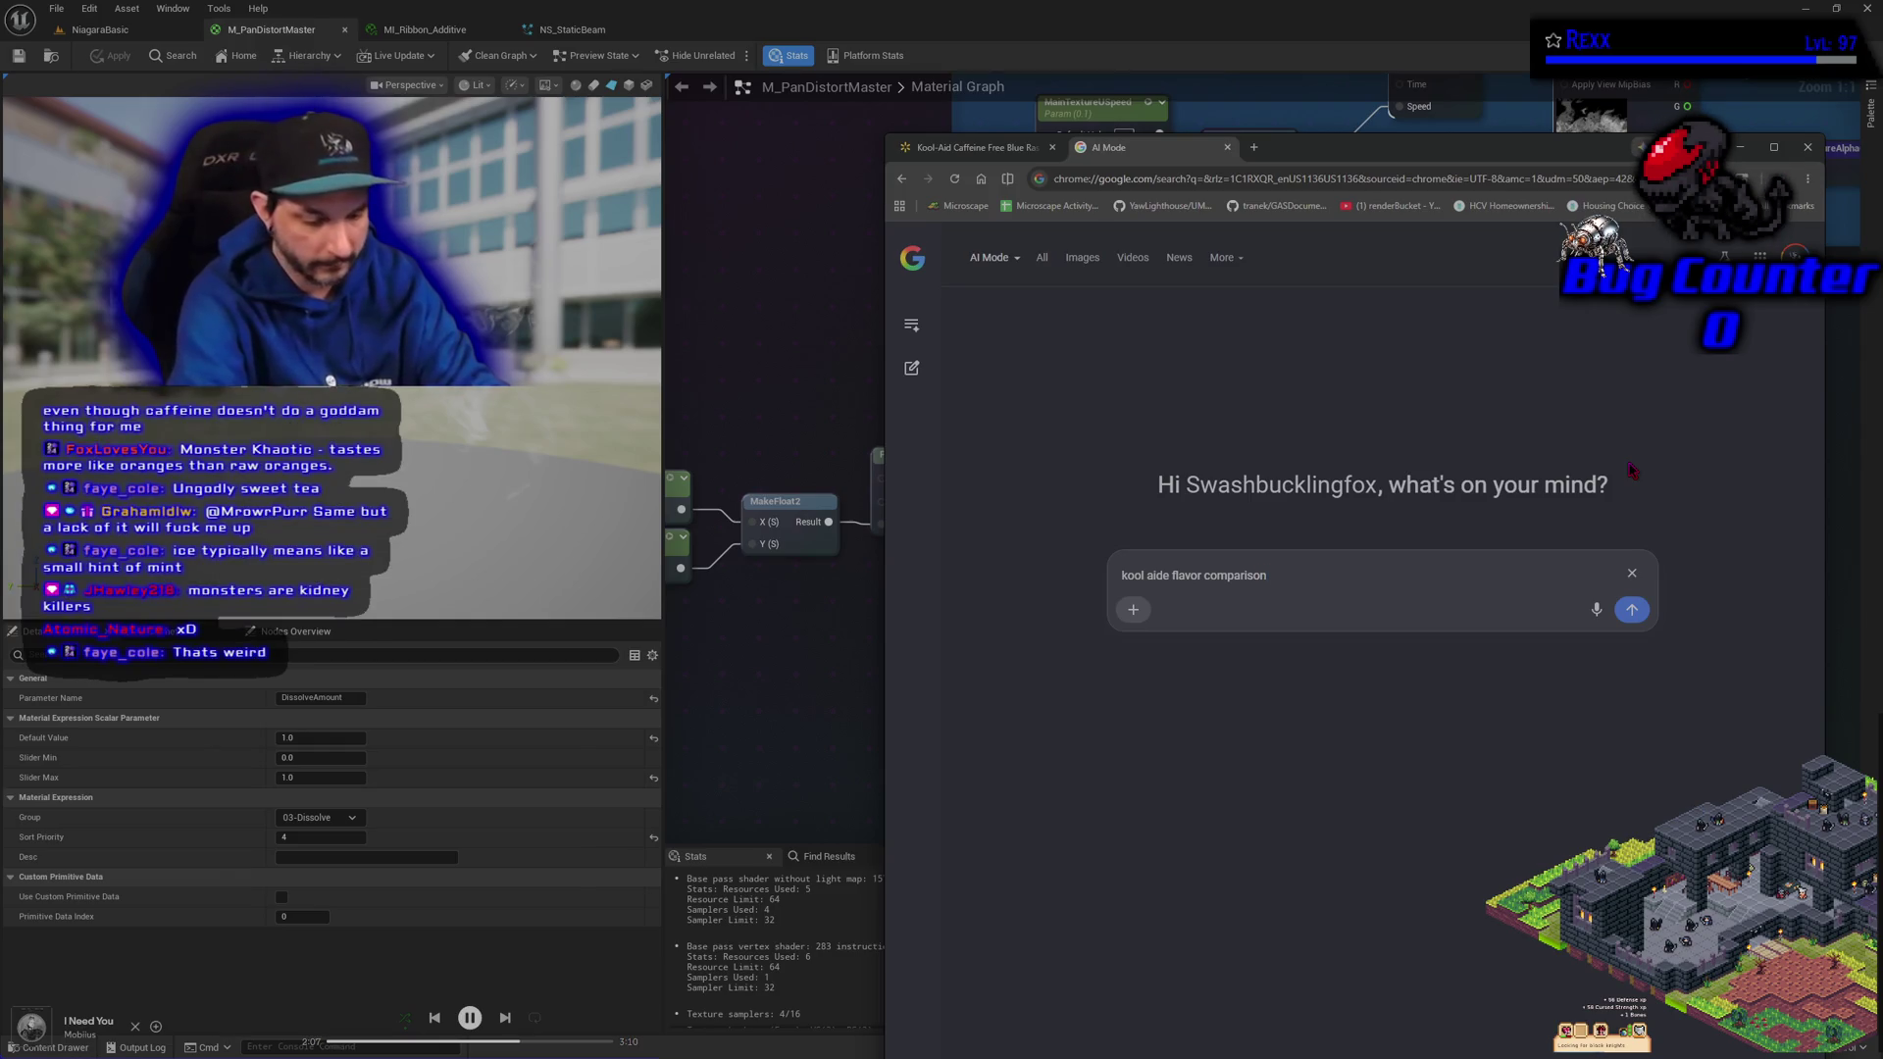
text(Bl)
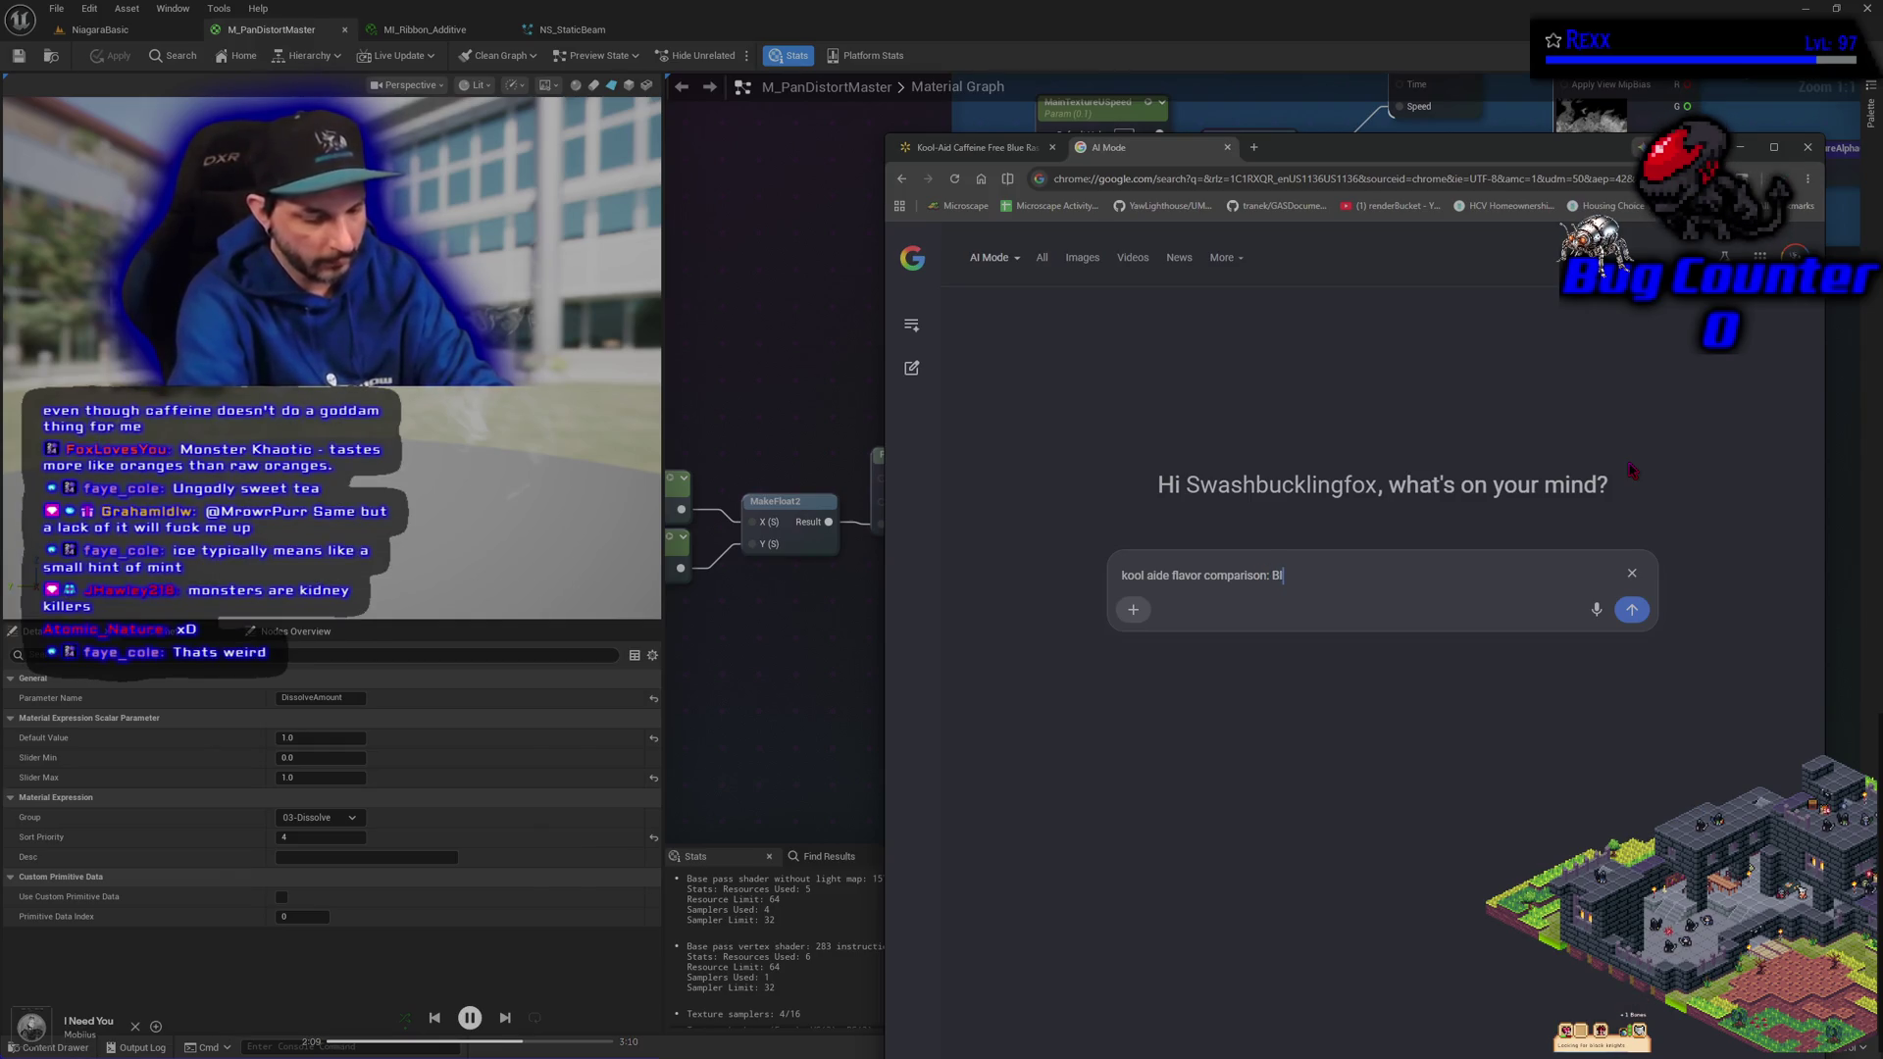
text(ue rasbe)
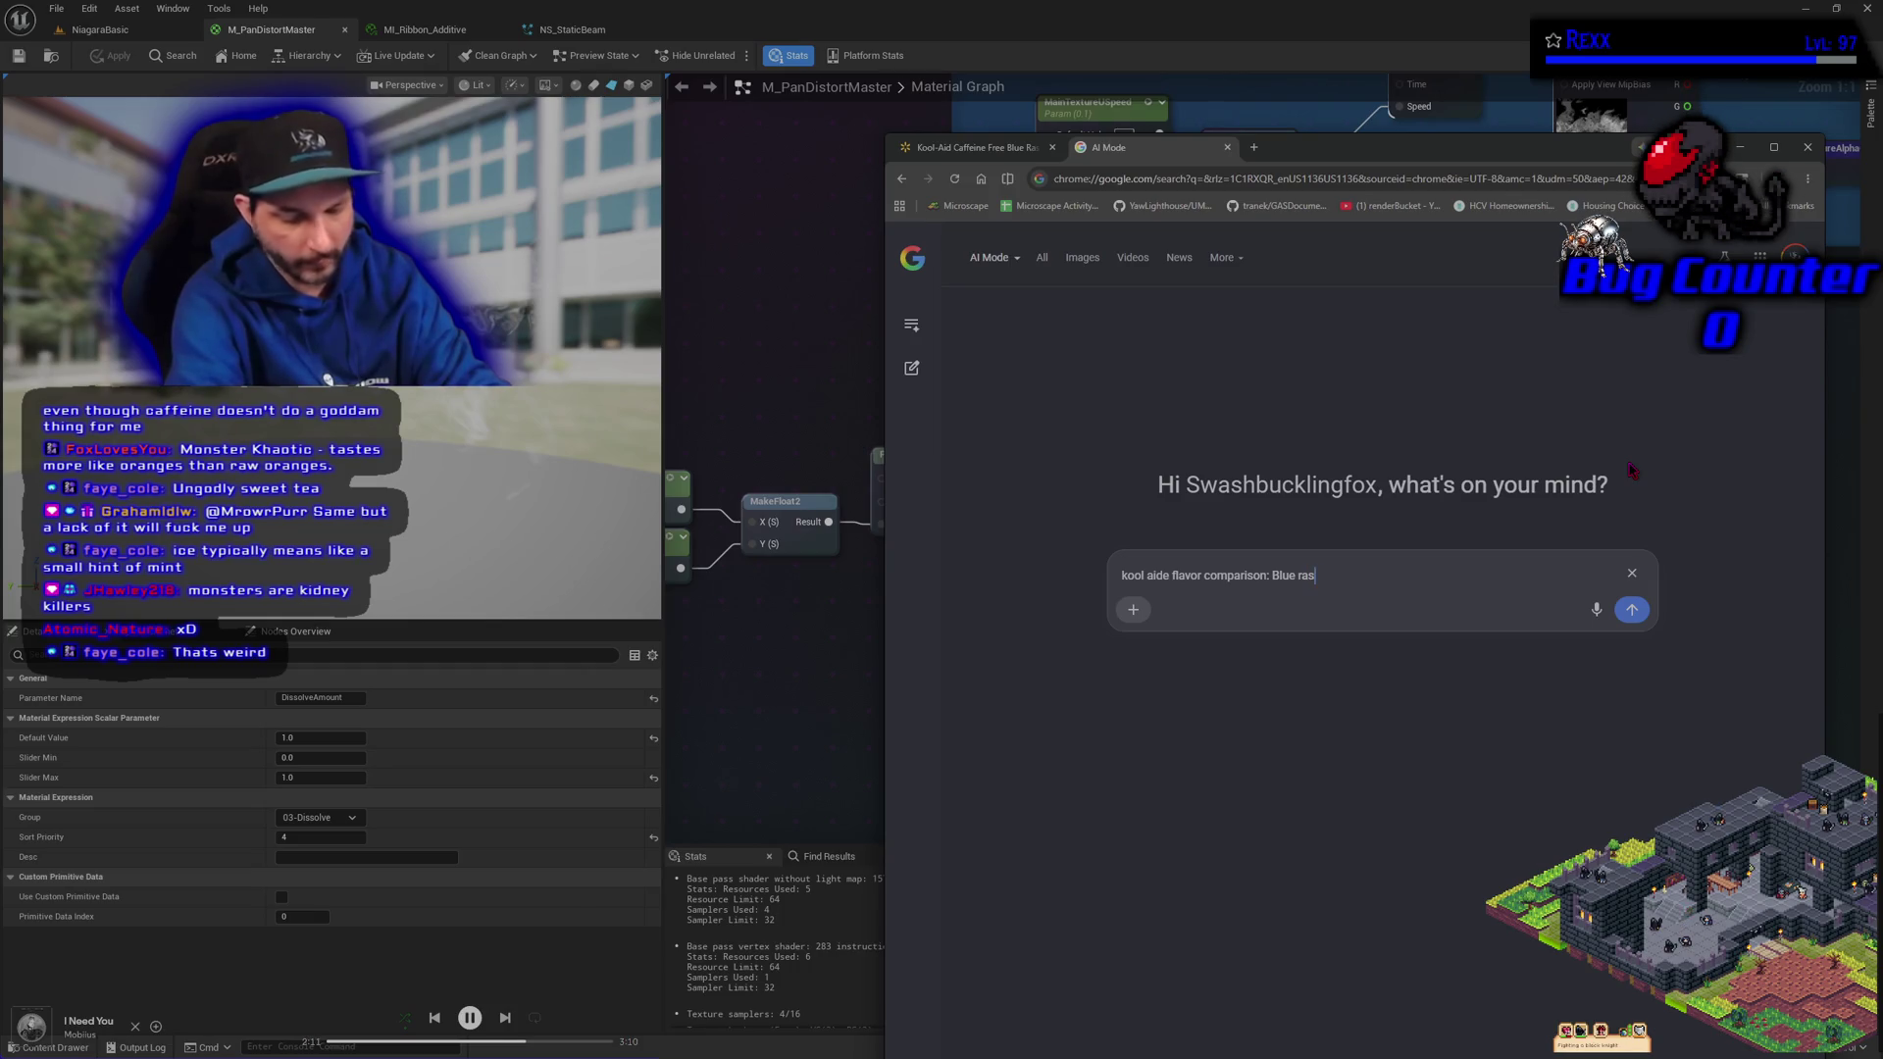
key(BackSpace)
text(spe)
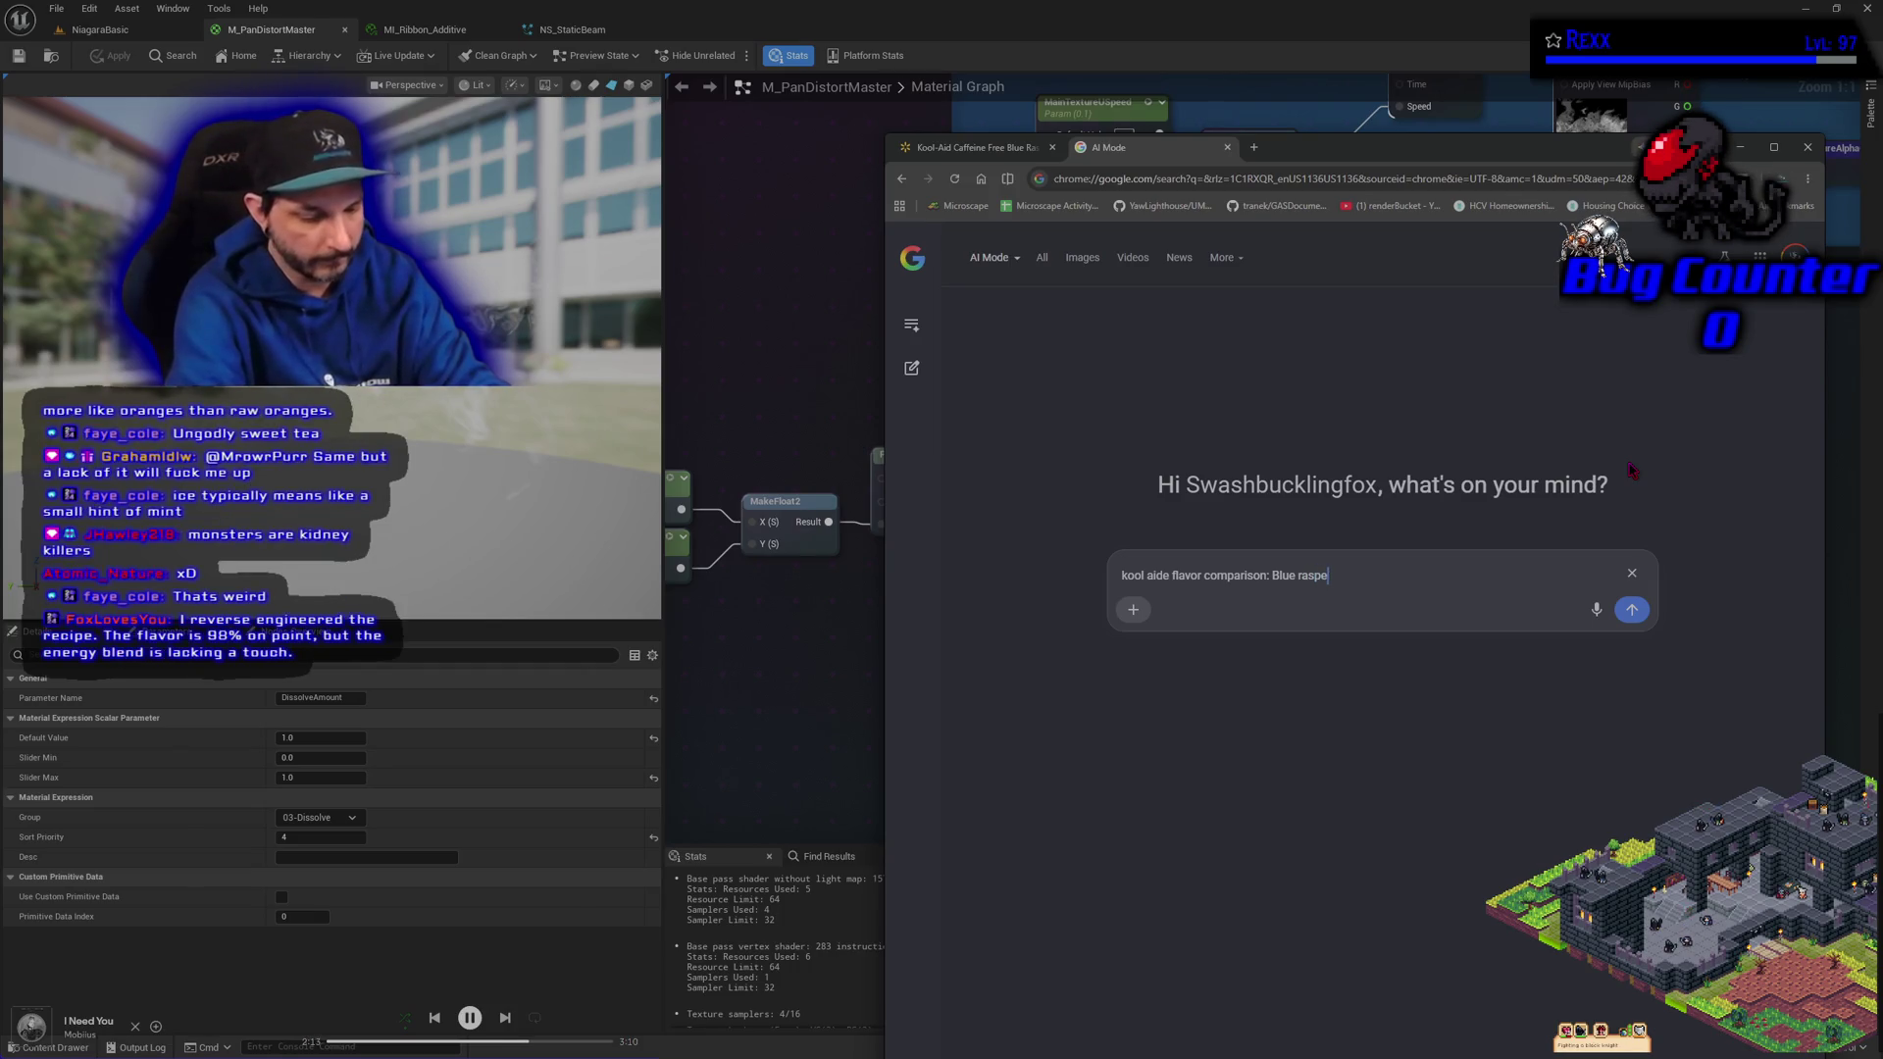
key(BackSpace)
text(berry lemonade vs)
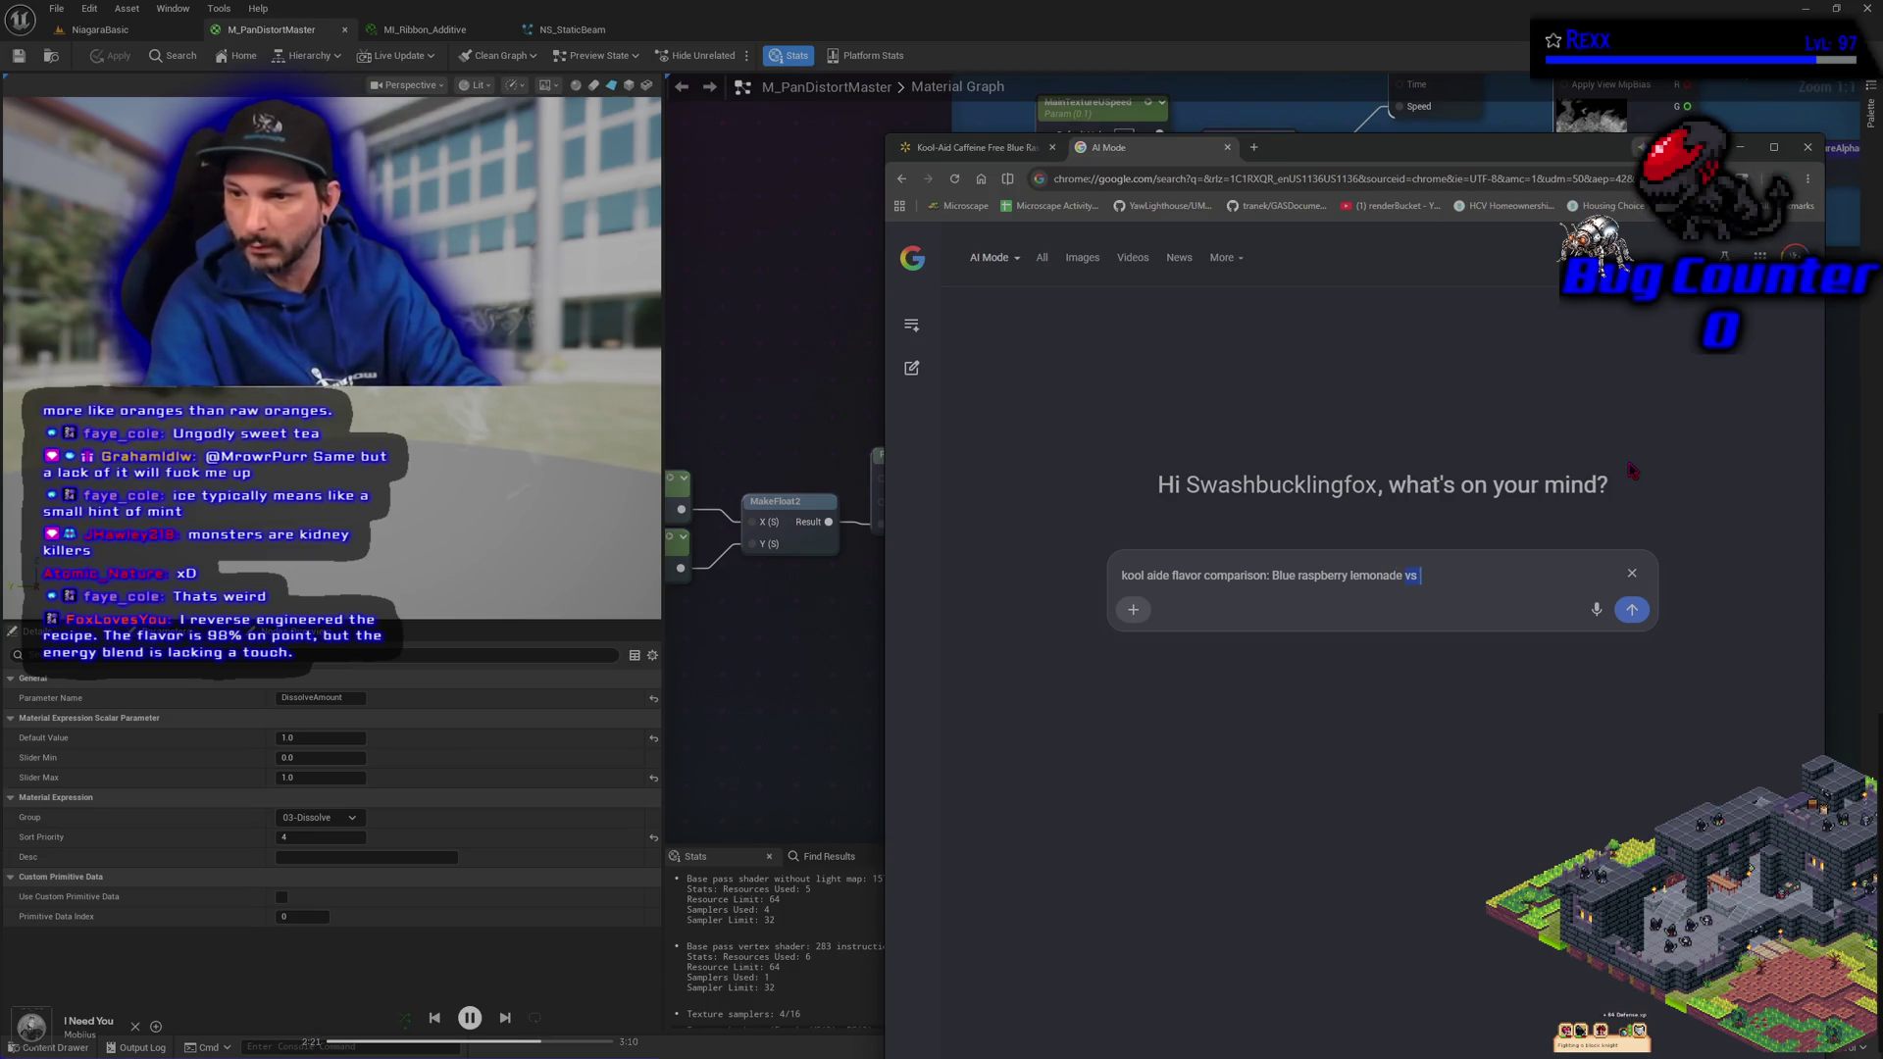
key(ctrl+Right)
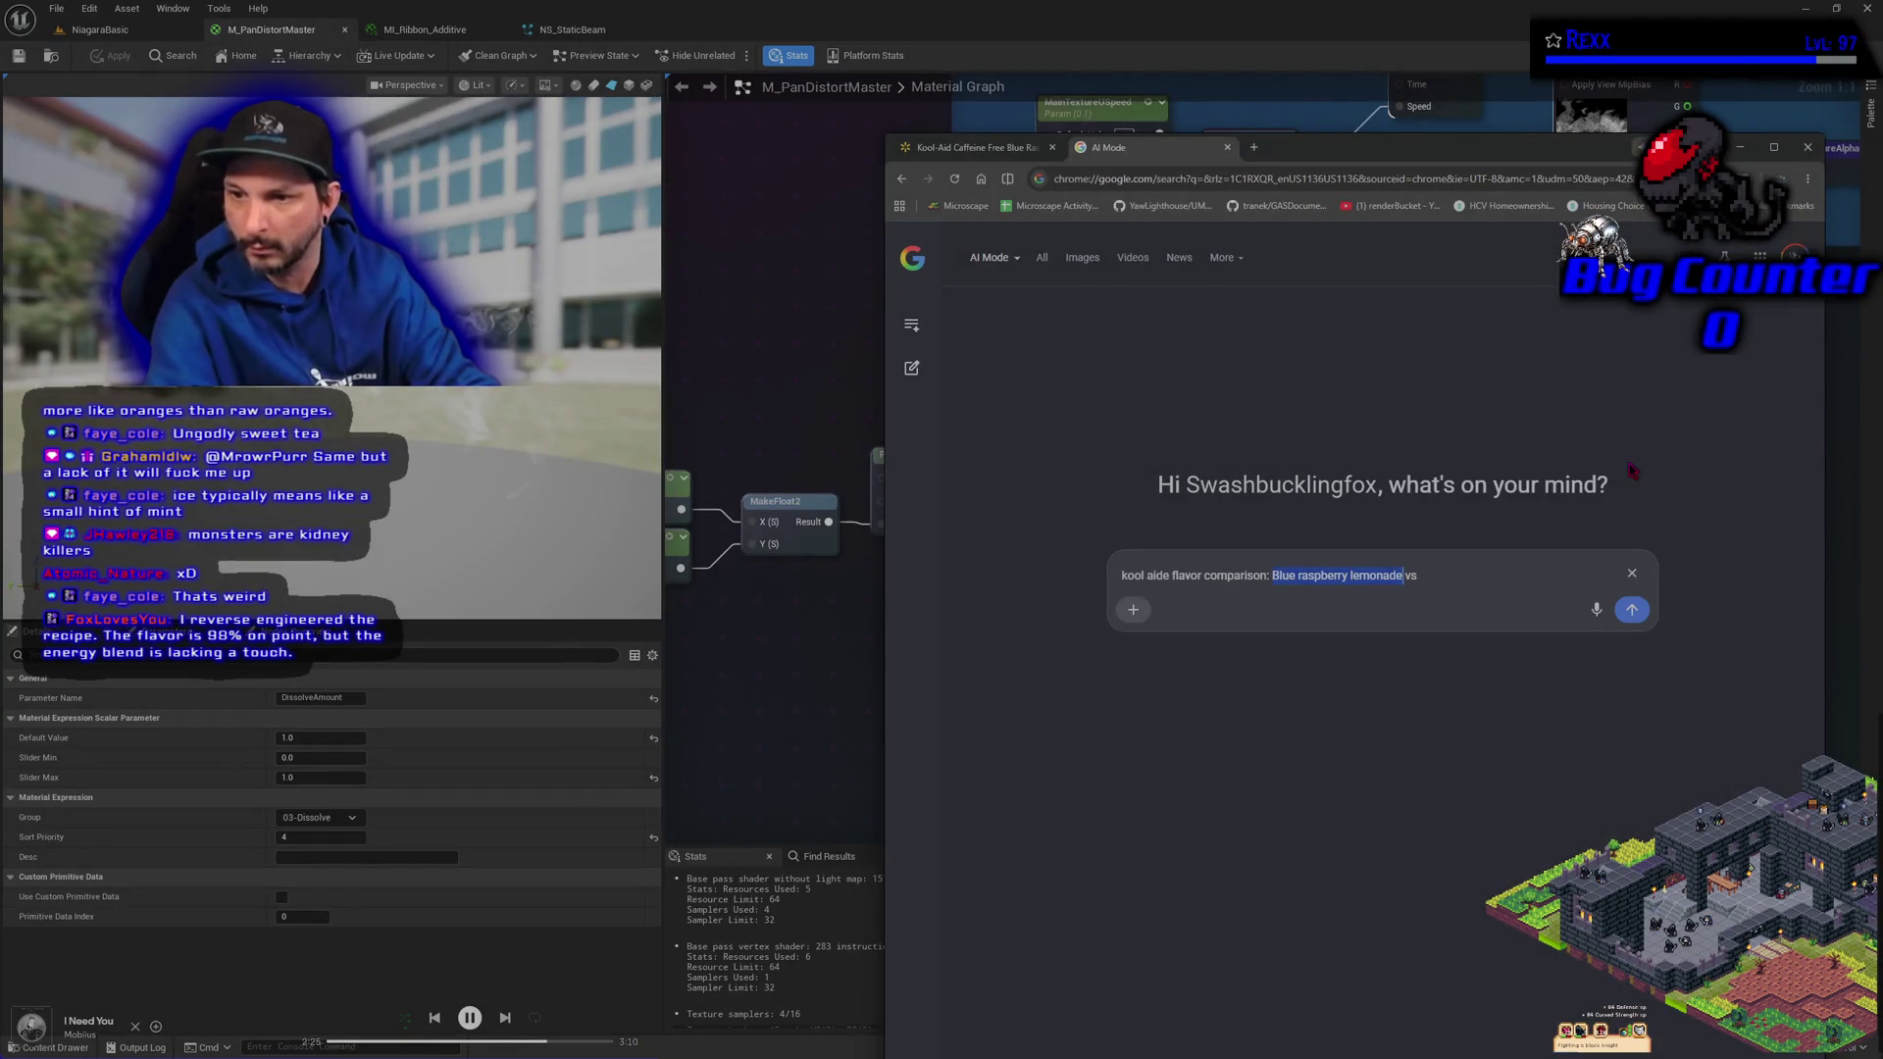
key(Right)
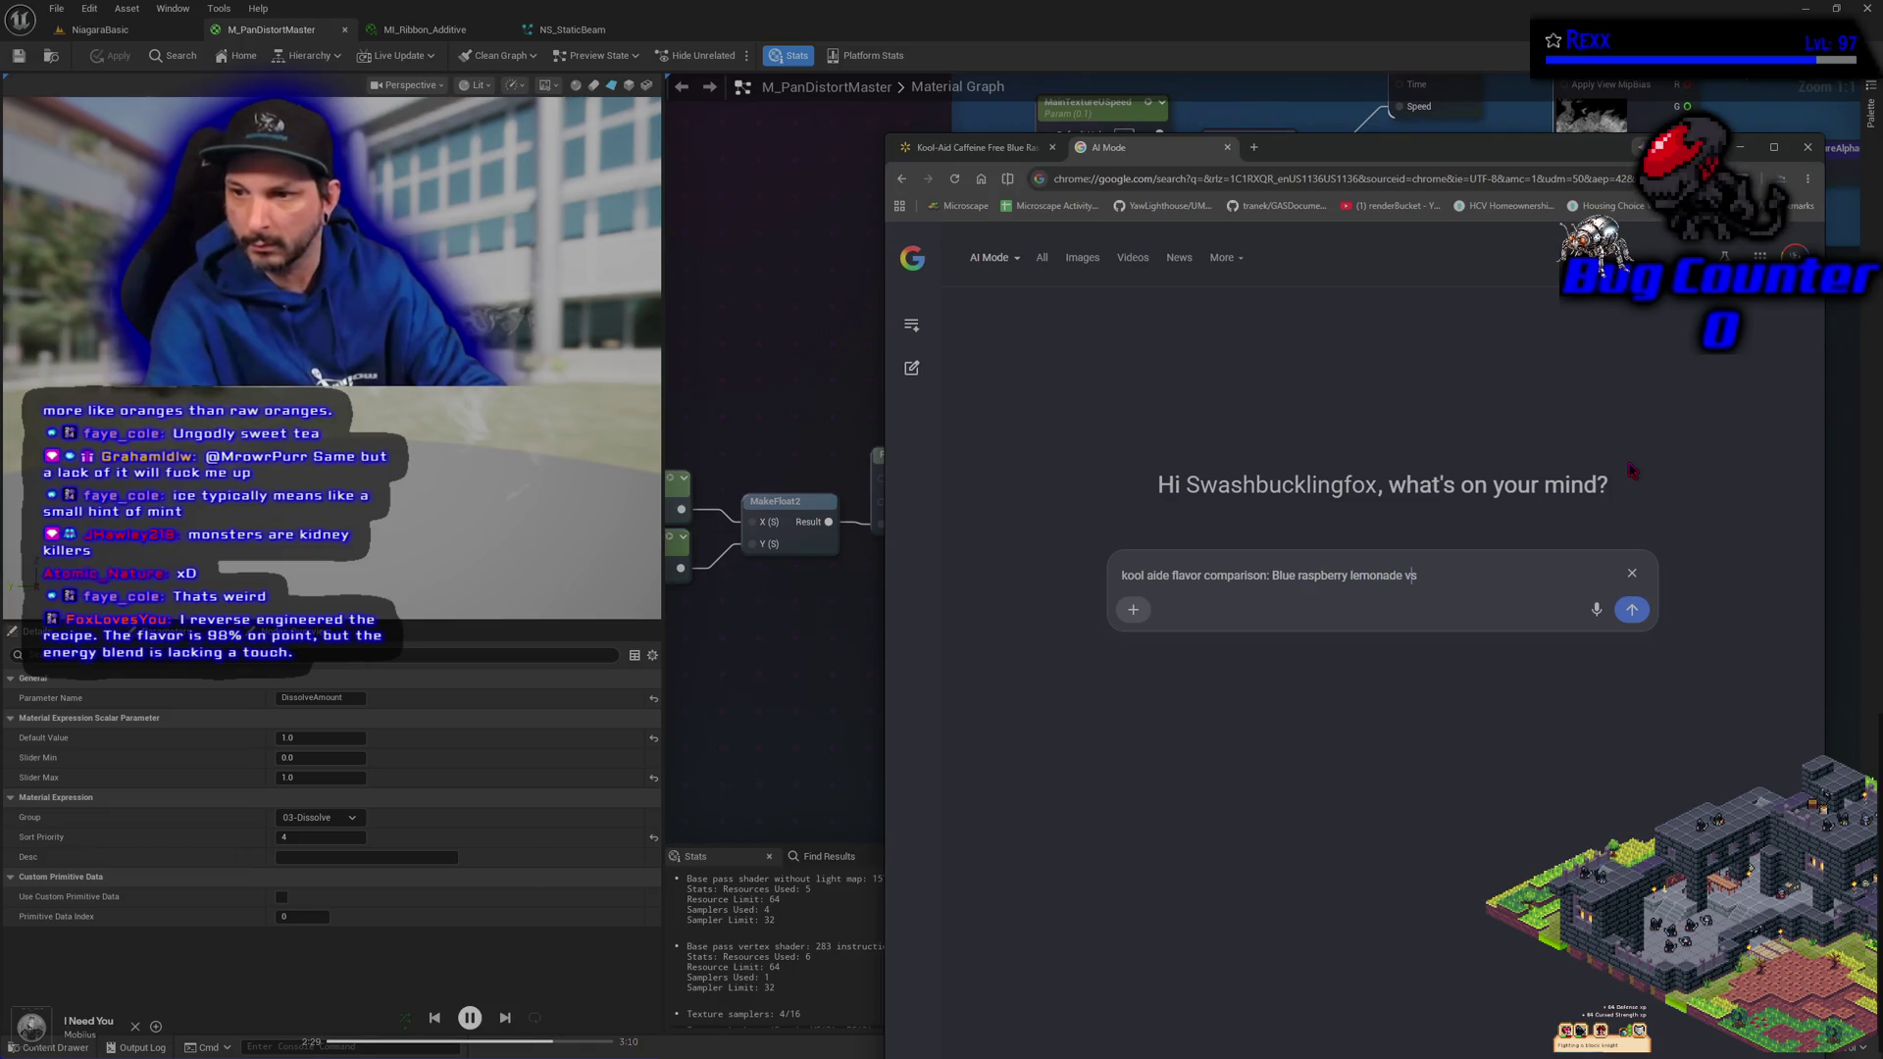
text( Ice)
text(Blue raspberry lemonade)
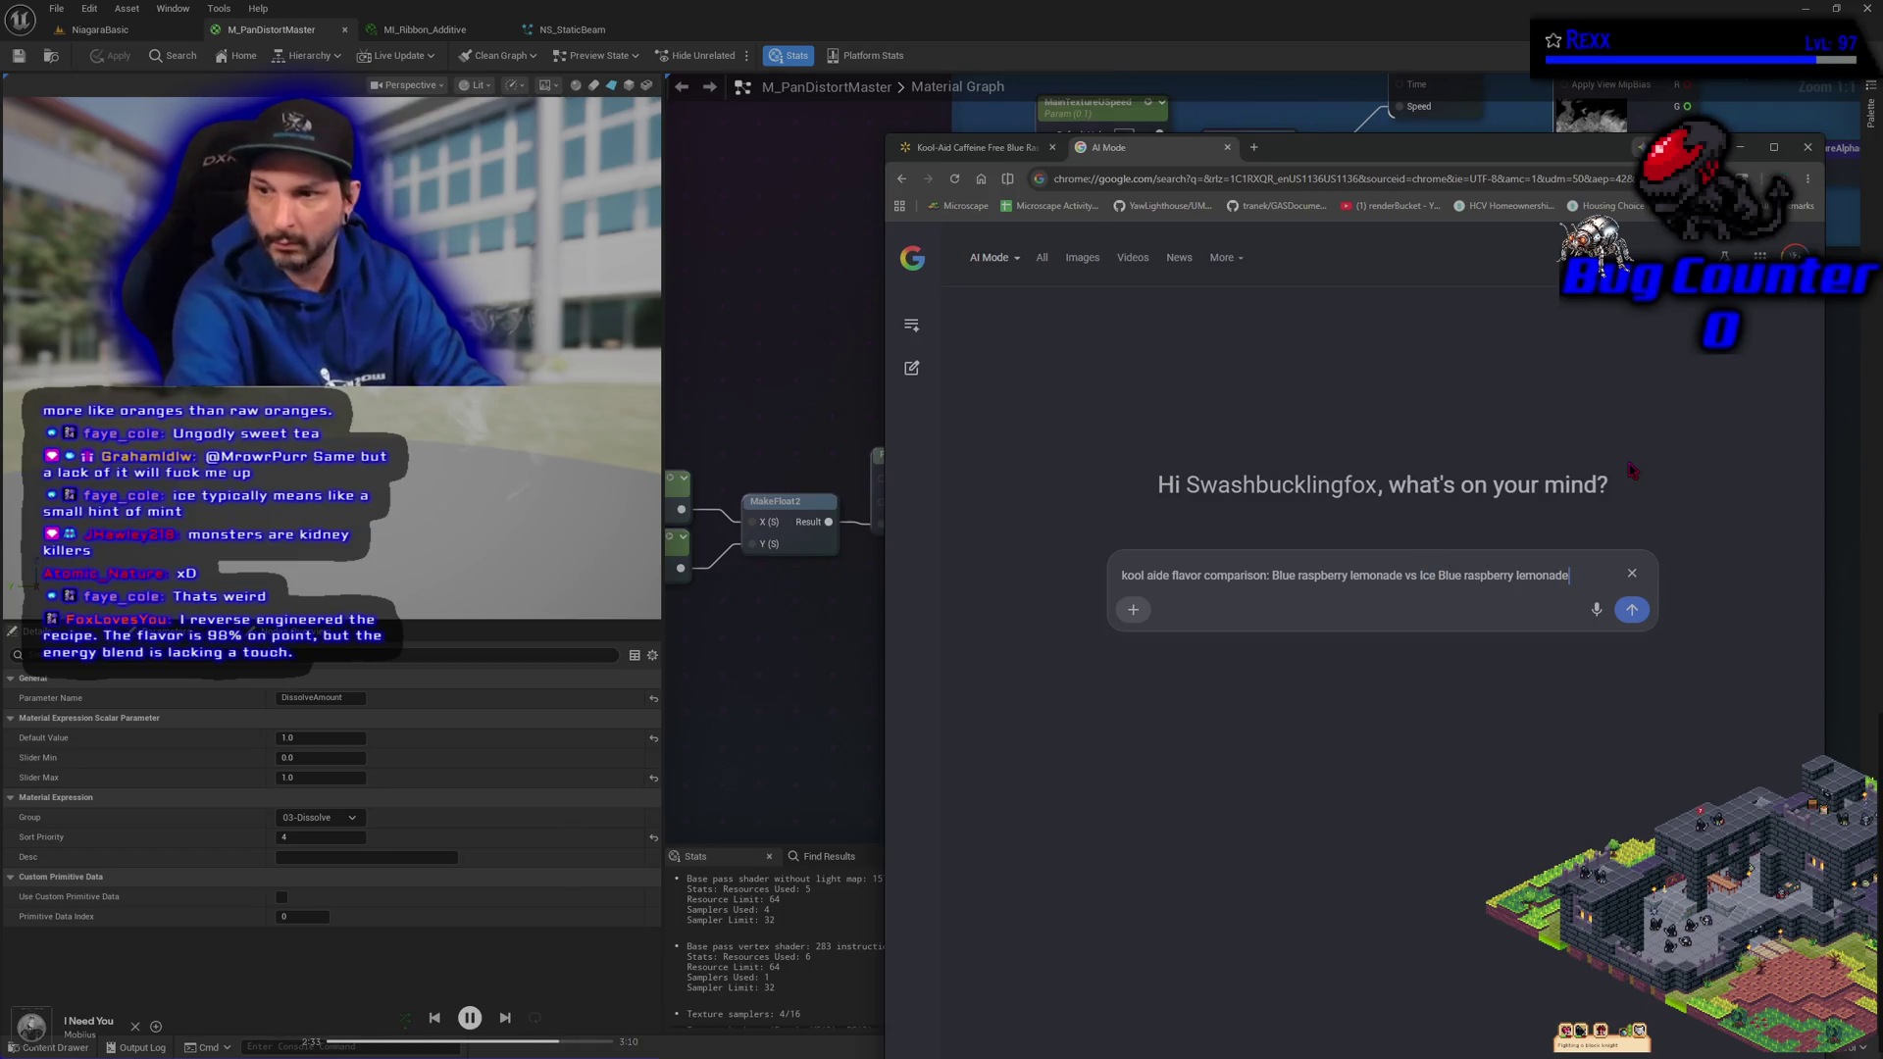
key(Return)
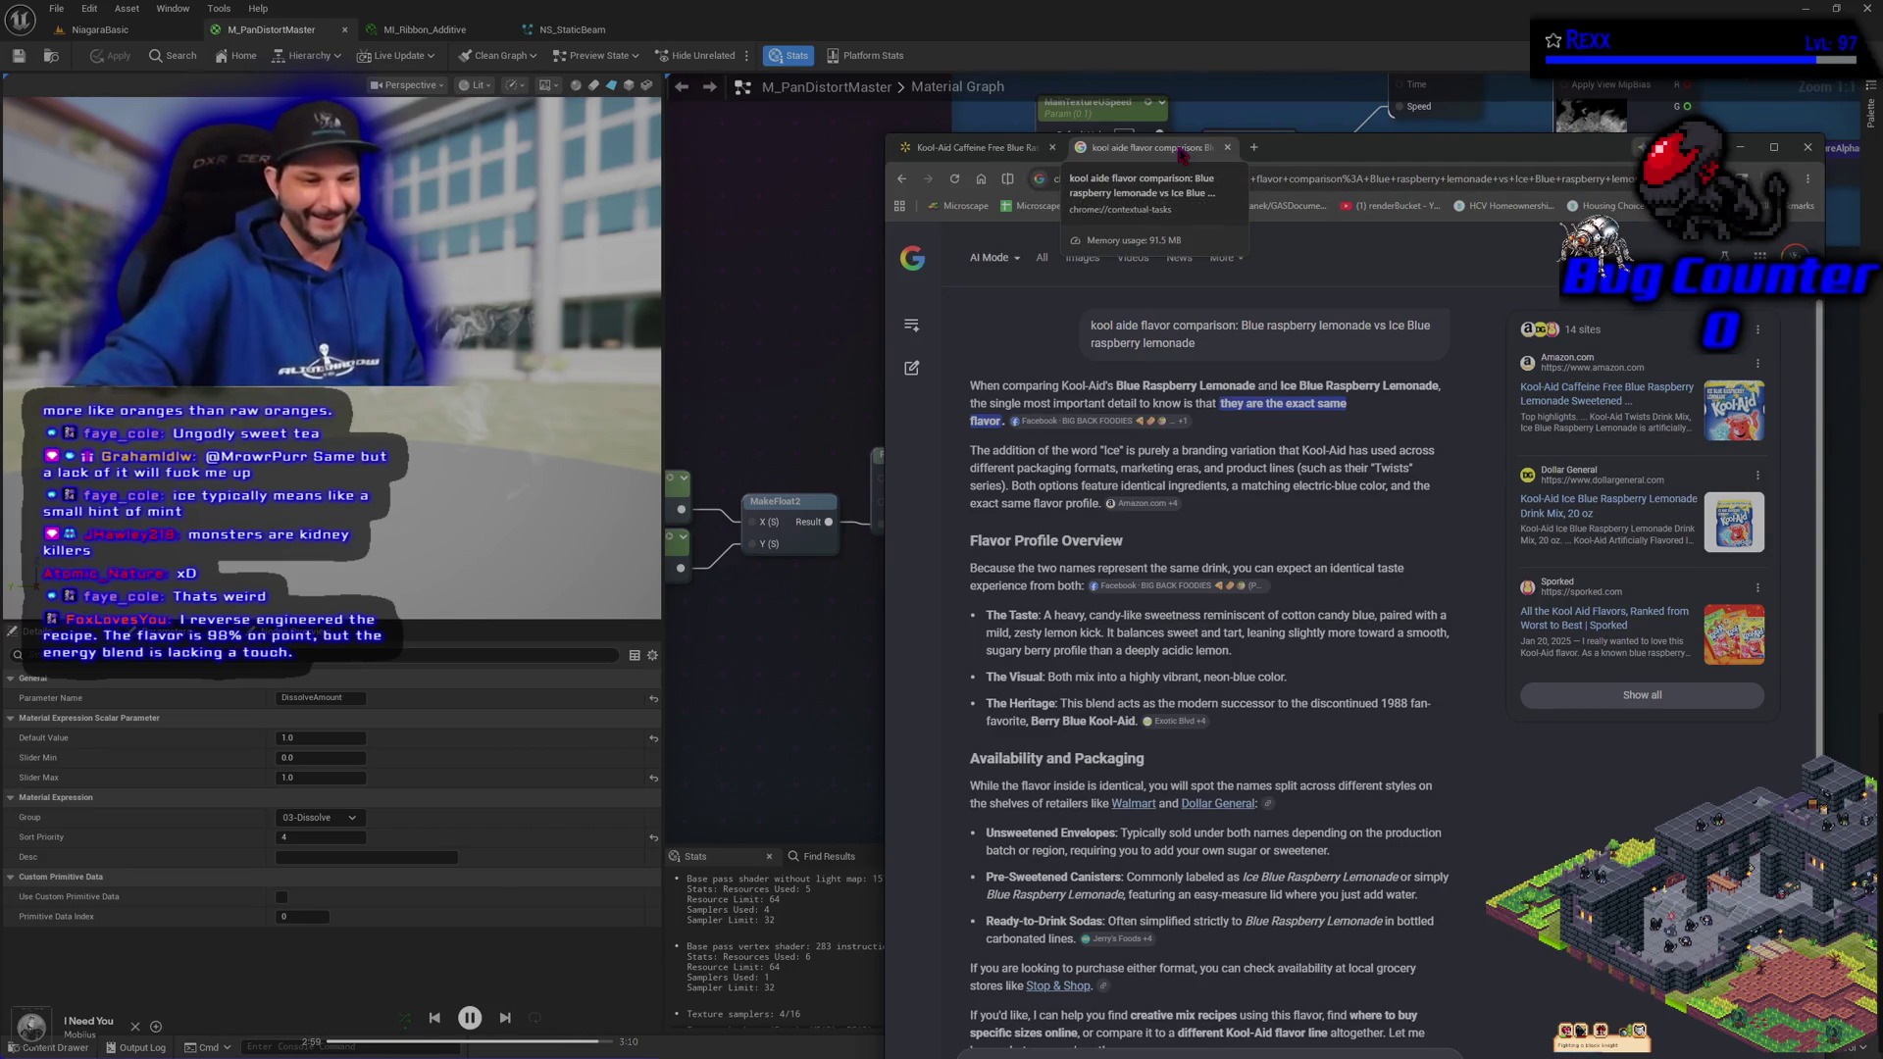
Close the AI Mode answer tab, returning to the Walmart Kool-Aid listing
middle_click(1182, 152)
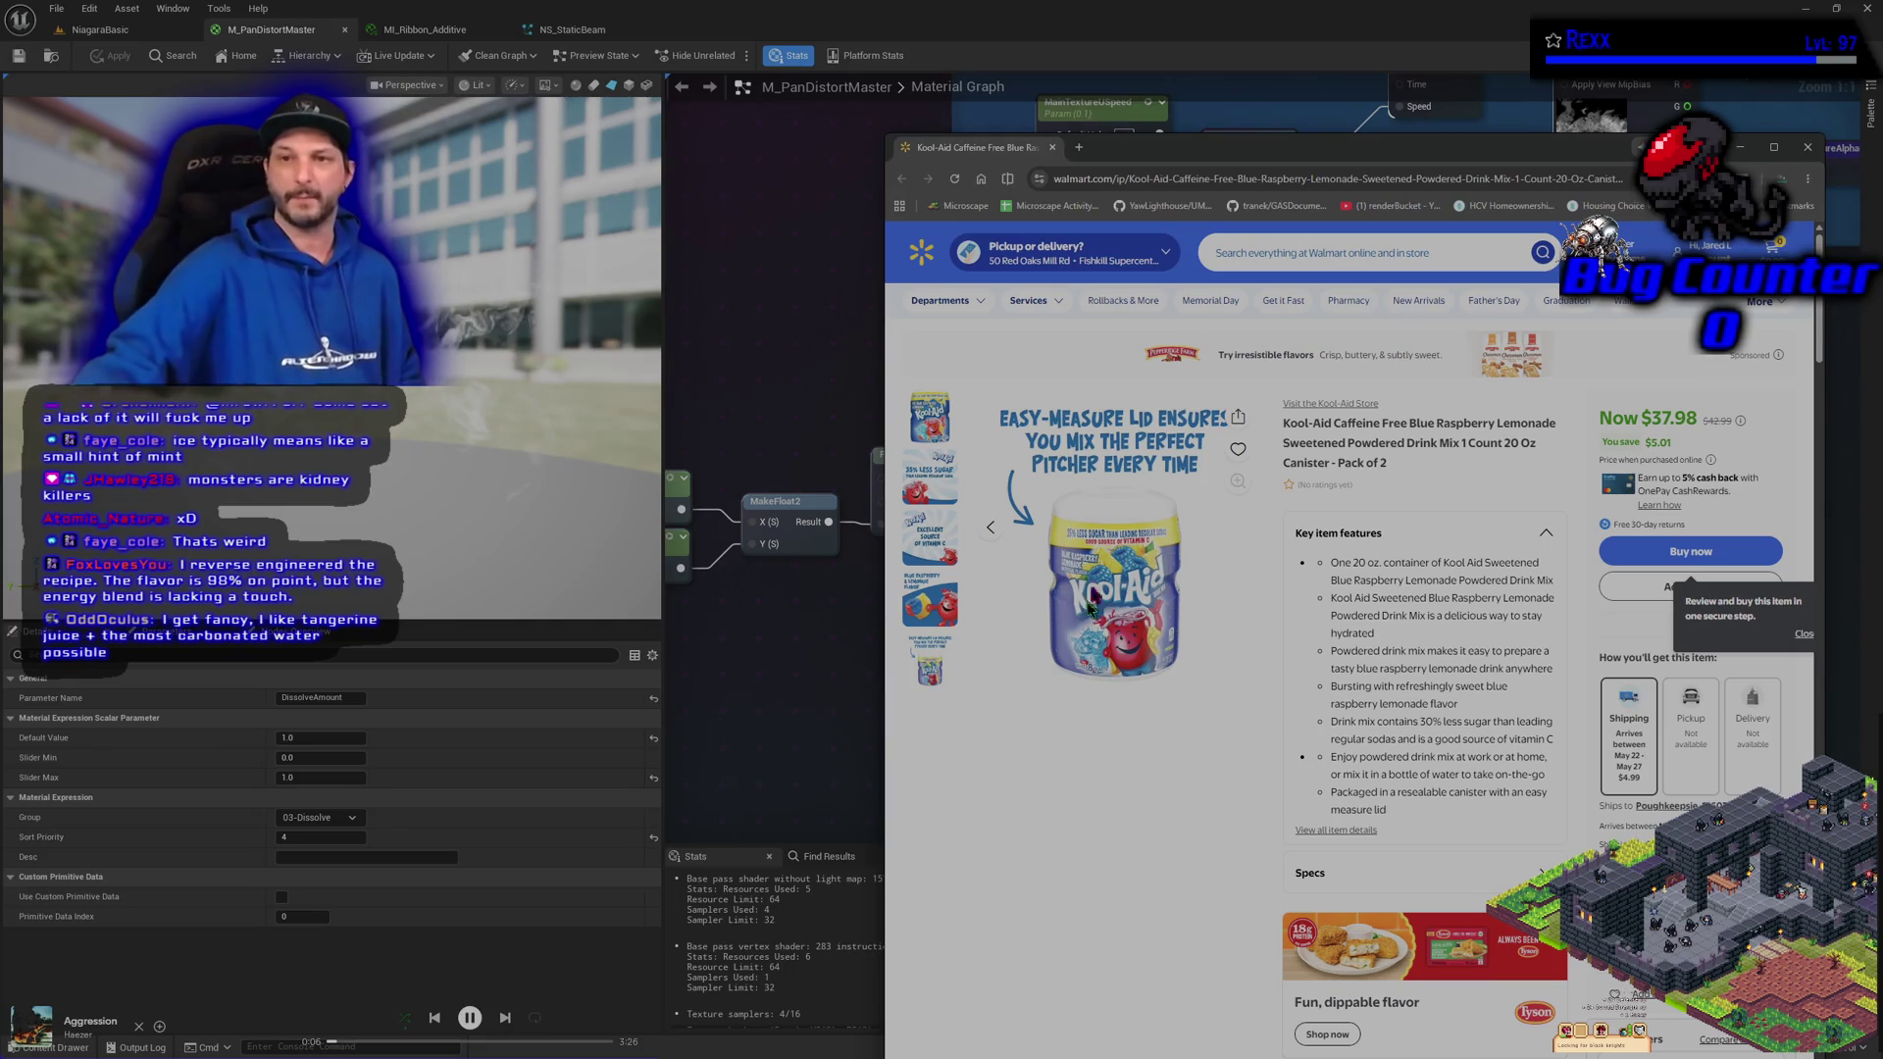
Close the Walmart browser window to reveal the M_PanDistortMaster graph again
click(1053, 148)
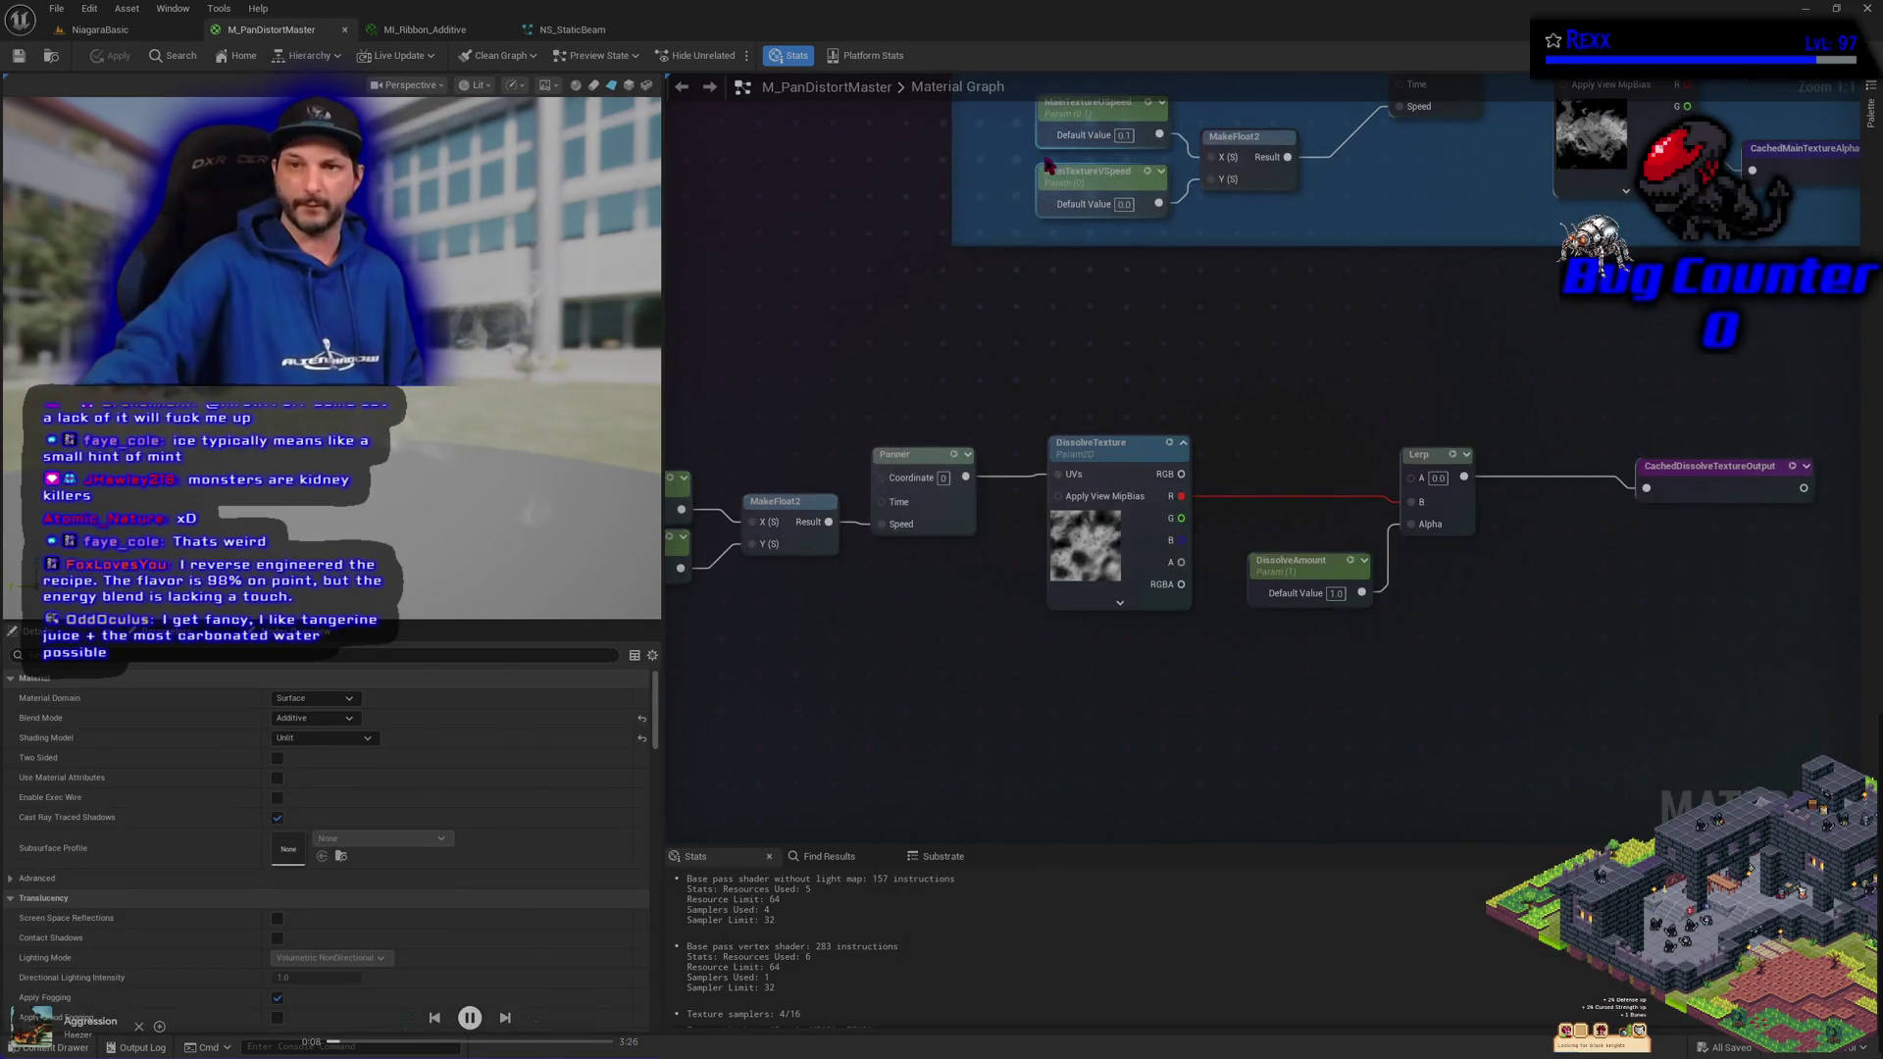
Pan and zoom out over the graph to review the Panner, DissolveTexture, Lerp and opacity chain
click(1106, 700)
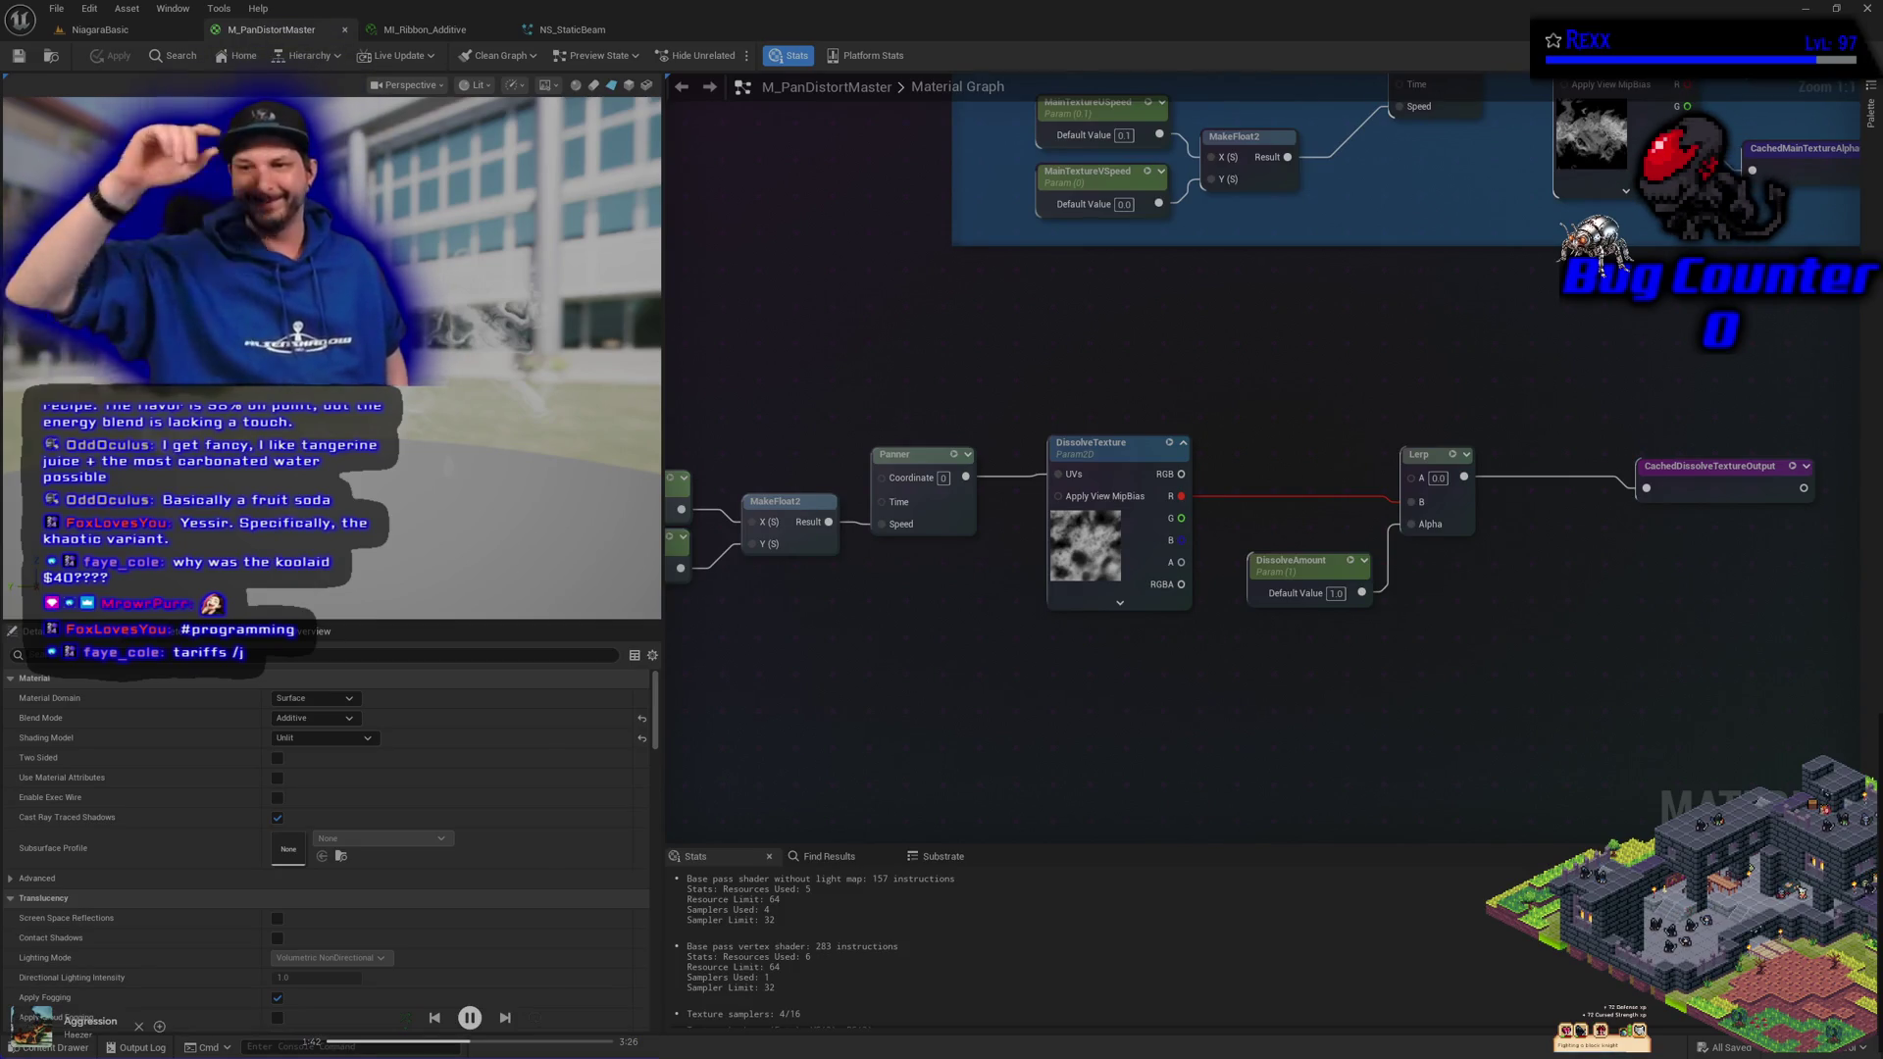
drag(1270, 751, 1177, 758)
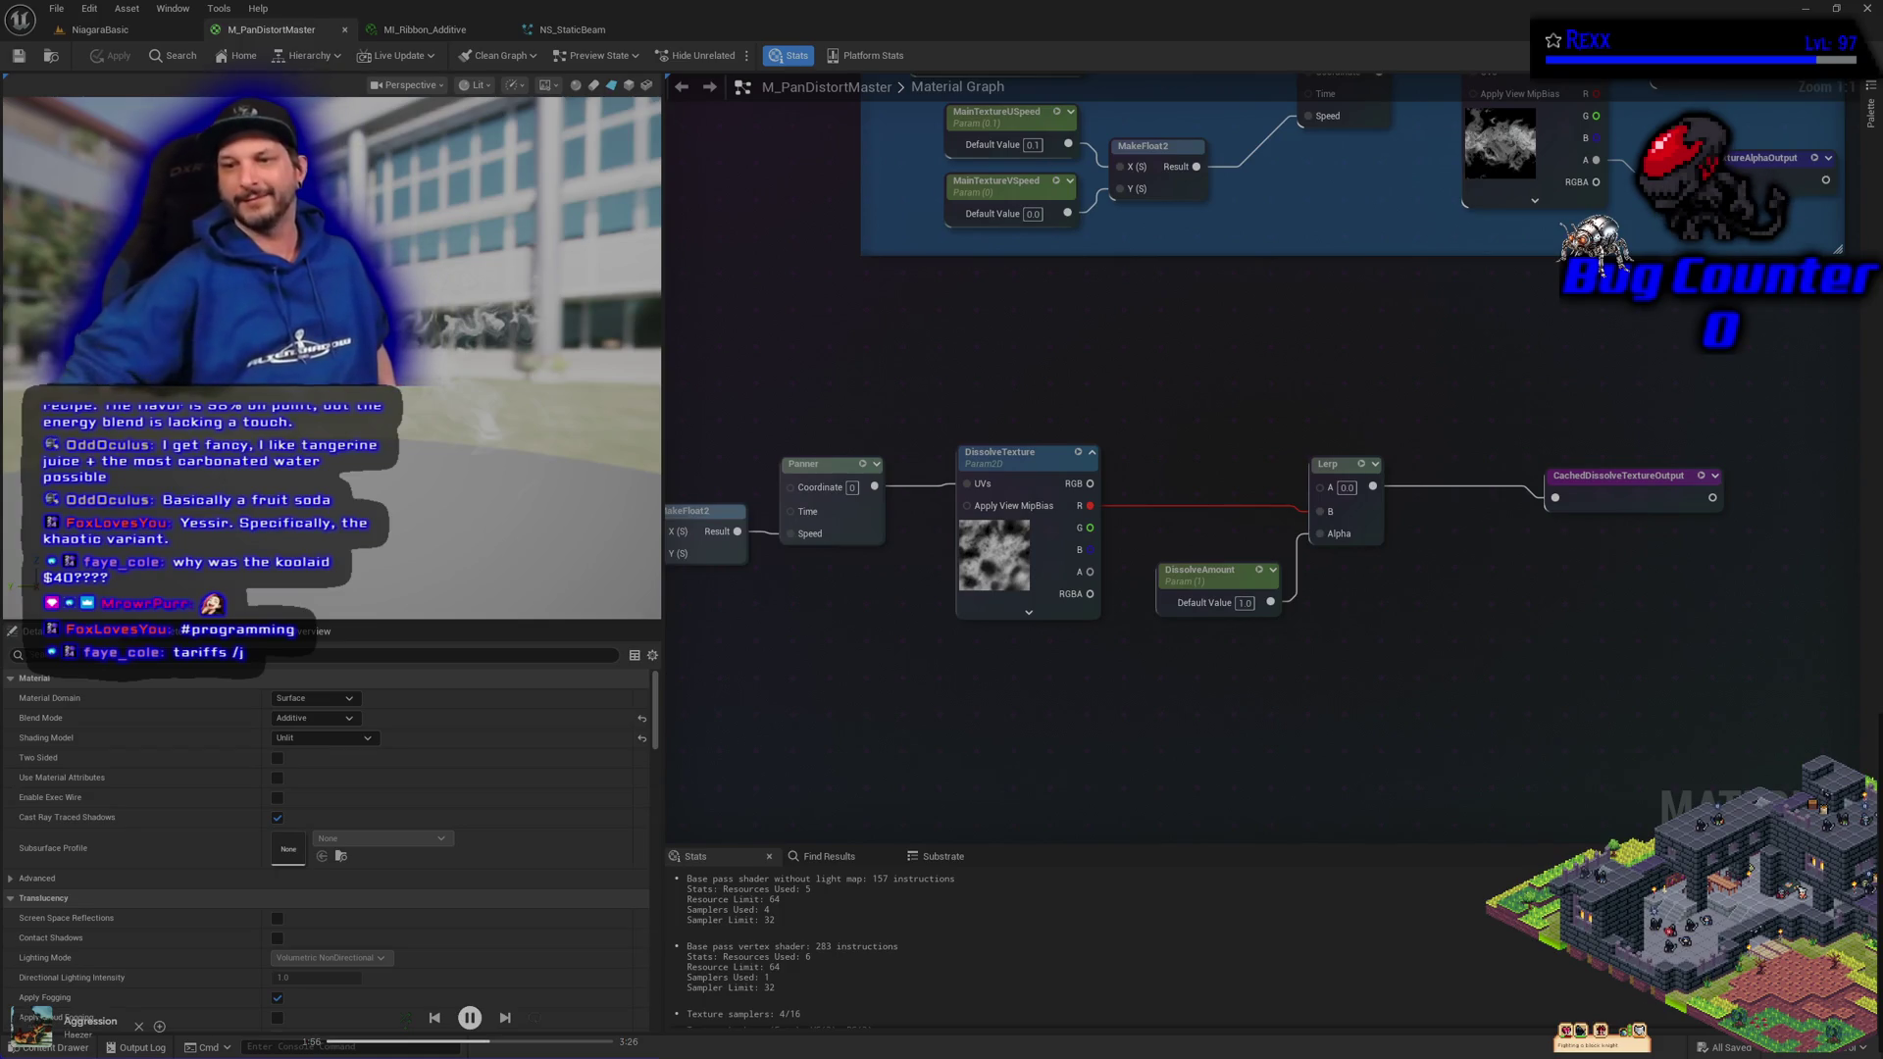
mouse_move(1364, 716)
mouse_down()
mouse_move(1034, 752)
mouse_move(1168, 723)
mouse_move(845, 715)
mouse_move(1304, 744)
mouse_up()
scroll(849, 717, down, 1)
scroll(854, 719, down, 1)
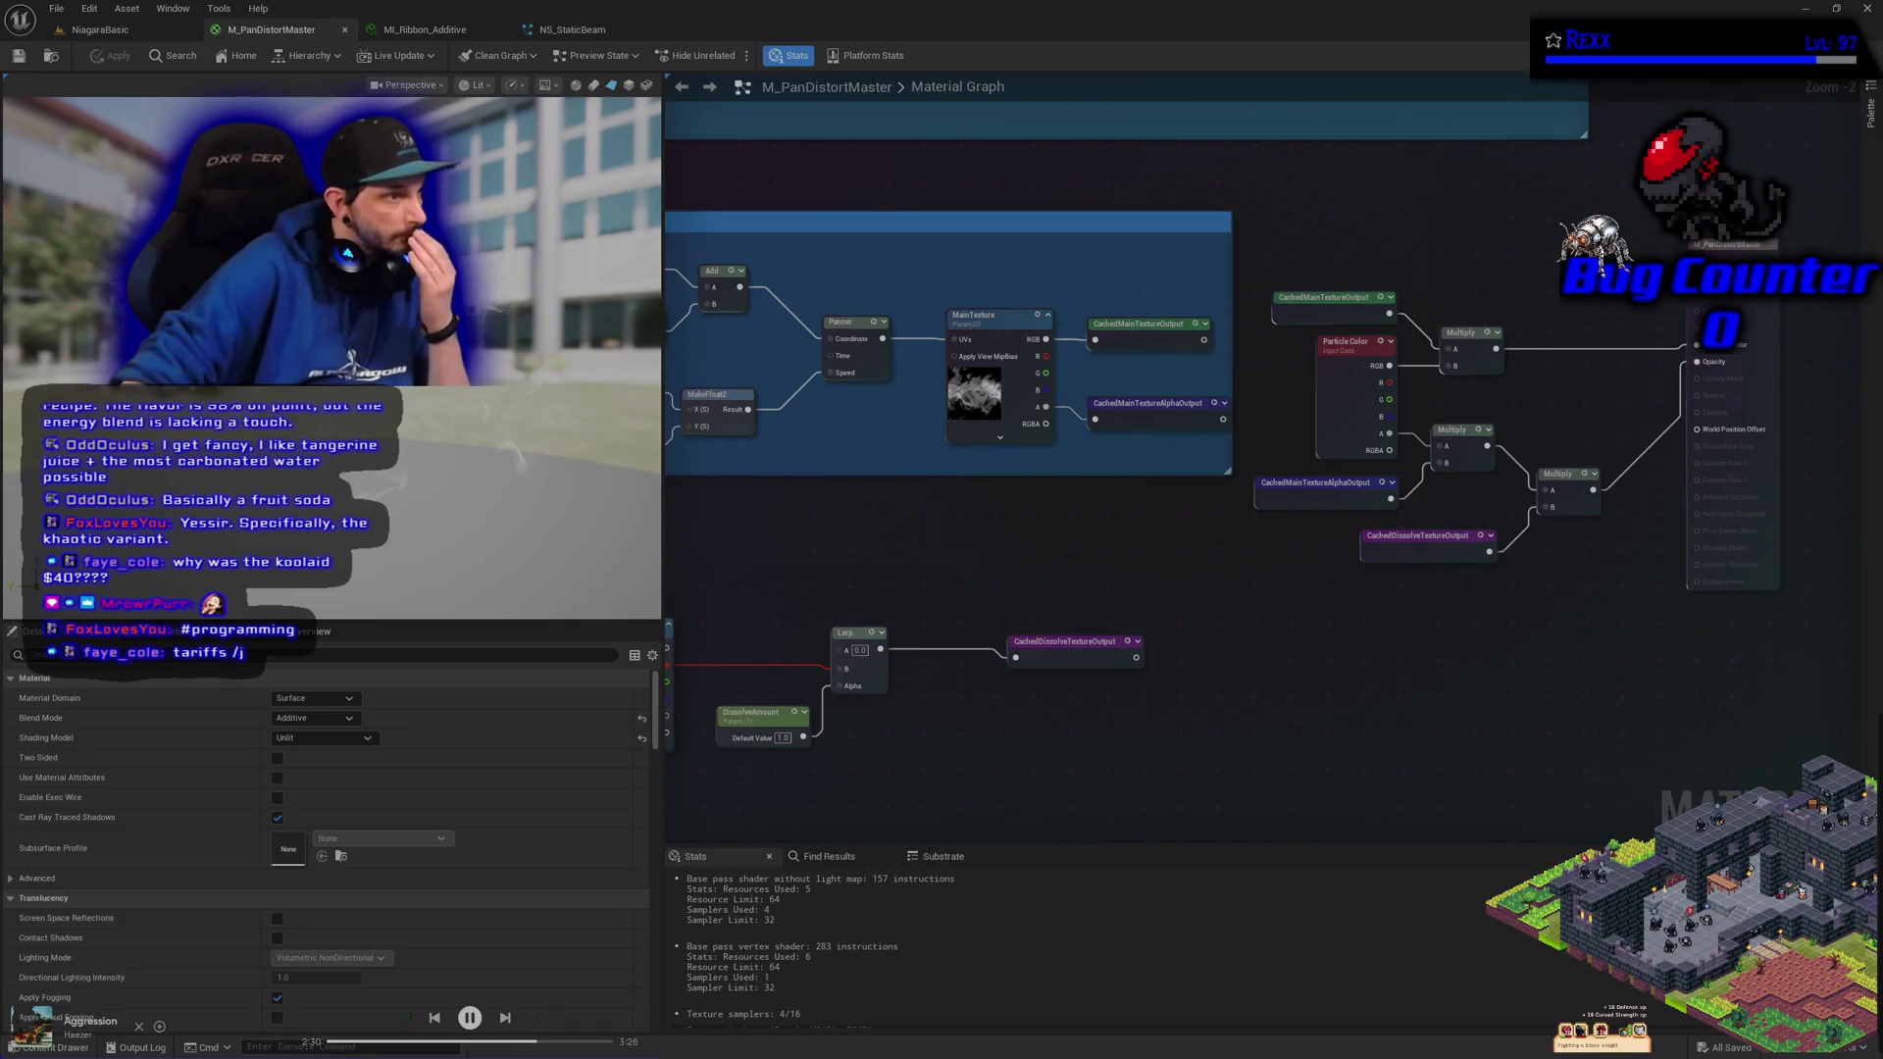
In MI_Ribbon_Additive, expand the three parameter groups and override MainTextureUSpeed with a new value
click(425, 29)
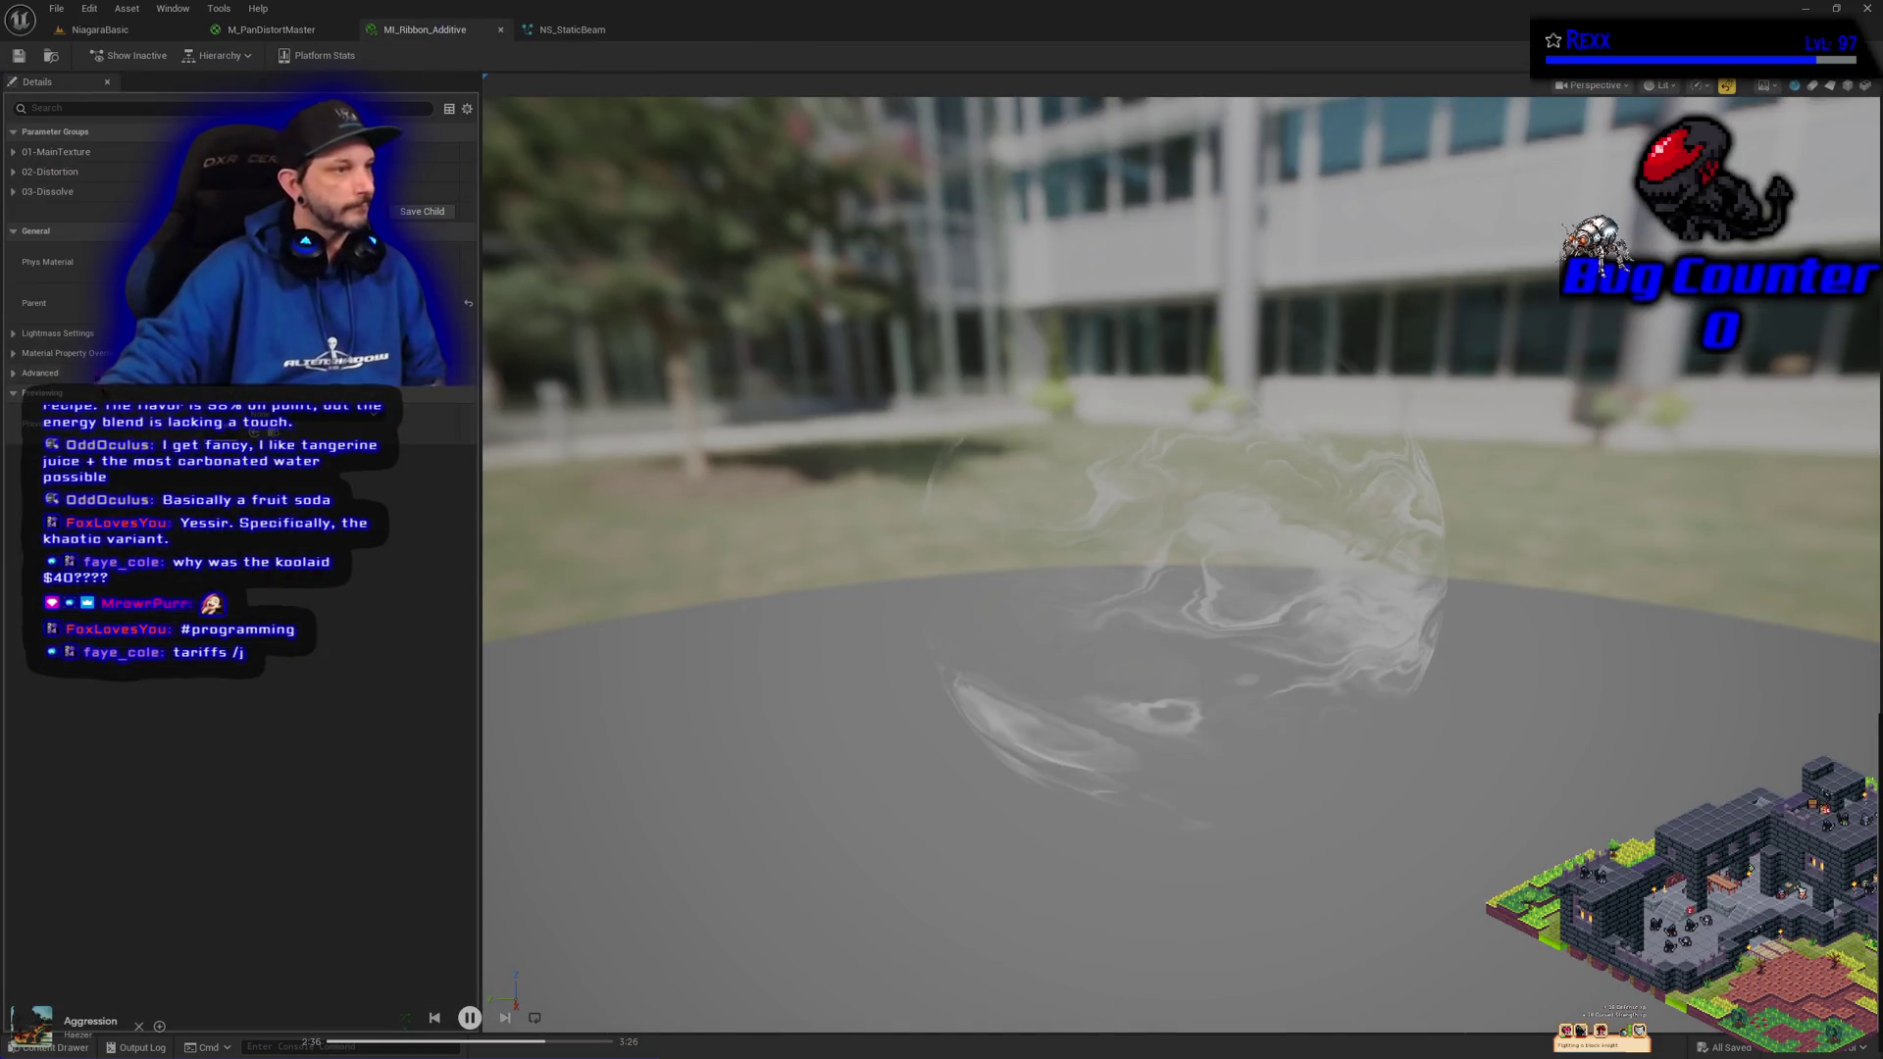
click(15, 192)
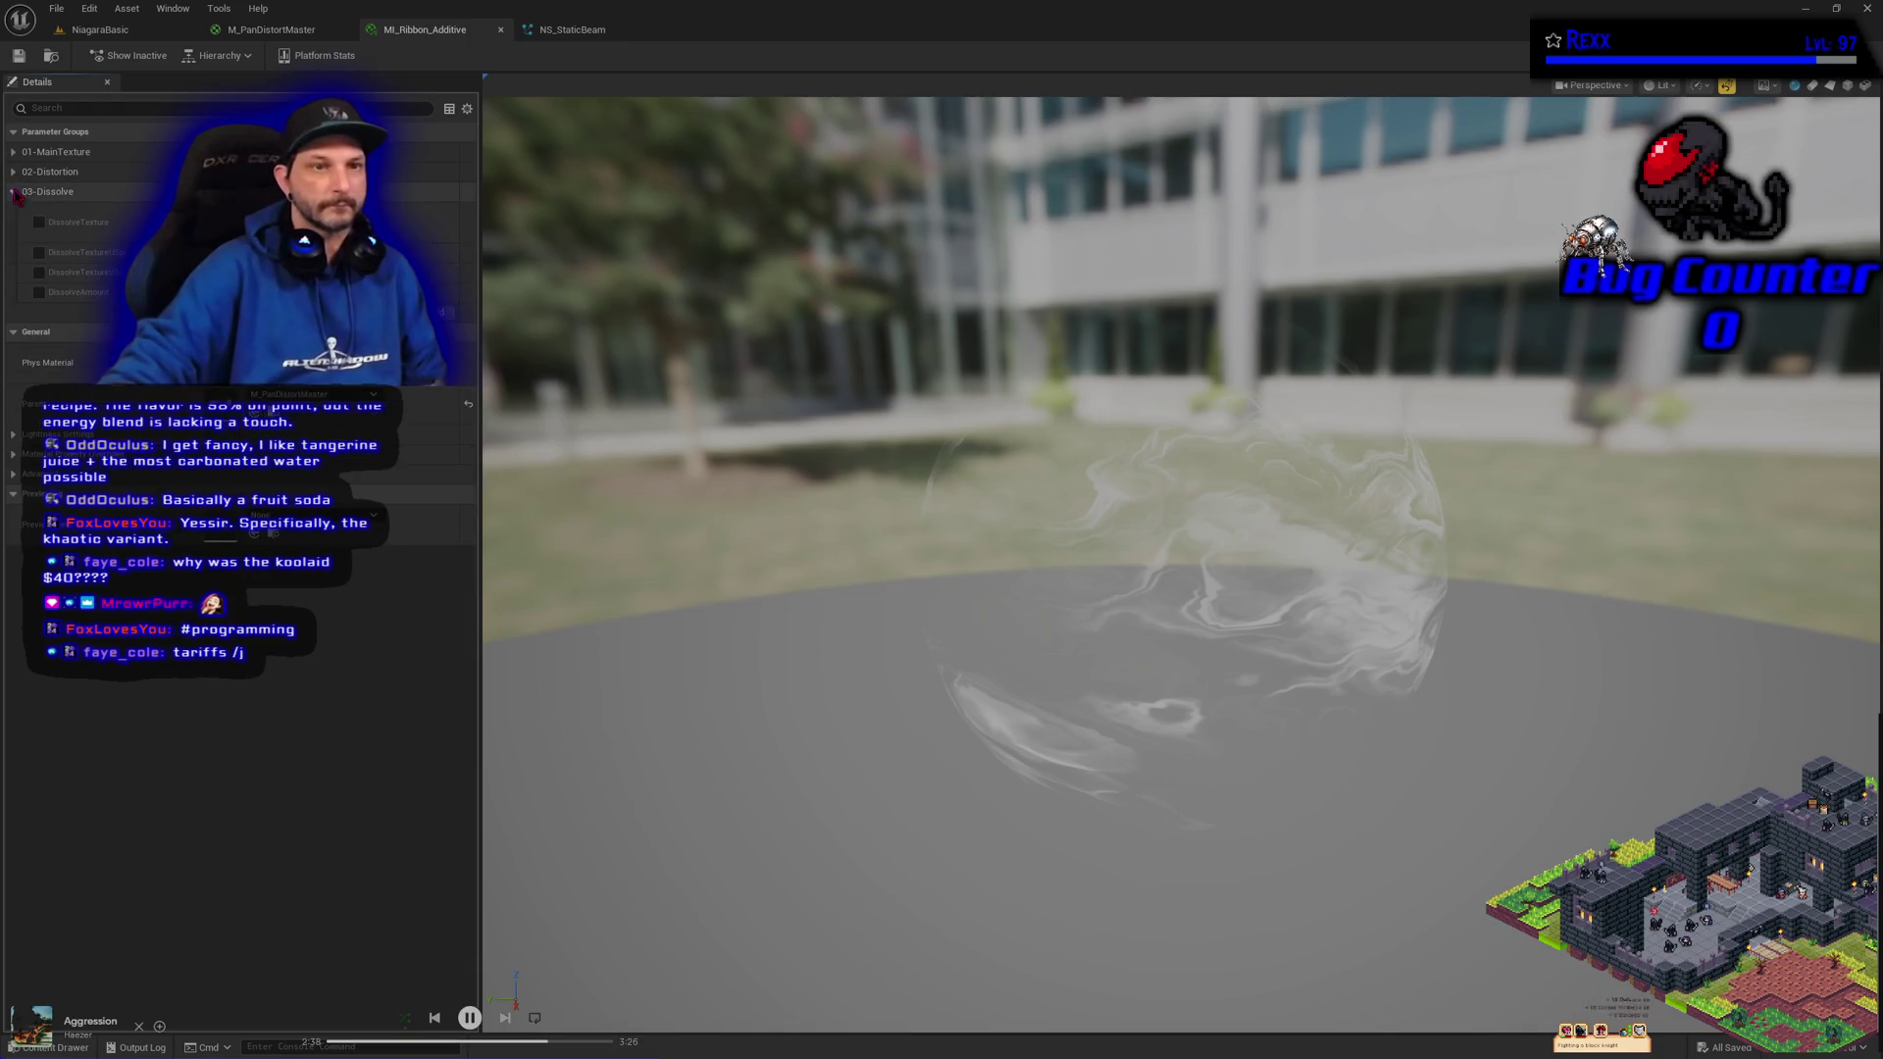
click(14, 171)
click(13, 152)
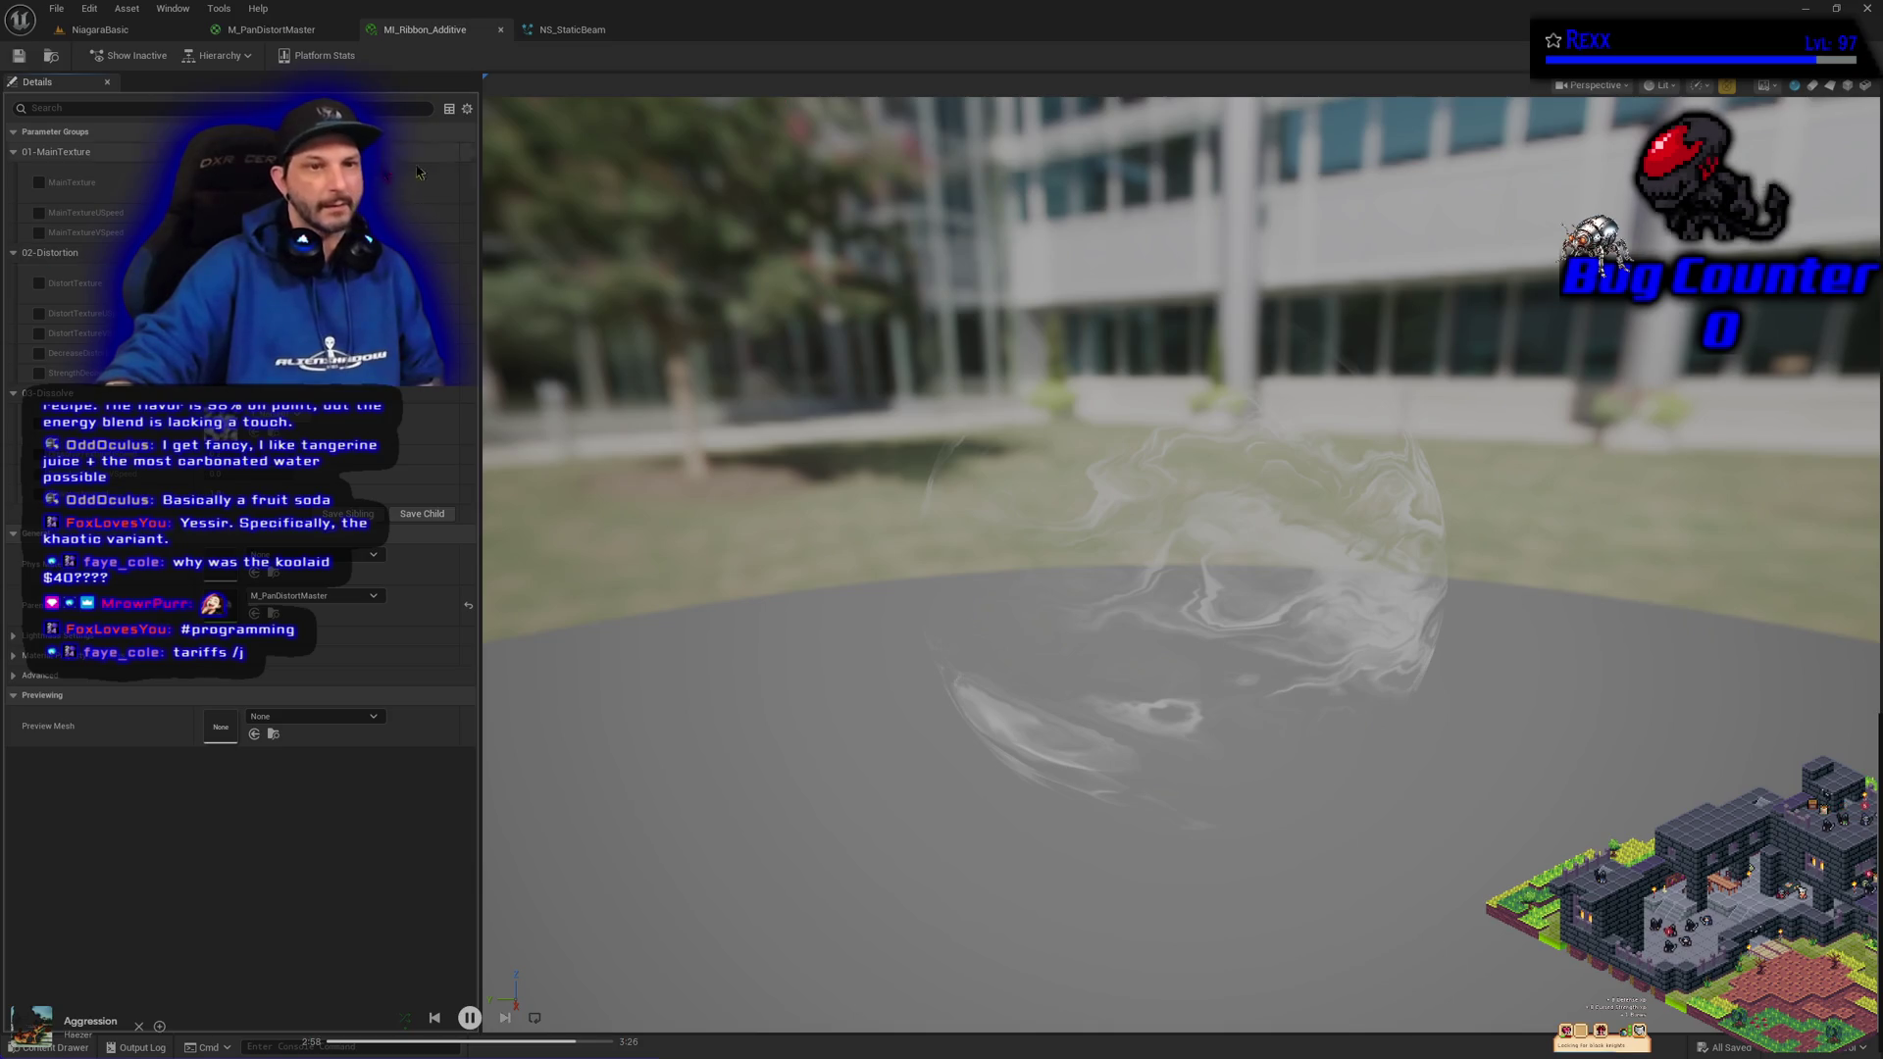
click(40, 214)
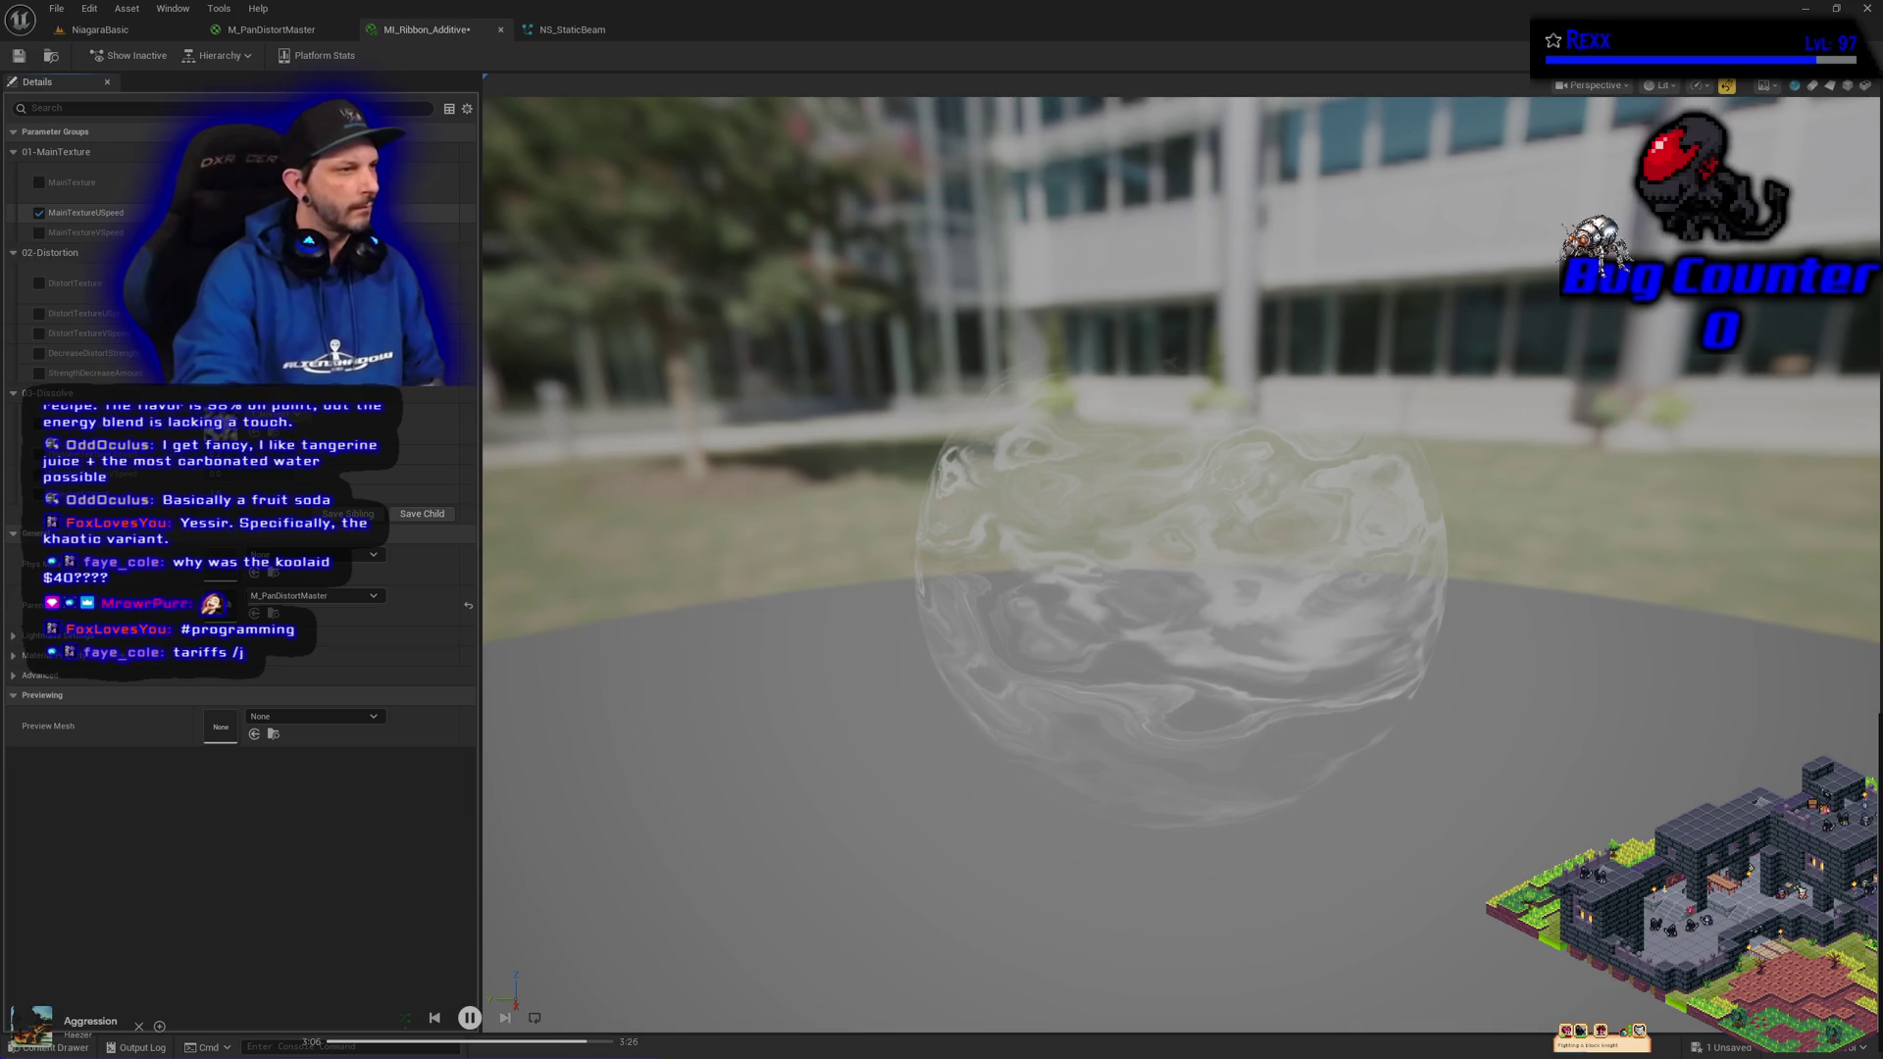
key(Return)
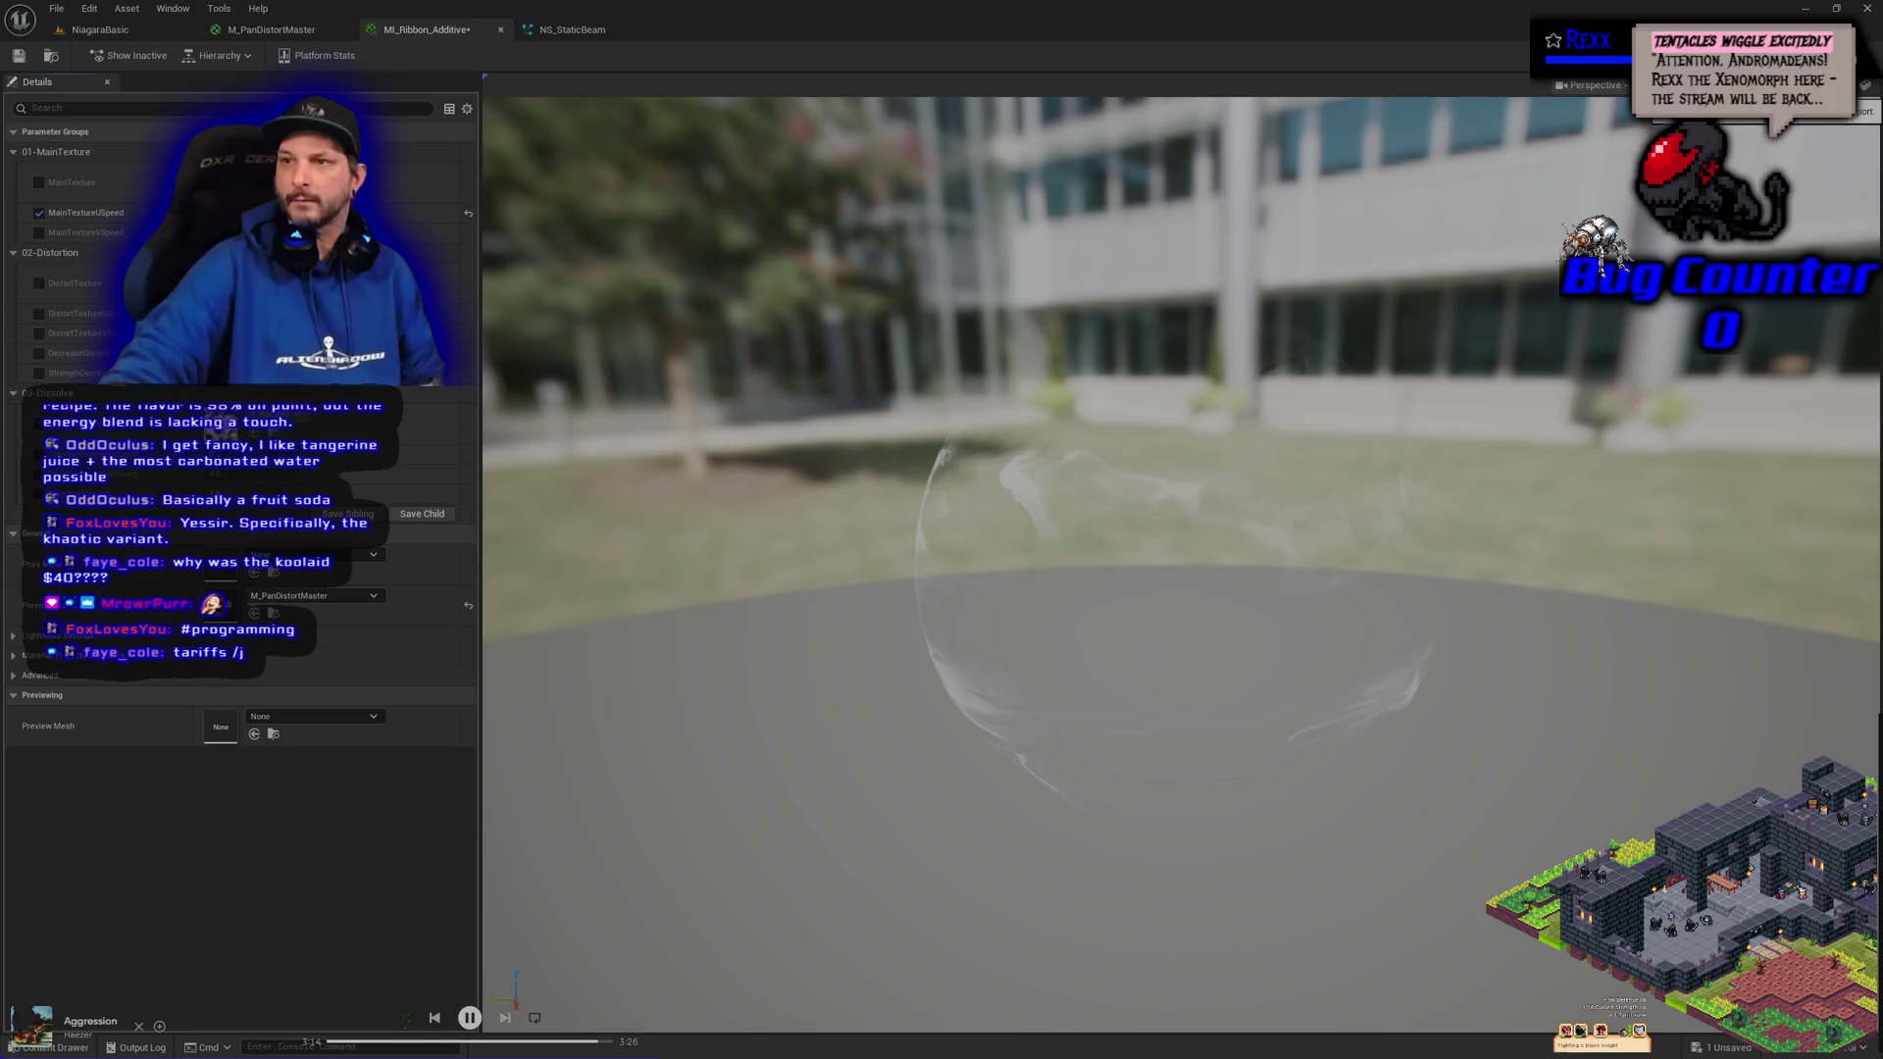
Turn on realtime preview on a plane mesh and enable the StrengthDecrease distortion override
click(1707, 87)
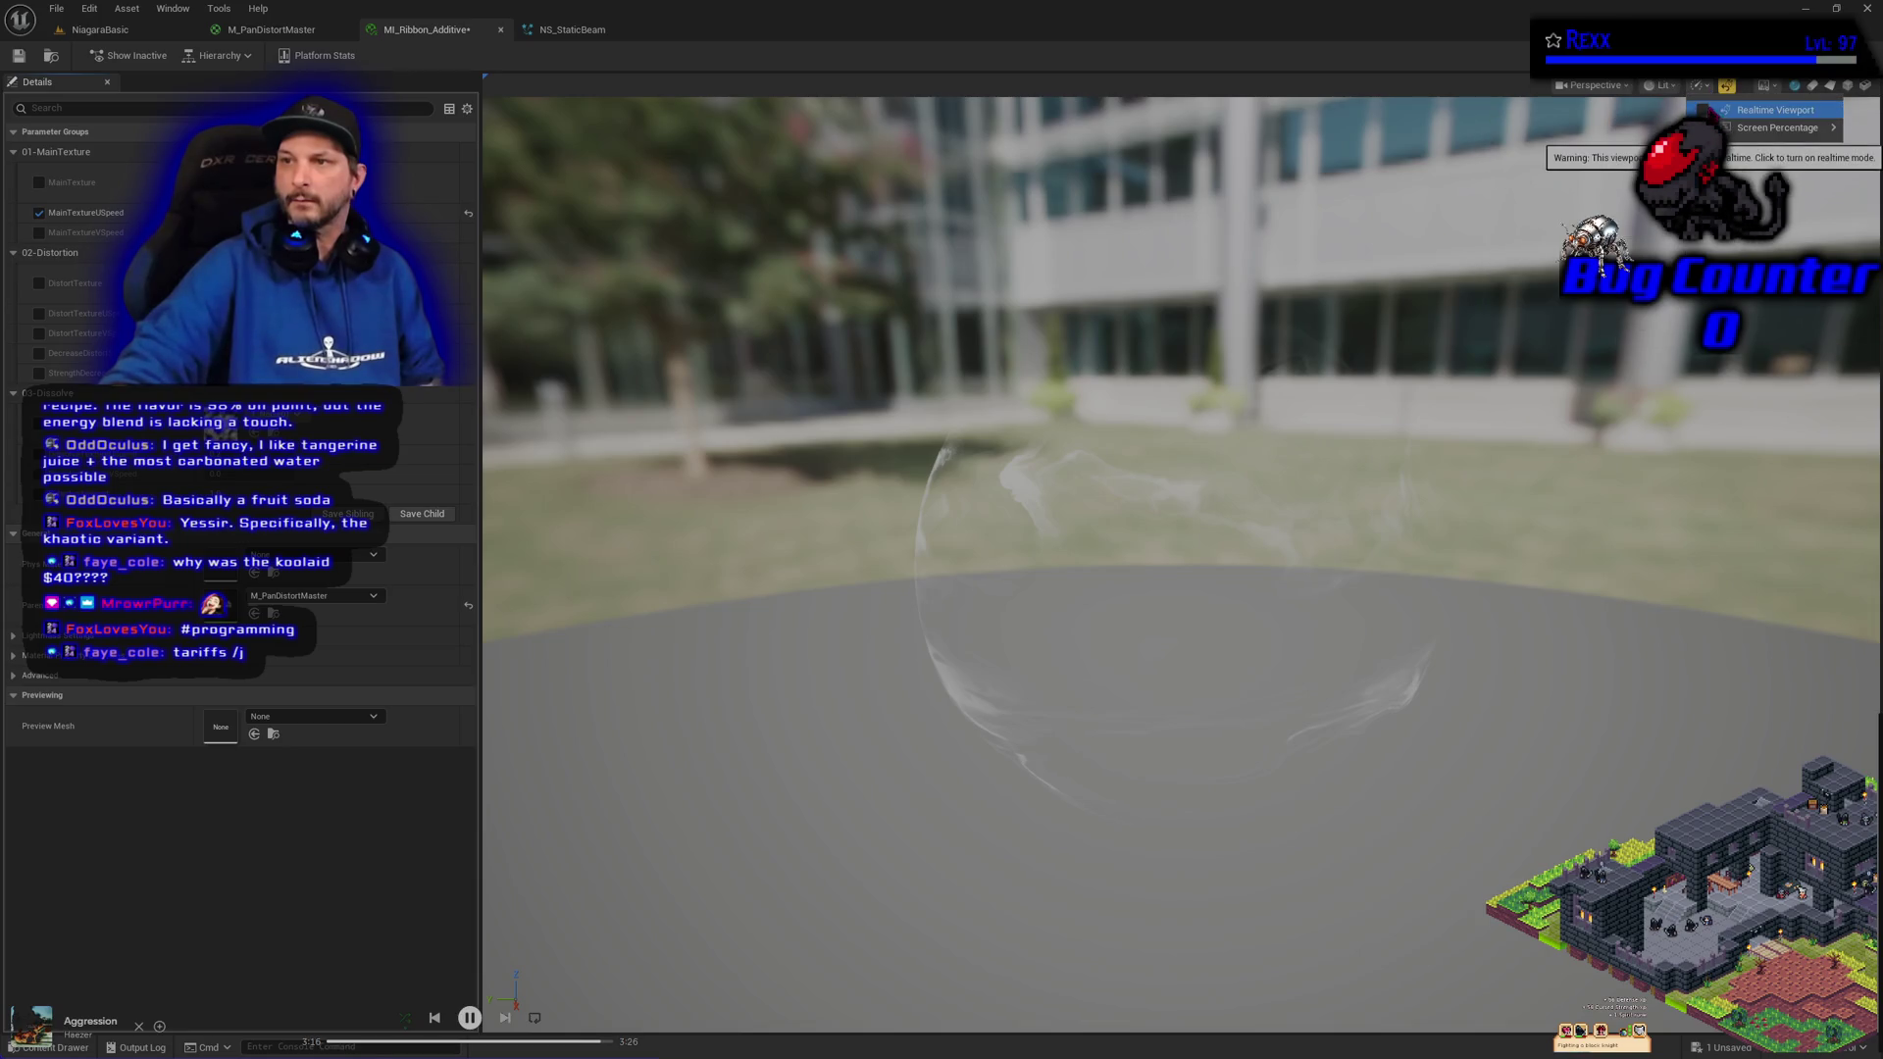
click(1729, 109)
click(1038, 638)
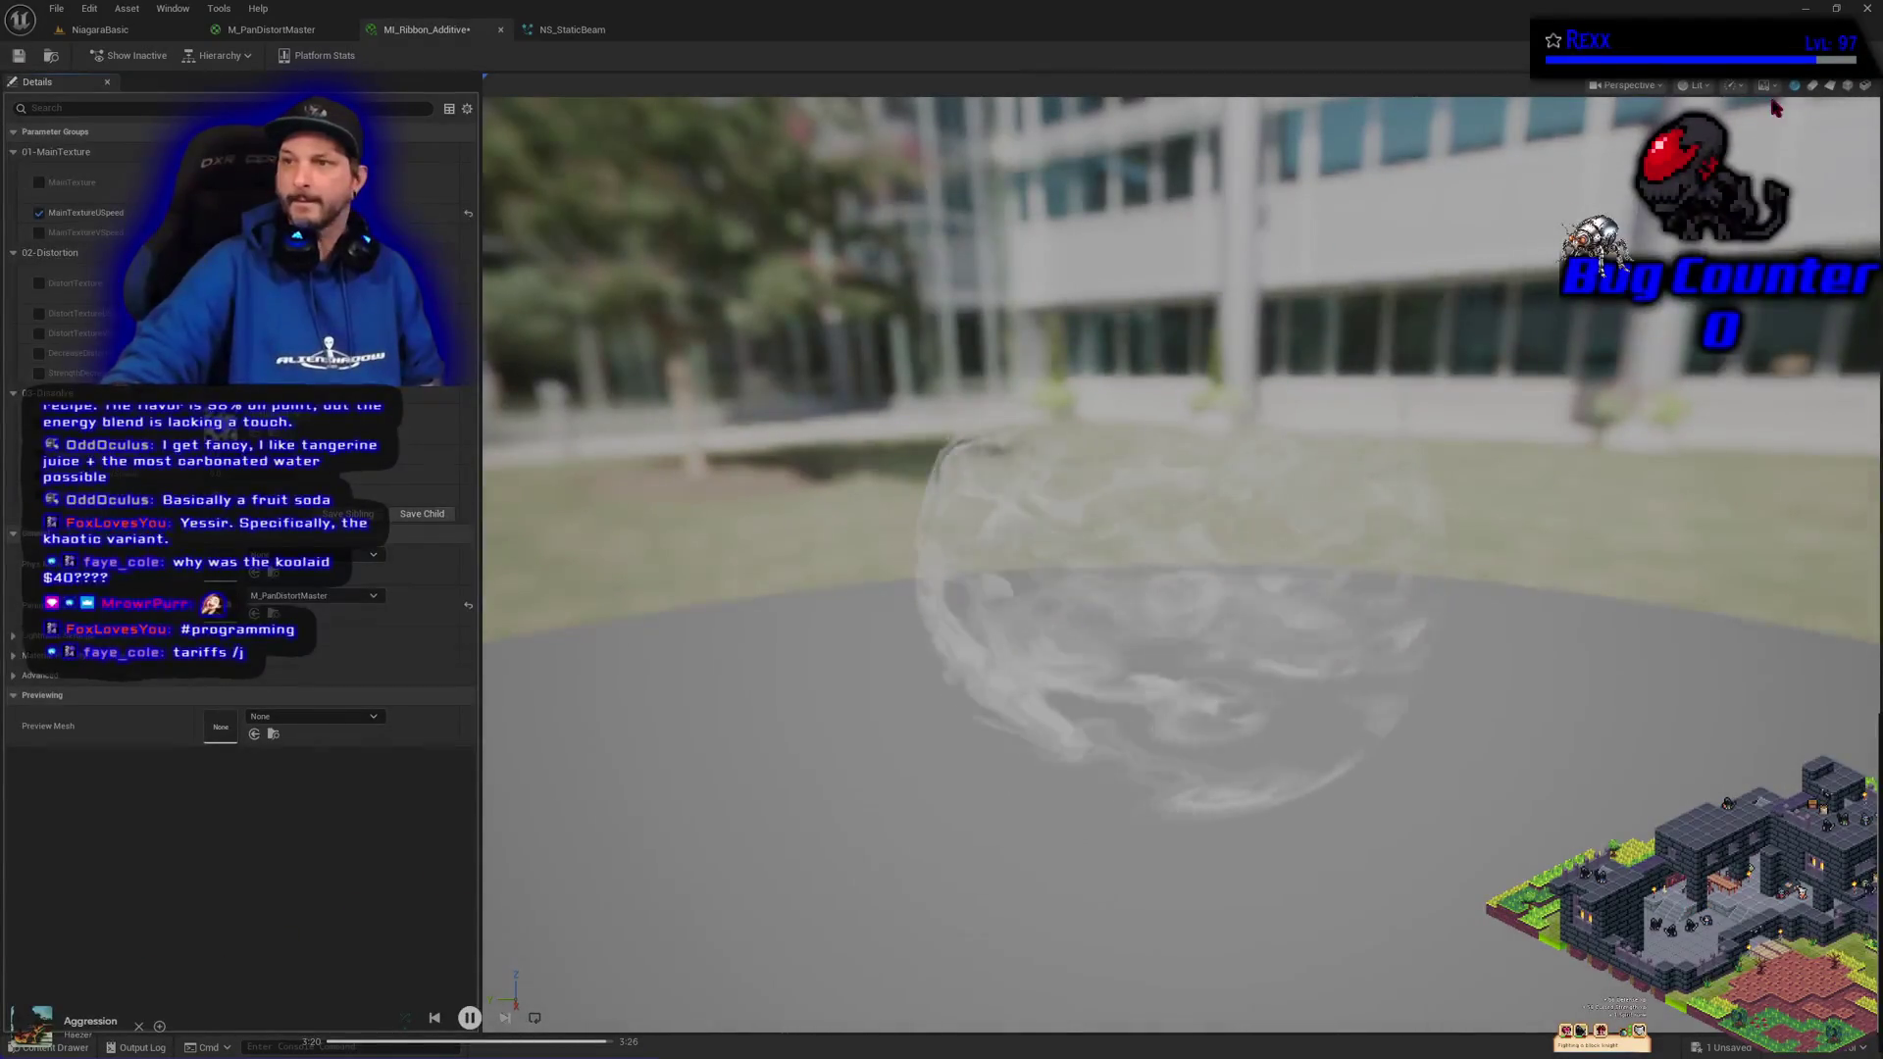
click(1830, 88)
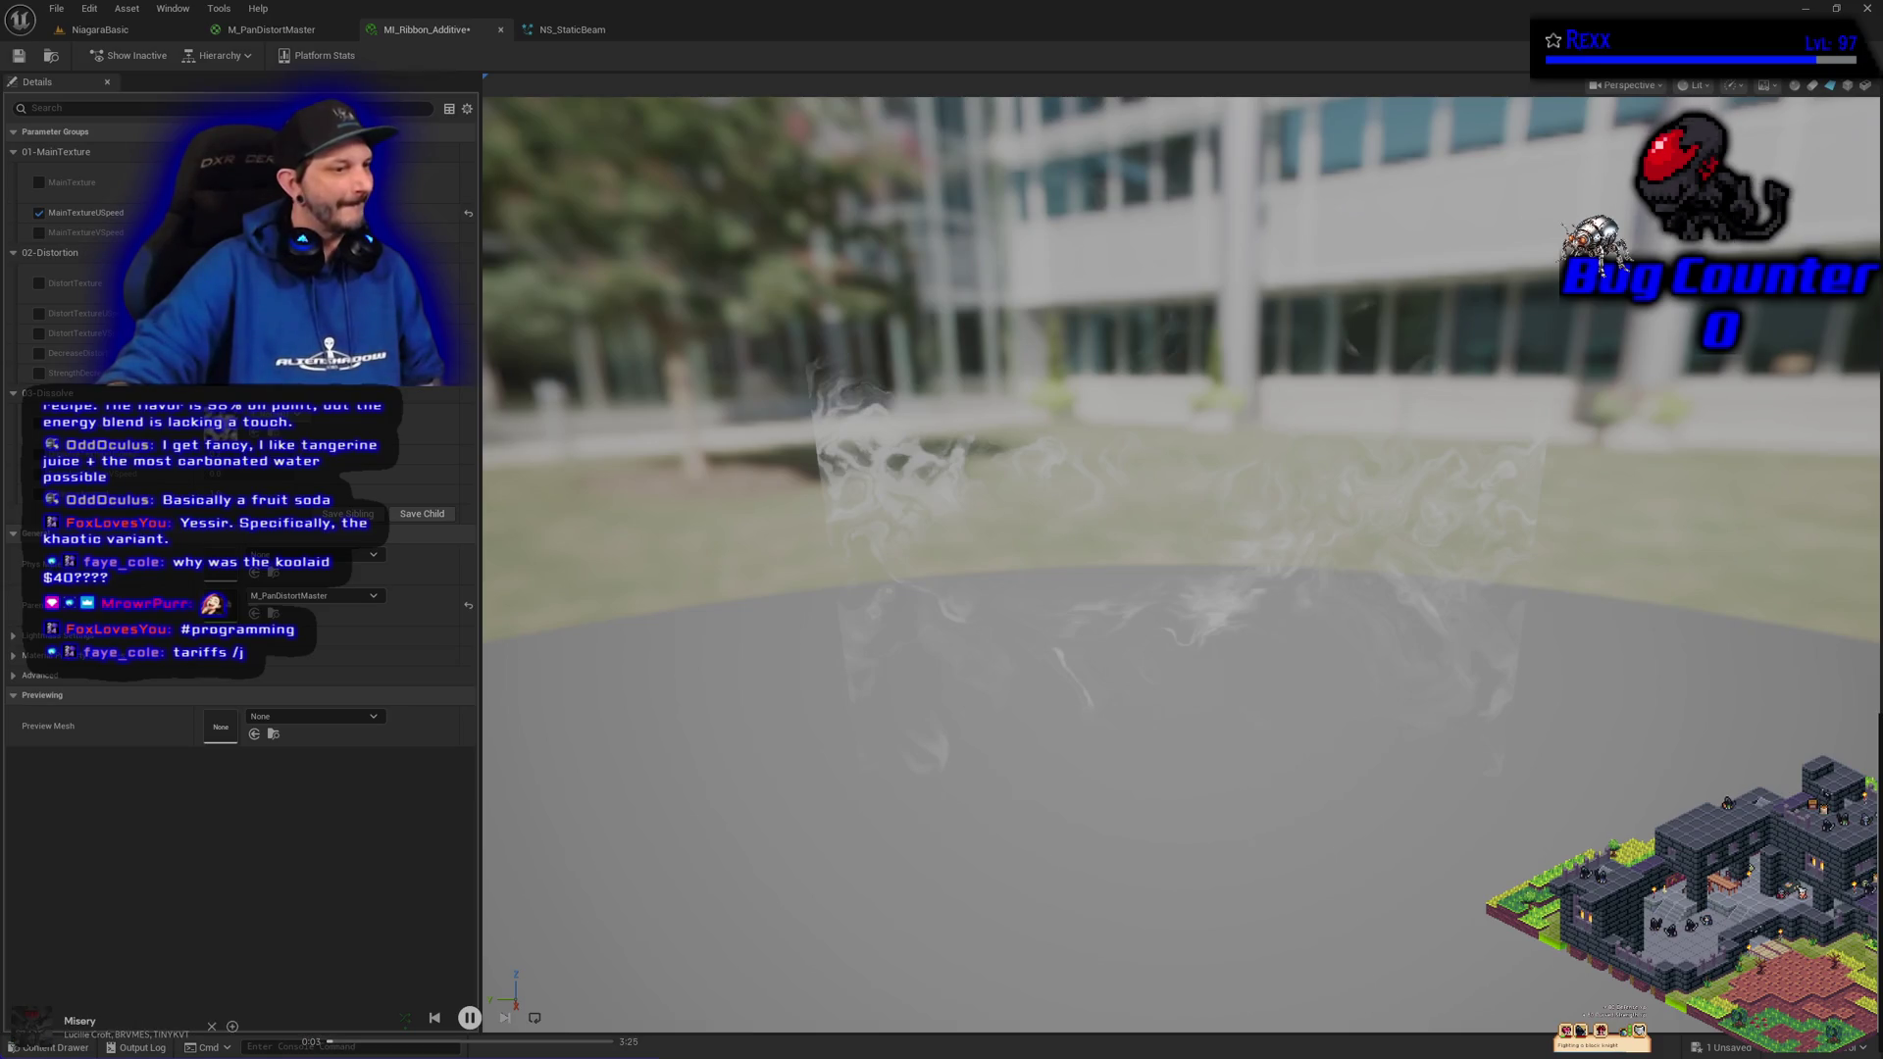
click(39, 372)
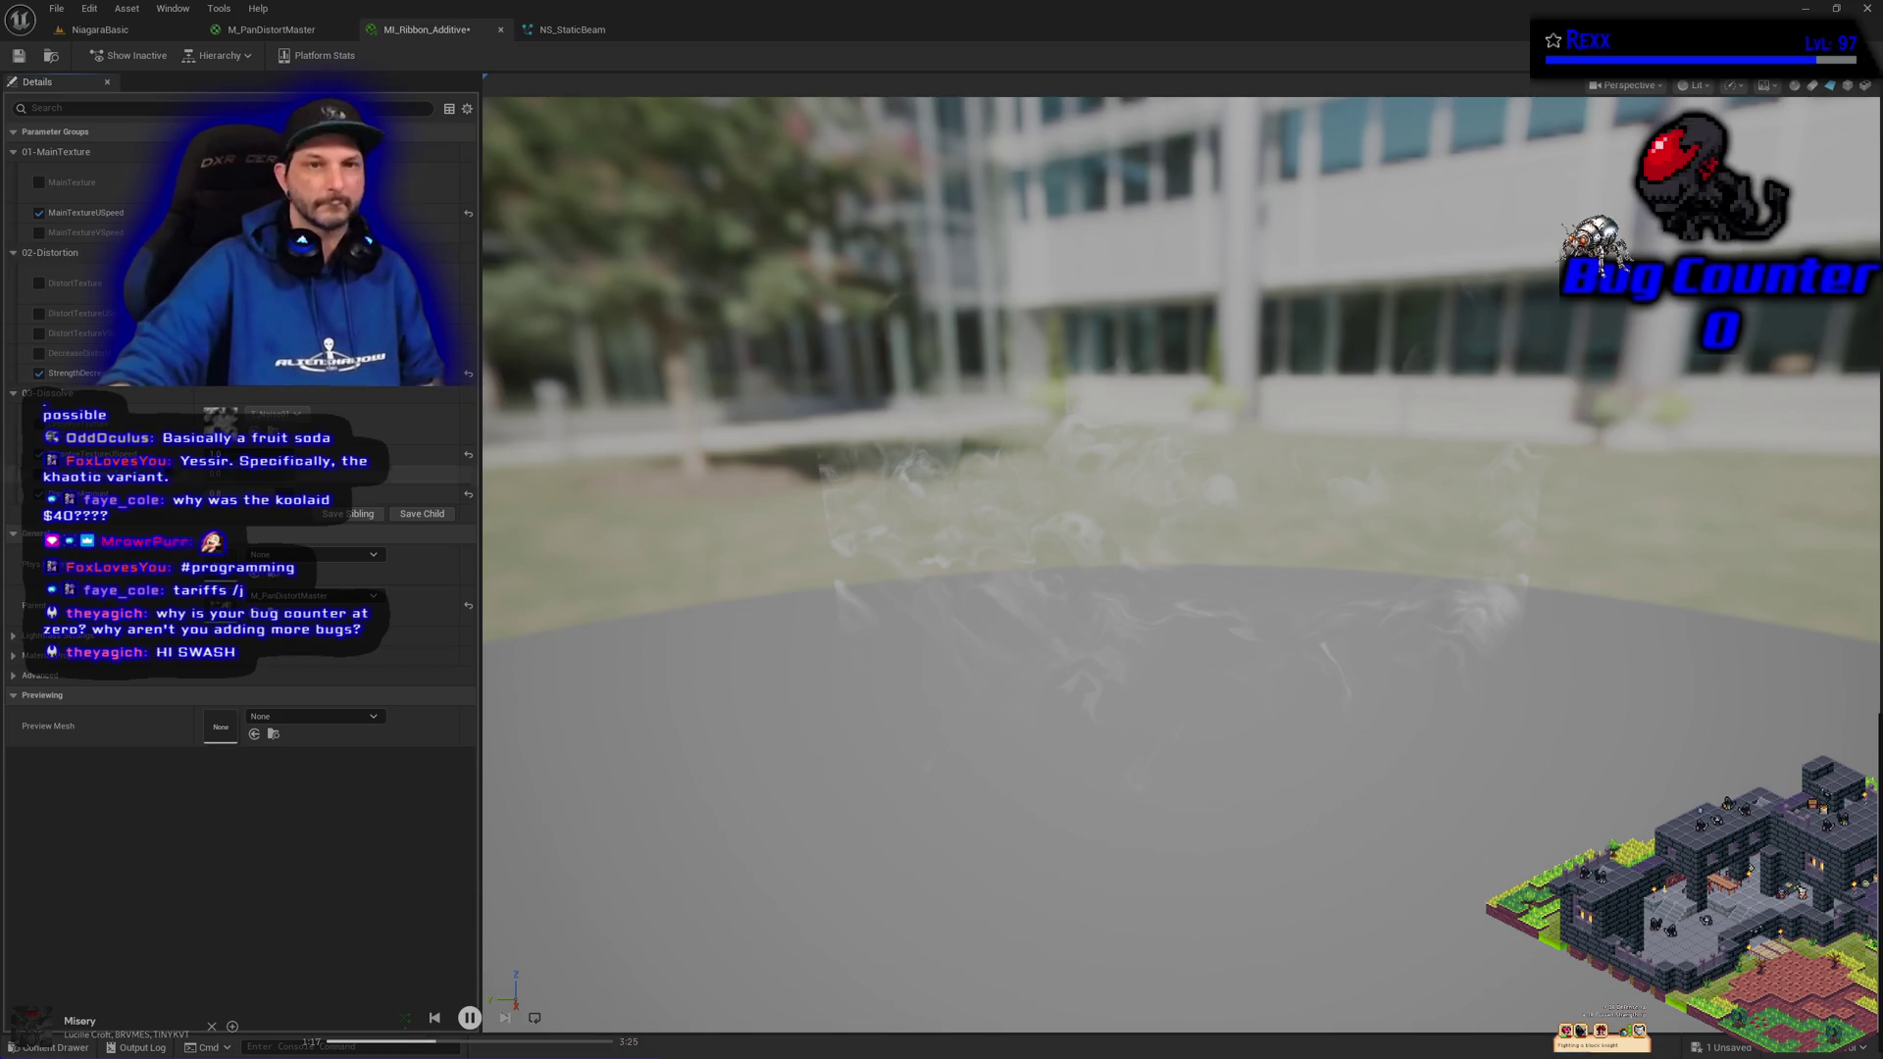
Save all modified assets and return to the NiagaraBasic level view
click(56, 8)
click(94, 97)
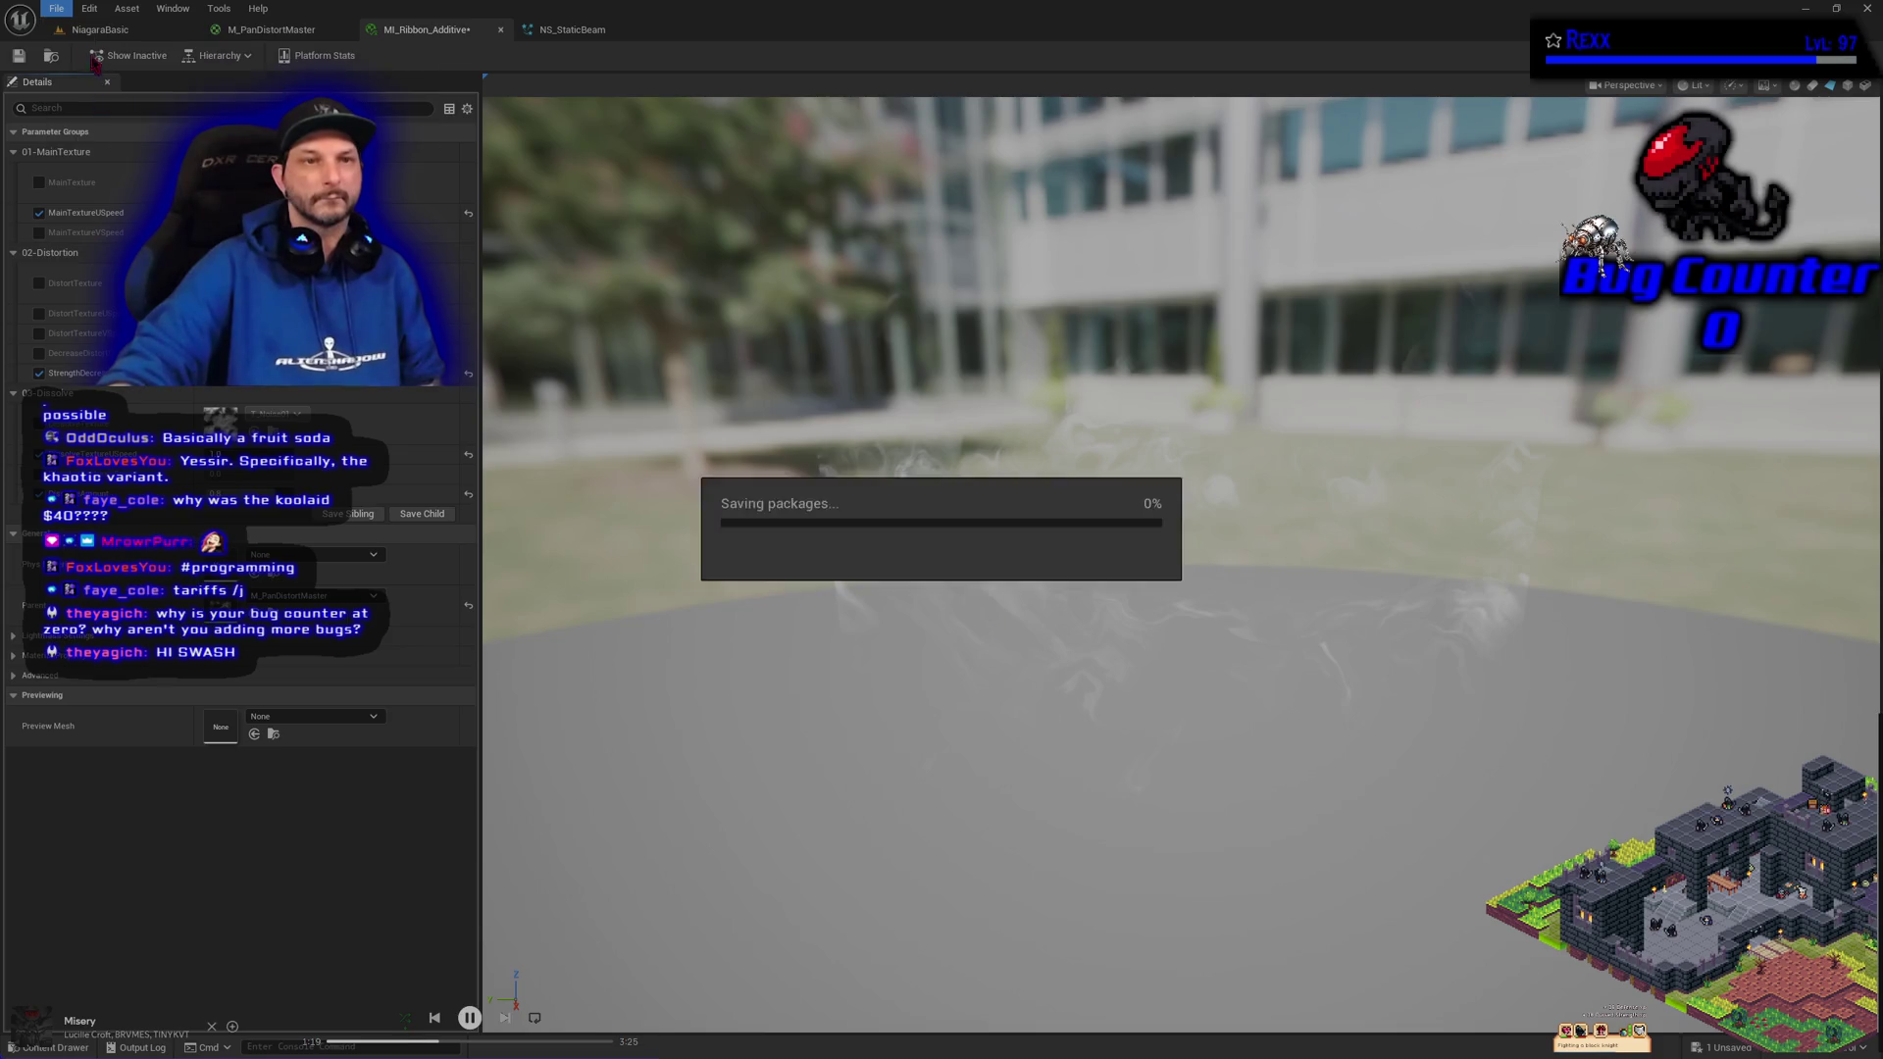
click(98, 29)
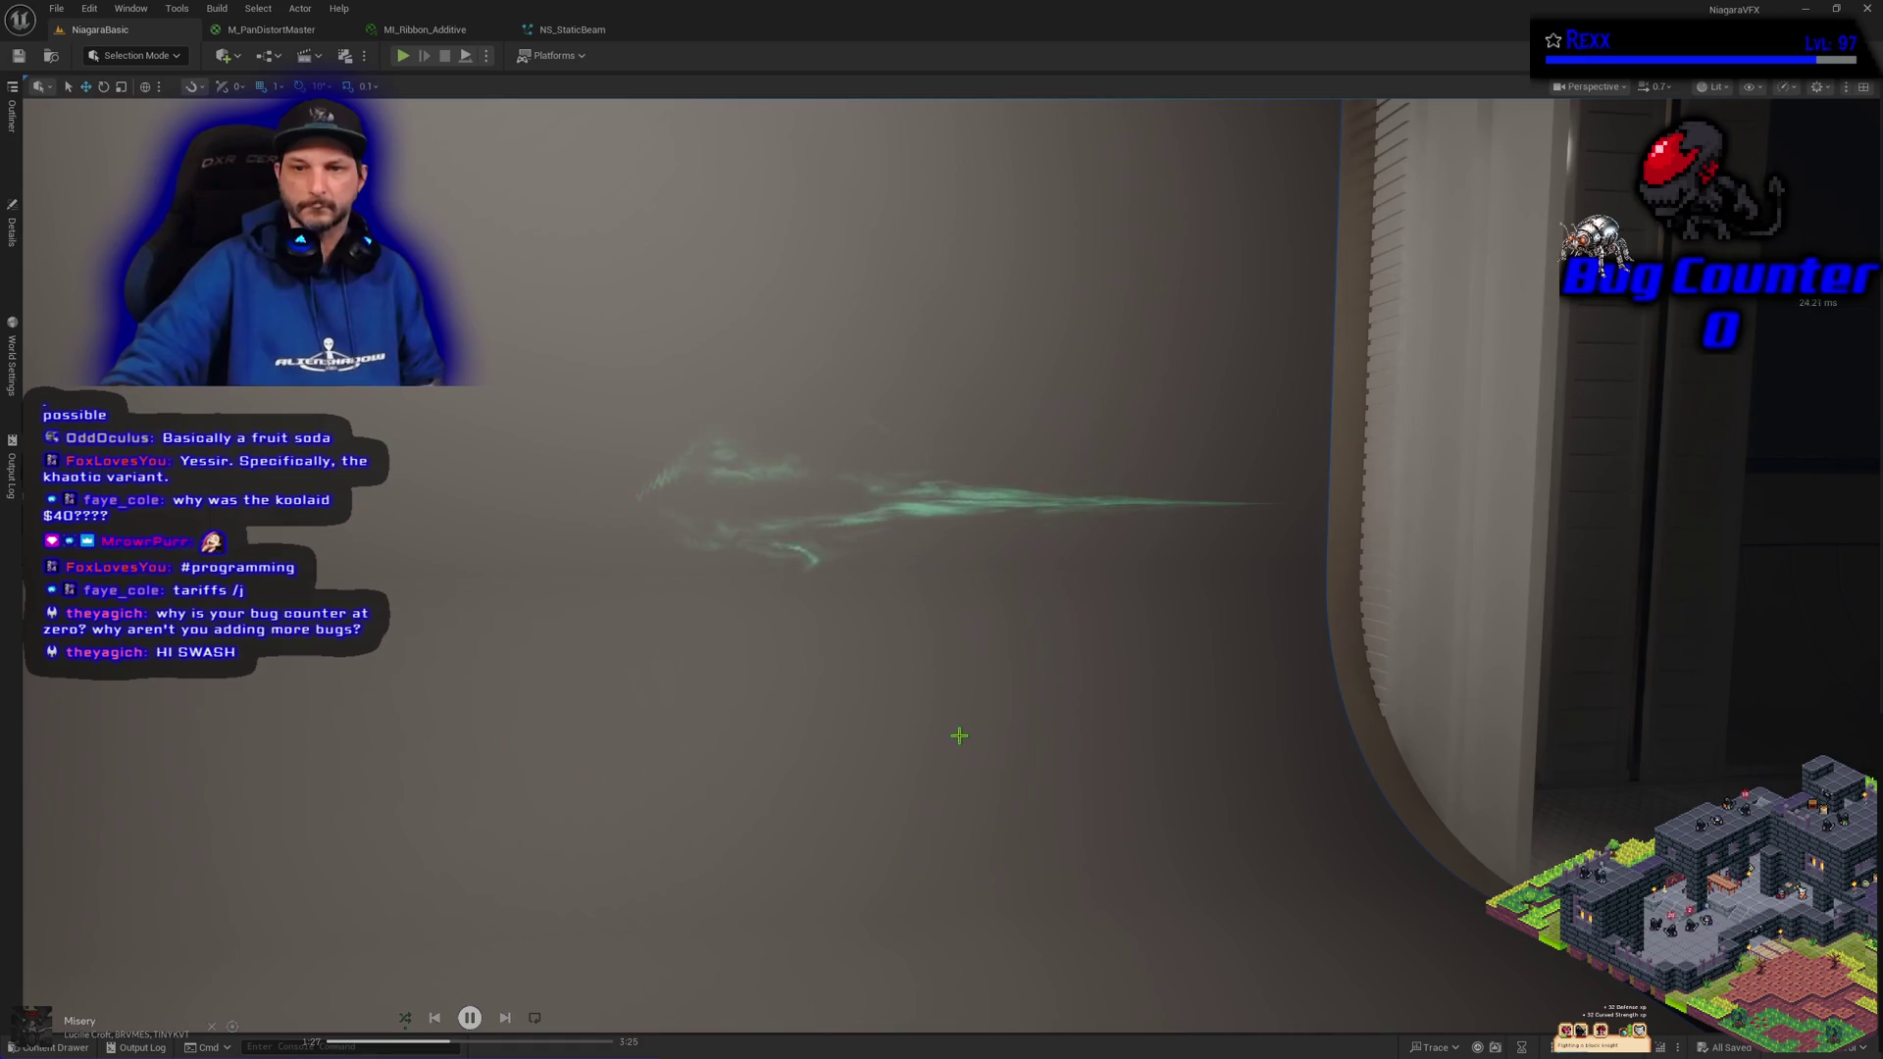
drag(959, 736, 942, 736)
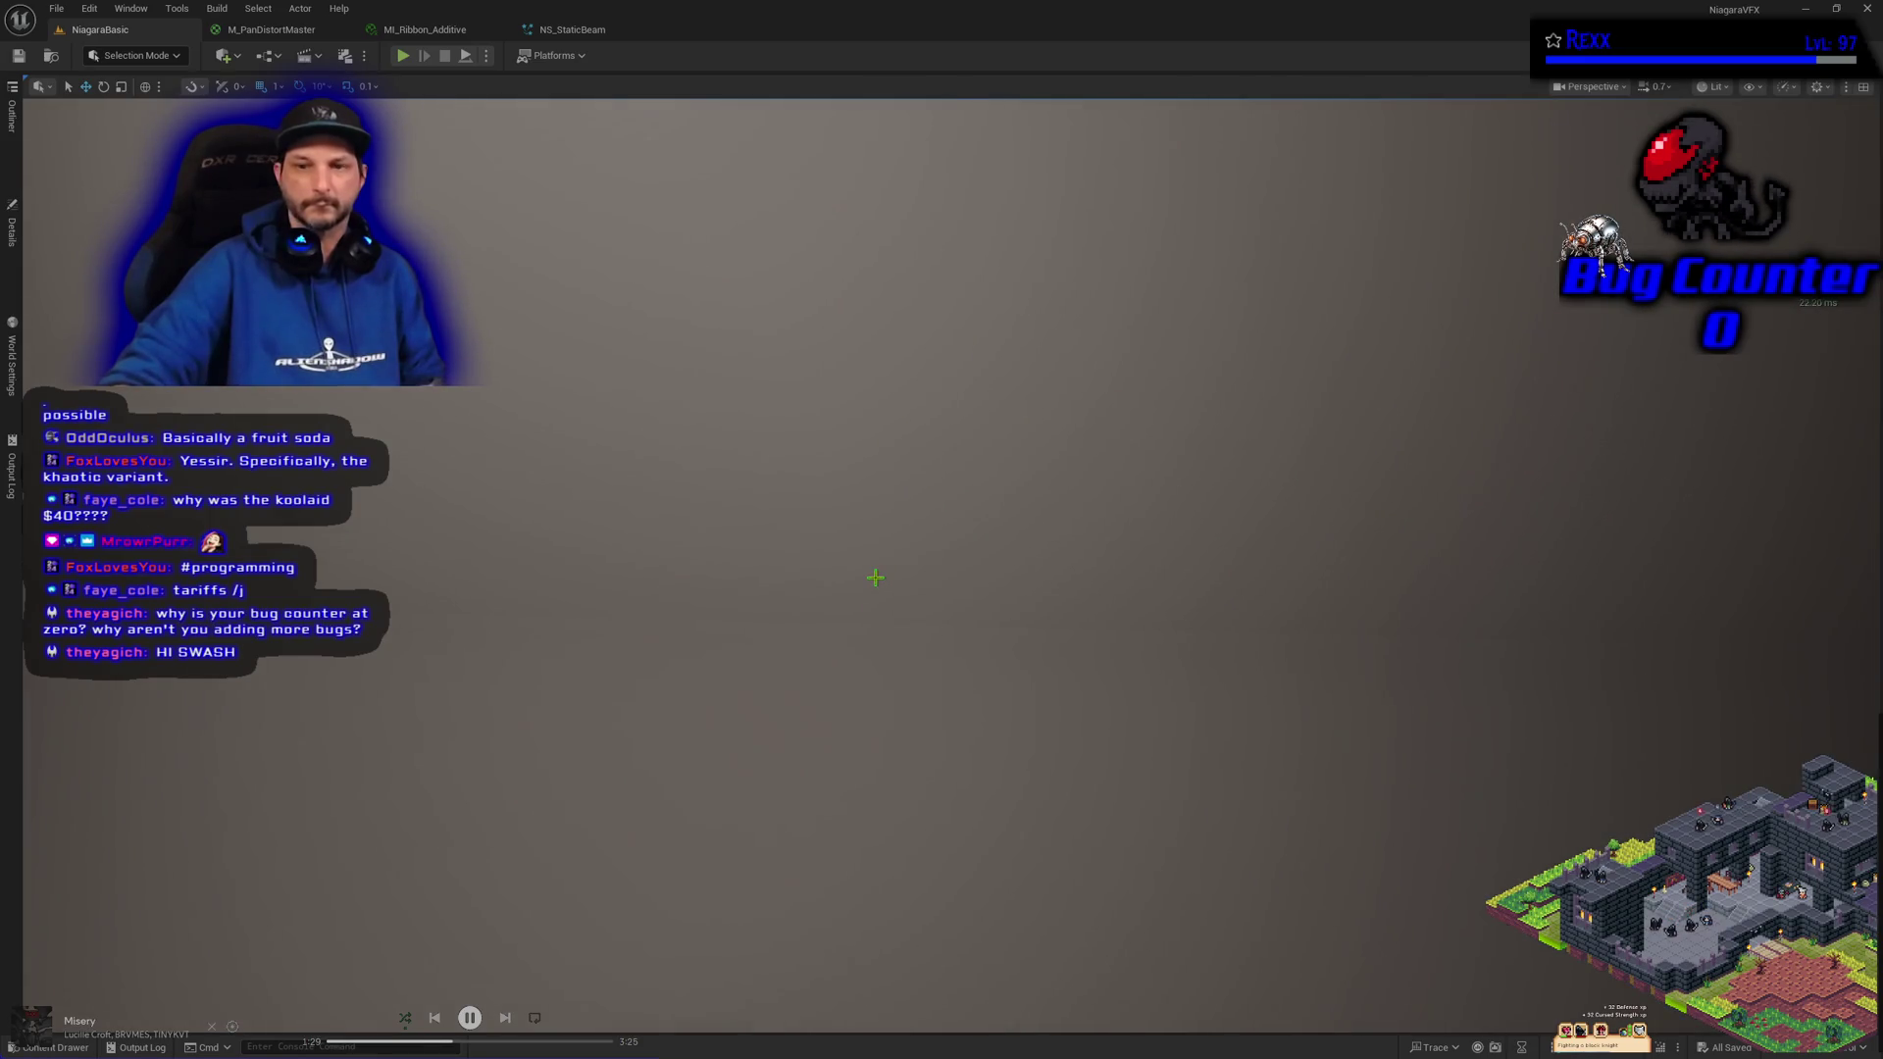
Rotate the view back toward the door and curtain and move closer to the green ribbon
drag(876, 578, 956, 579)
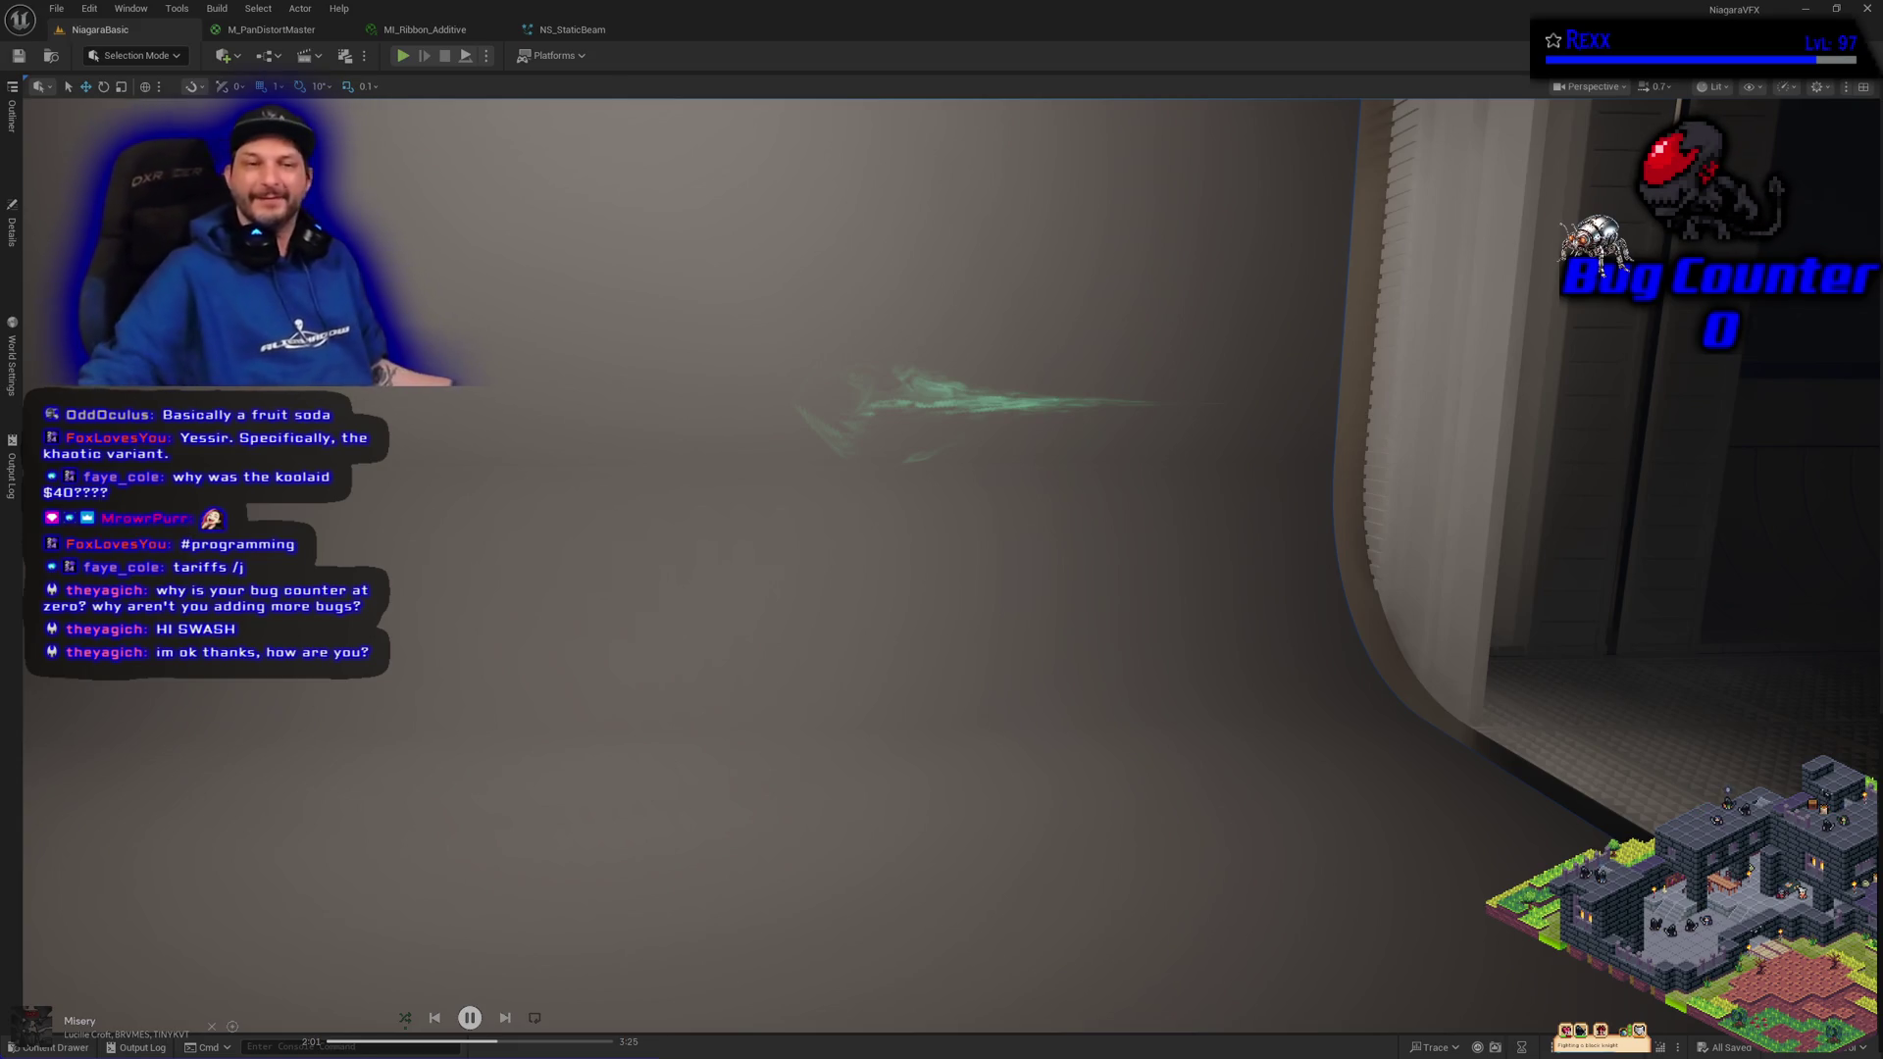
drag(929, 724, 929, 717)
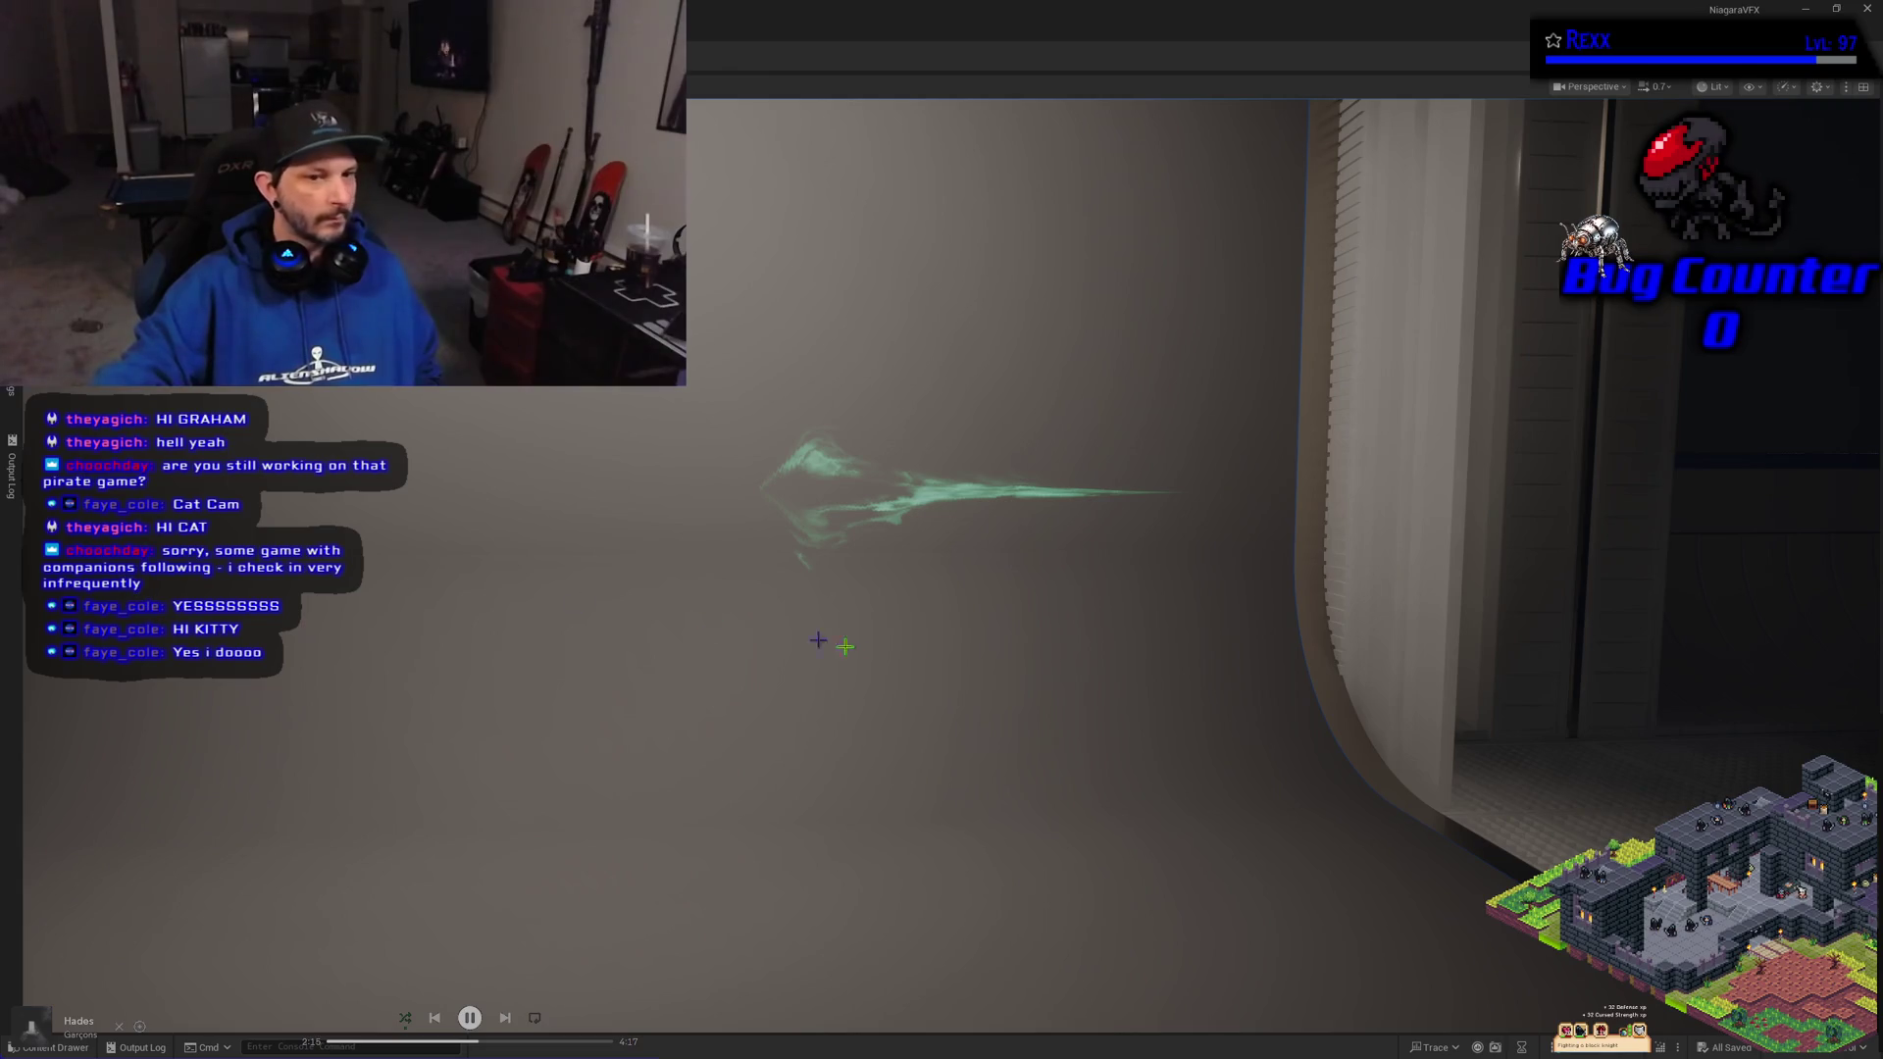
Fly the camera around the green ribbon so it fills more of the view
mouse_move(638, 606)
mouse_down()
mouse_move(549, 614)
mouse_move(637, 606)
mouse_up()
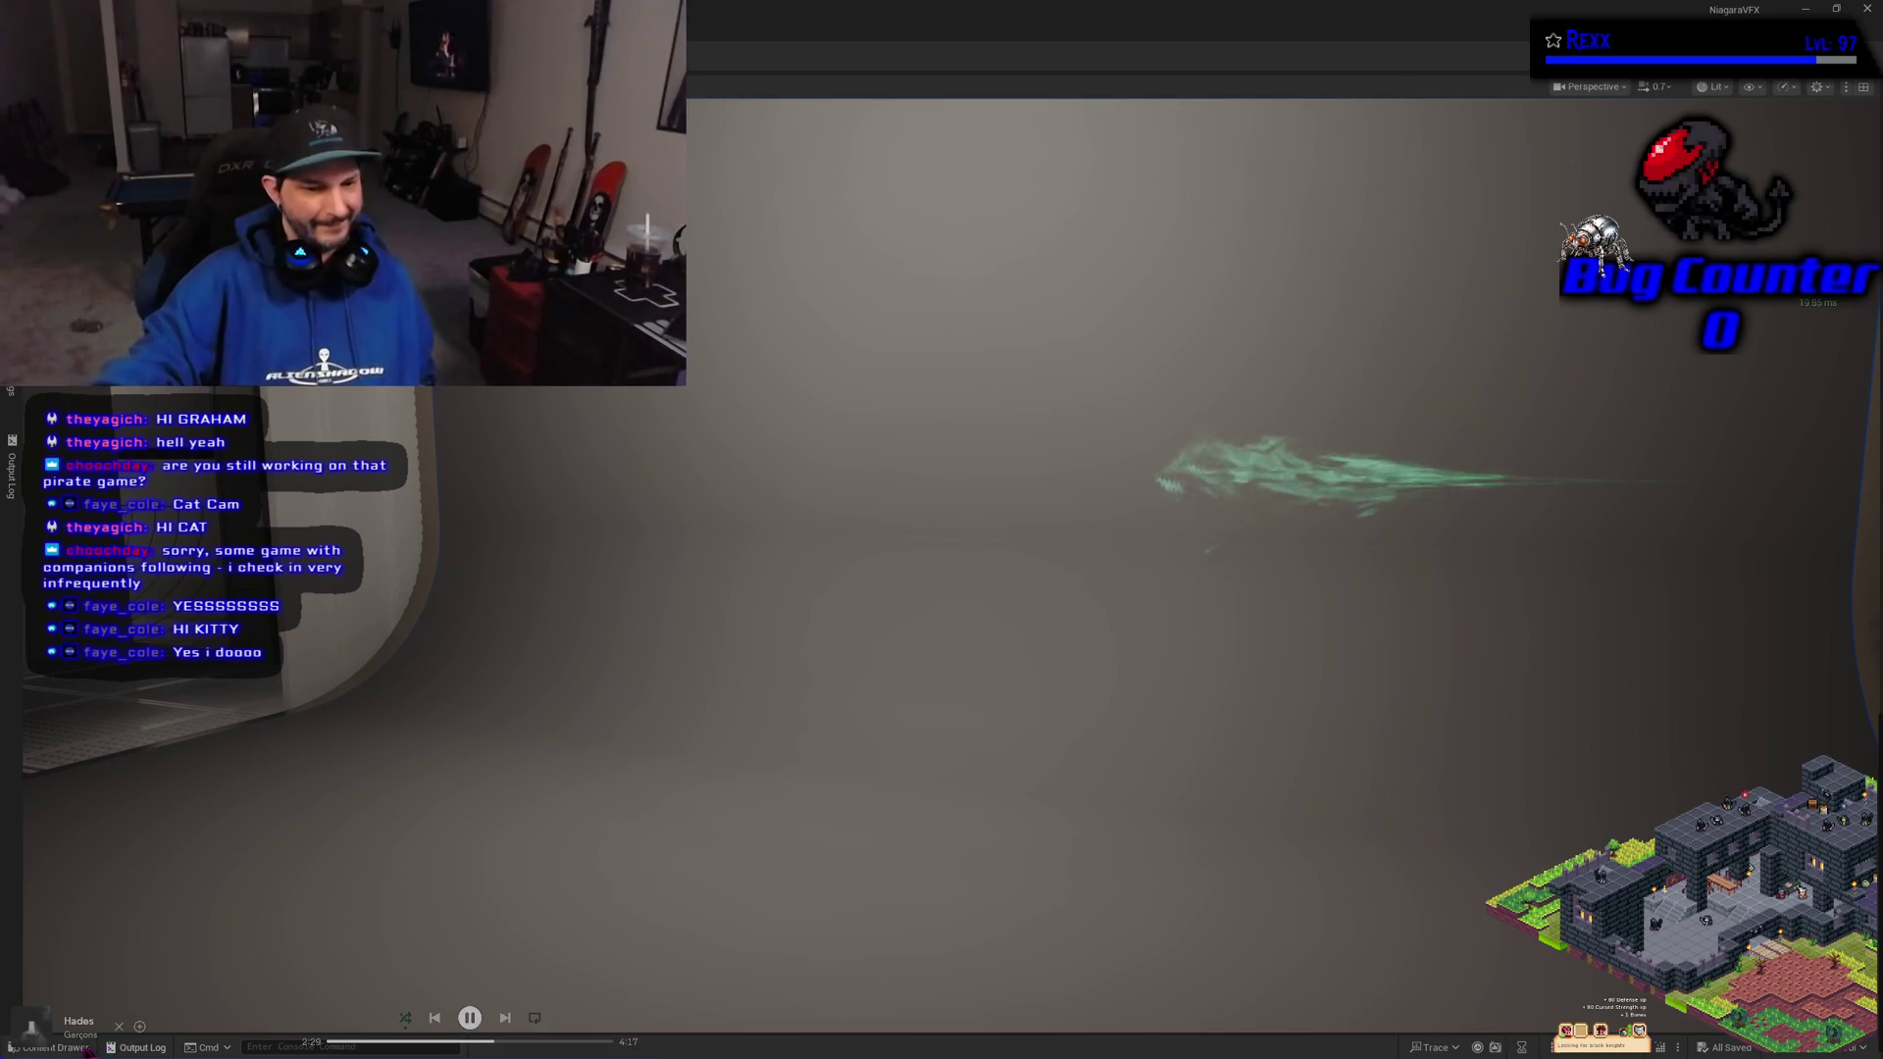
Show the 11-RibbonRenderer folder's assets in the Content Drawer, then close the drawer
click(39, 1048)
click(40, 1048)
click(40, 1048)
click(68, 1047)
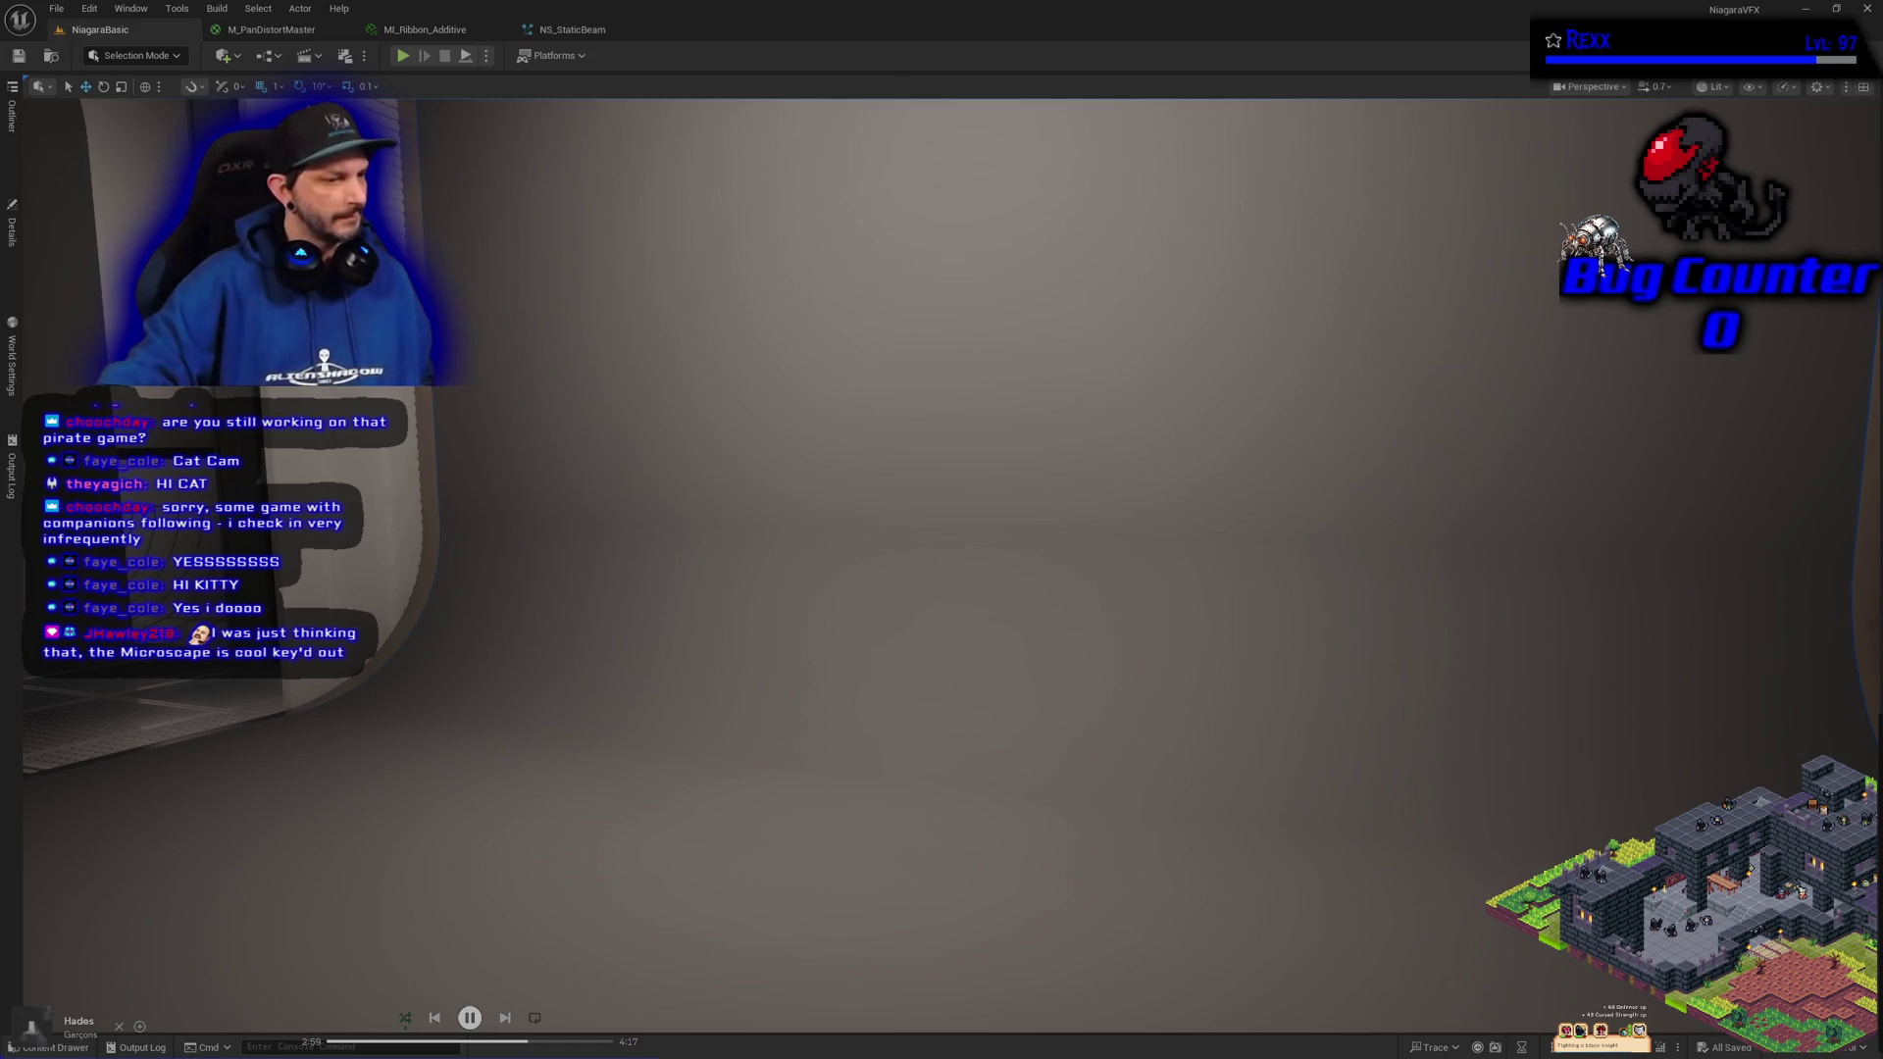
Pull the camera back to see the corridor, then switch to the M_PanDistortMaster graph
drag(496, 580, 611, 99)
click(325, 36)
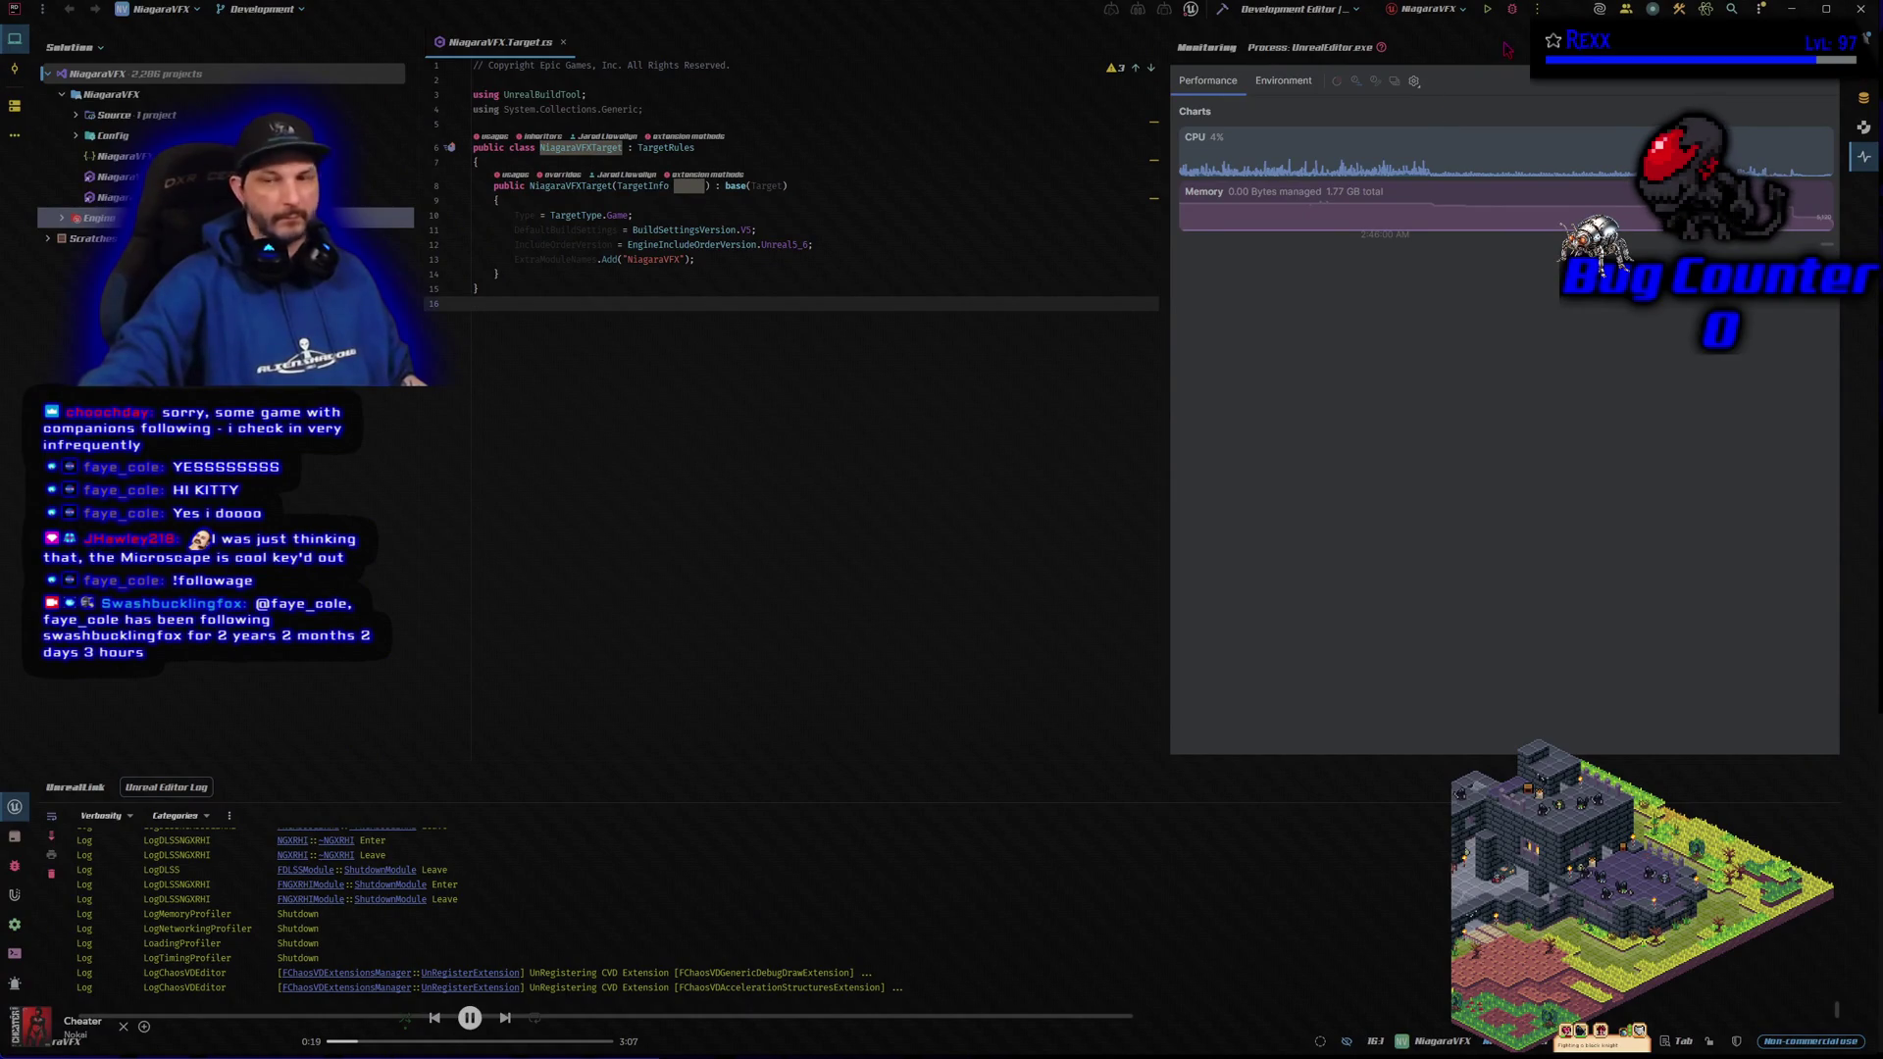
Build the NiagaraVFX project with Rider's toolbar Build button
click(1511, 12)
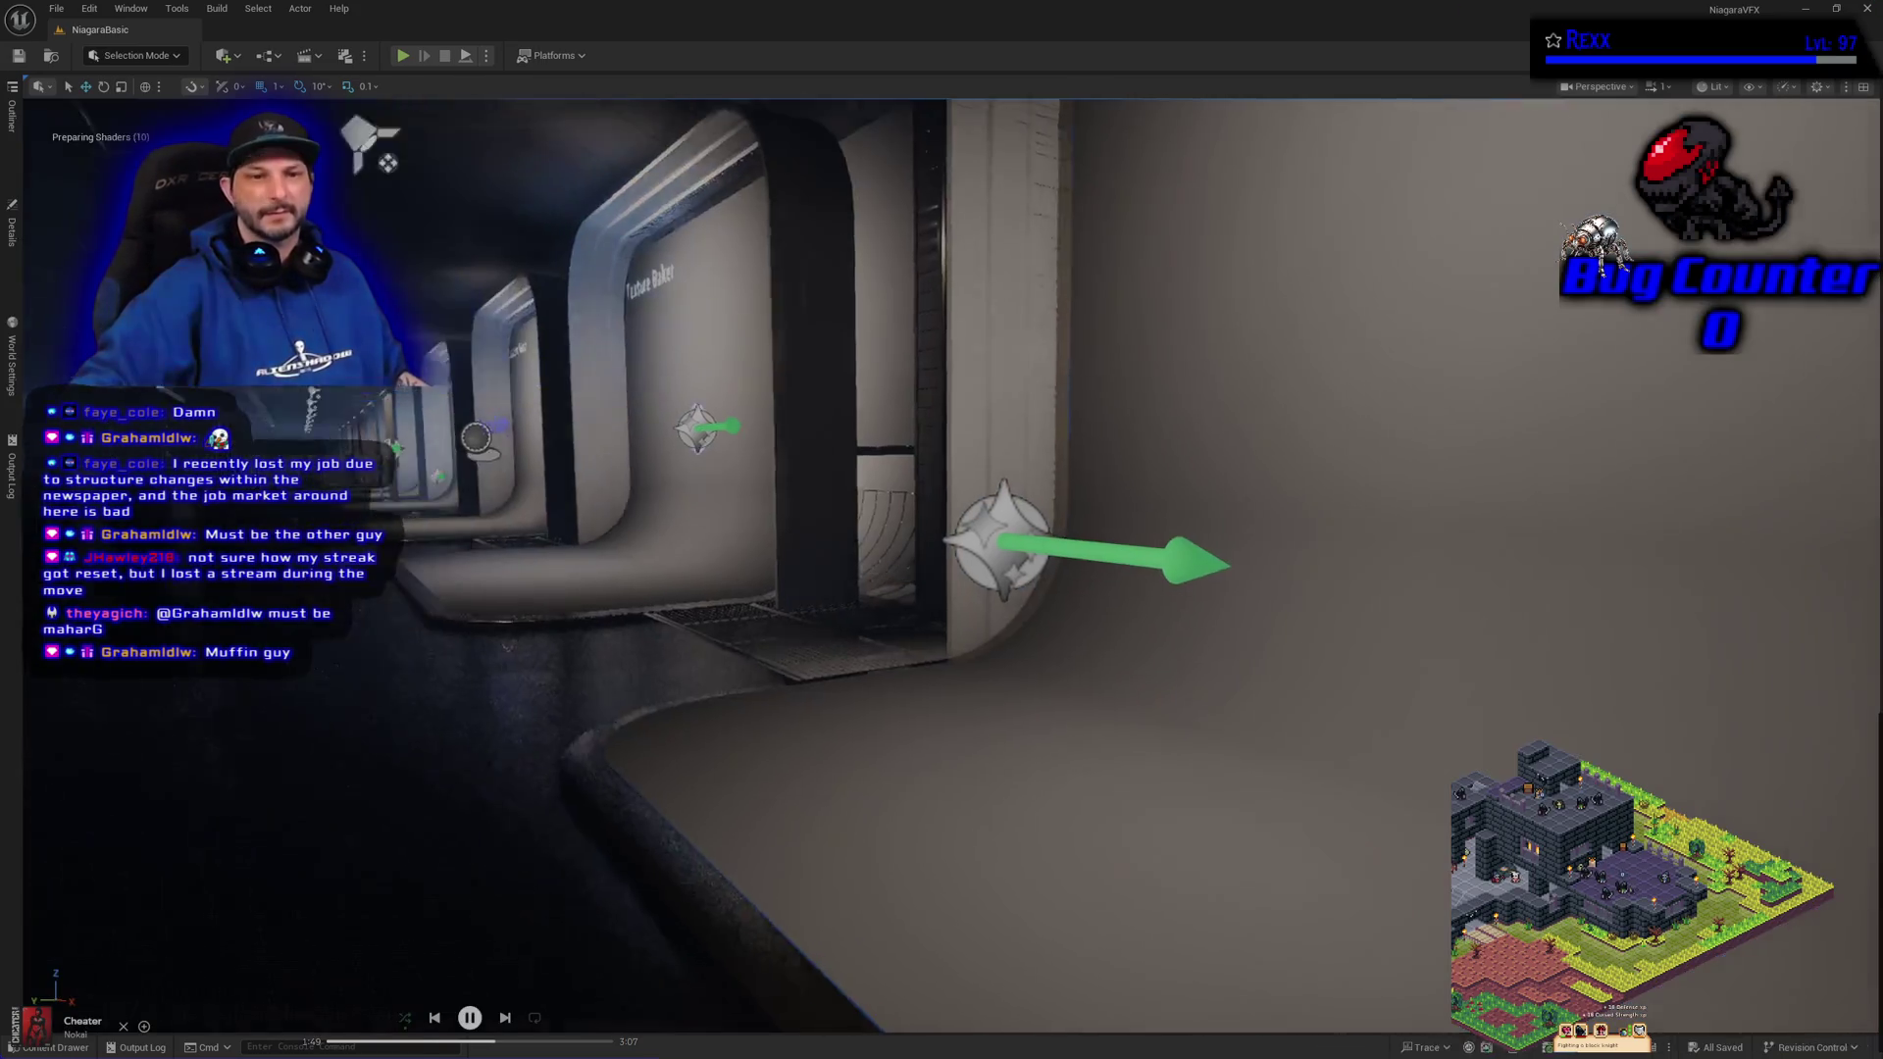
Turn the reopened NiagaraBasic level view to the left
key(Left)
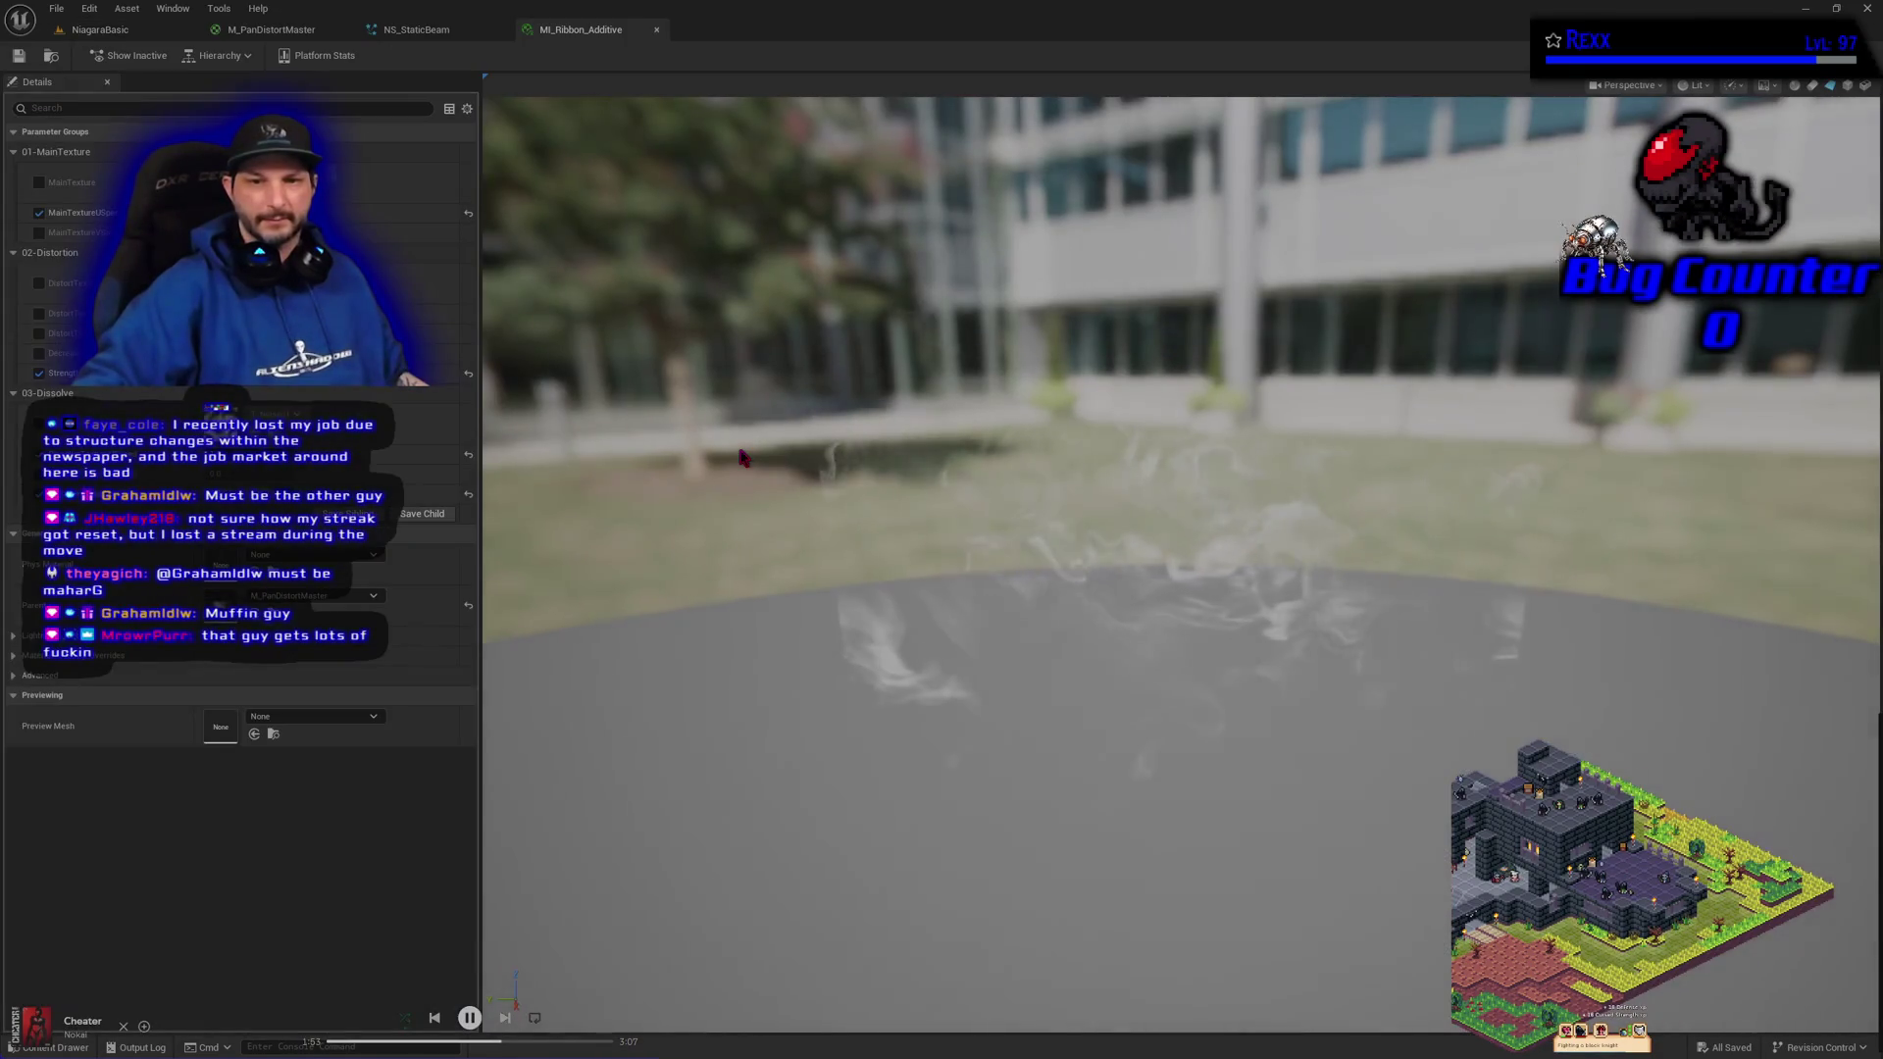
Return to the NiagaraBasic level view to see the green ribbon effect
click(106, 29)
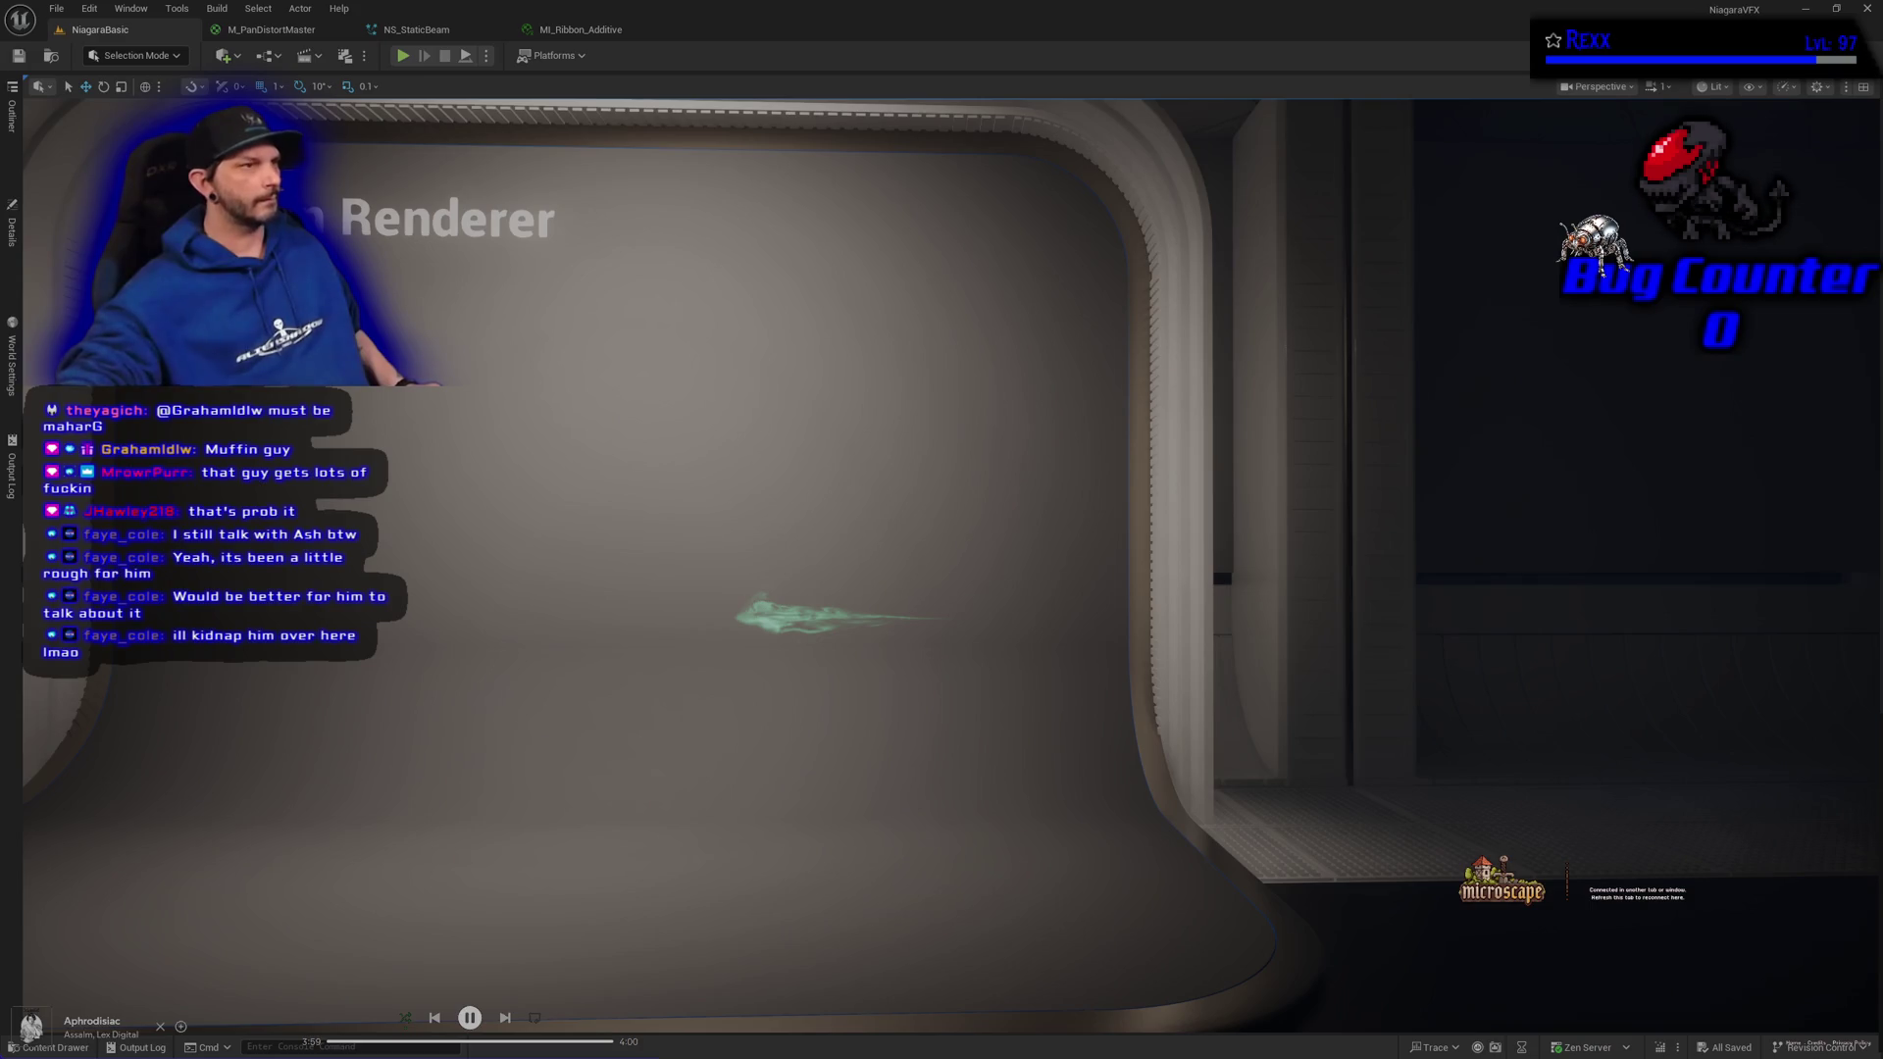
Switch to the Udemy 'VFXNamingHelper has issues...' lecture, then put the course window away
key(alt+Tab)
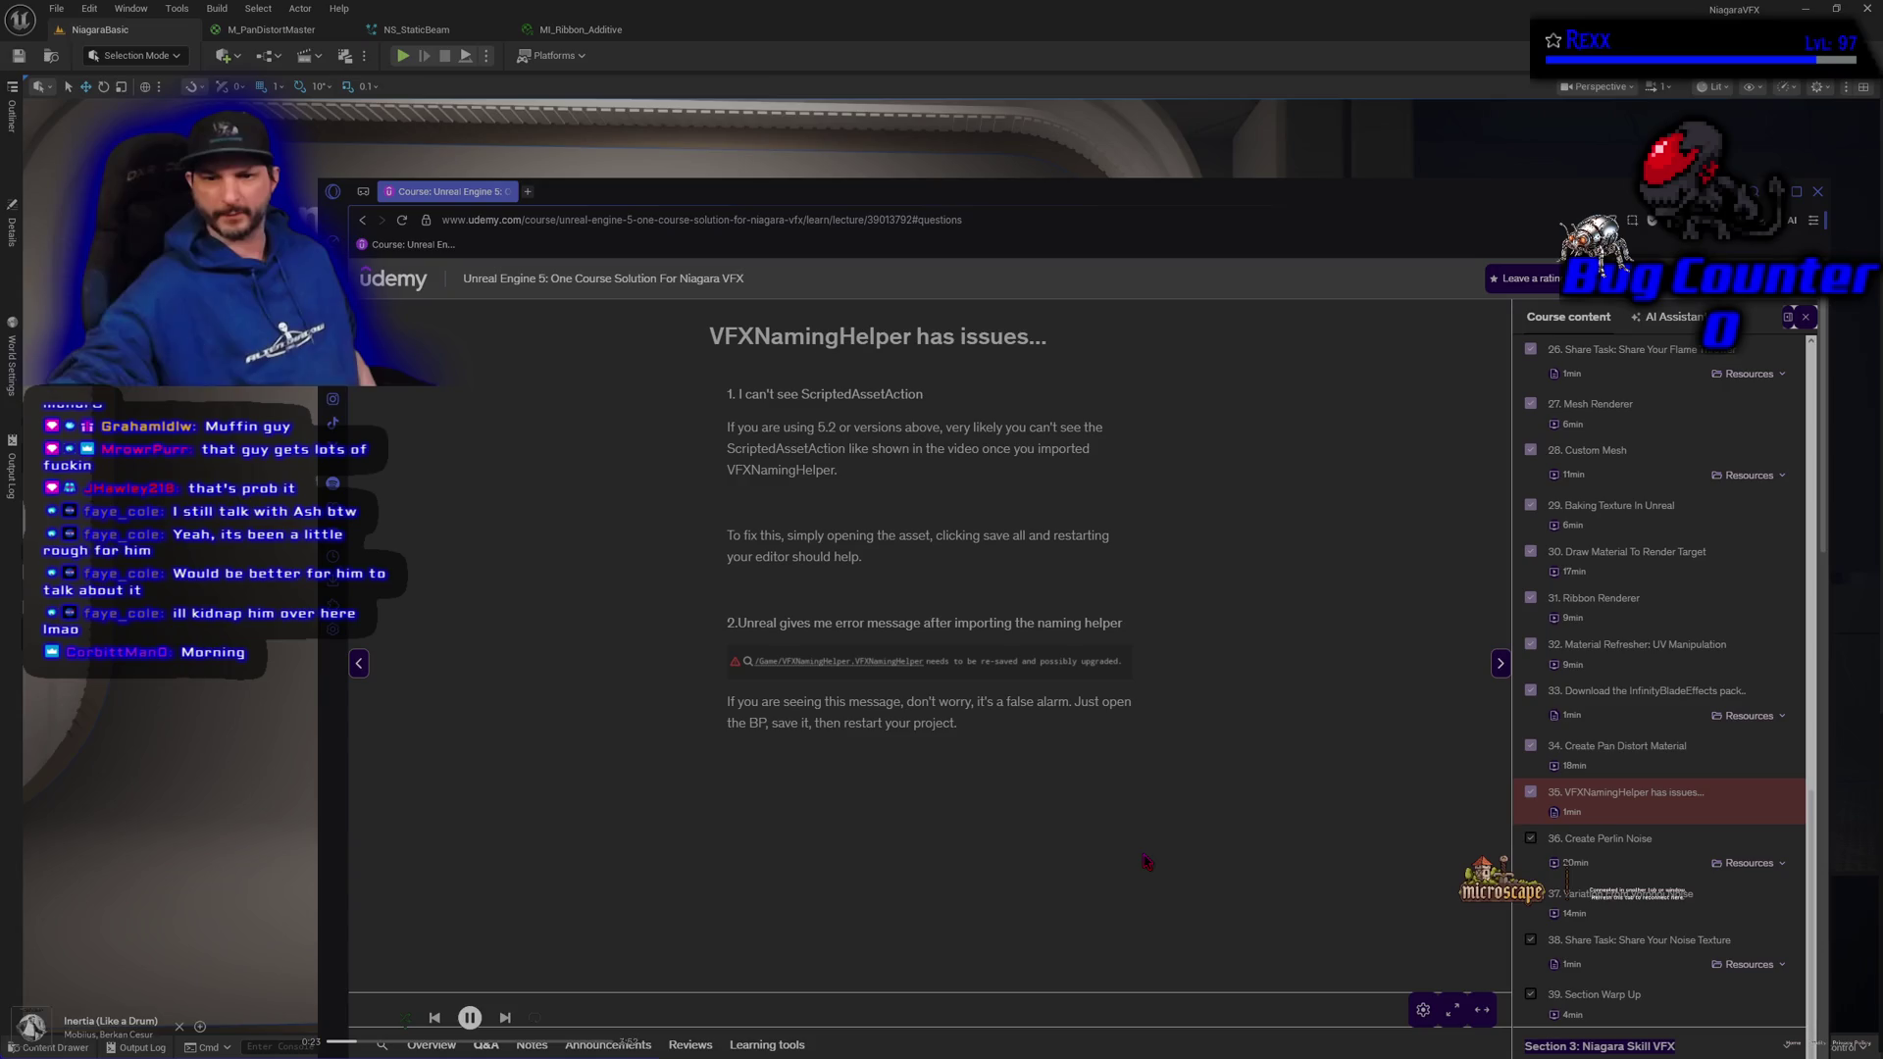
click(768, 172)
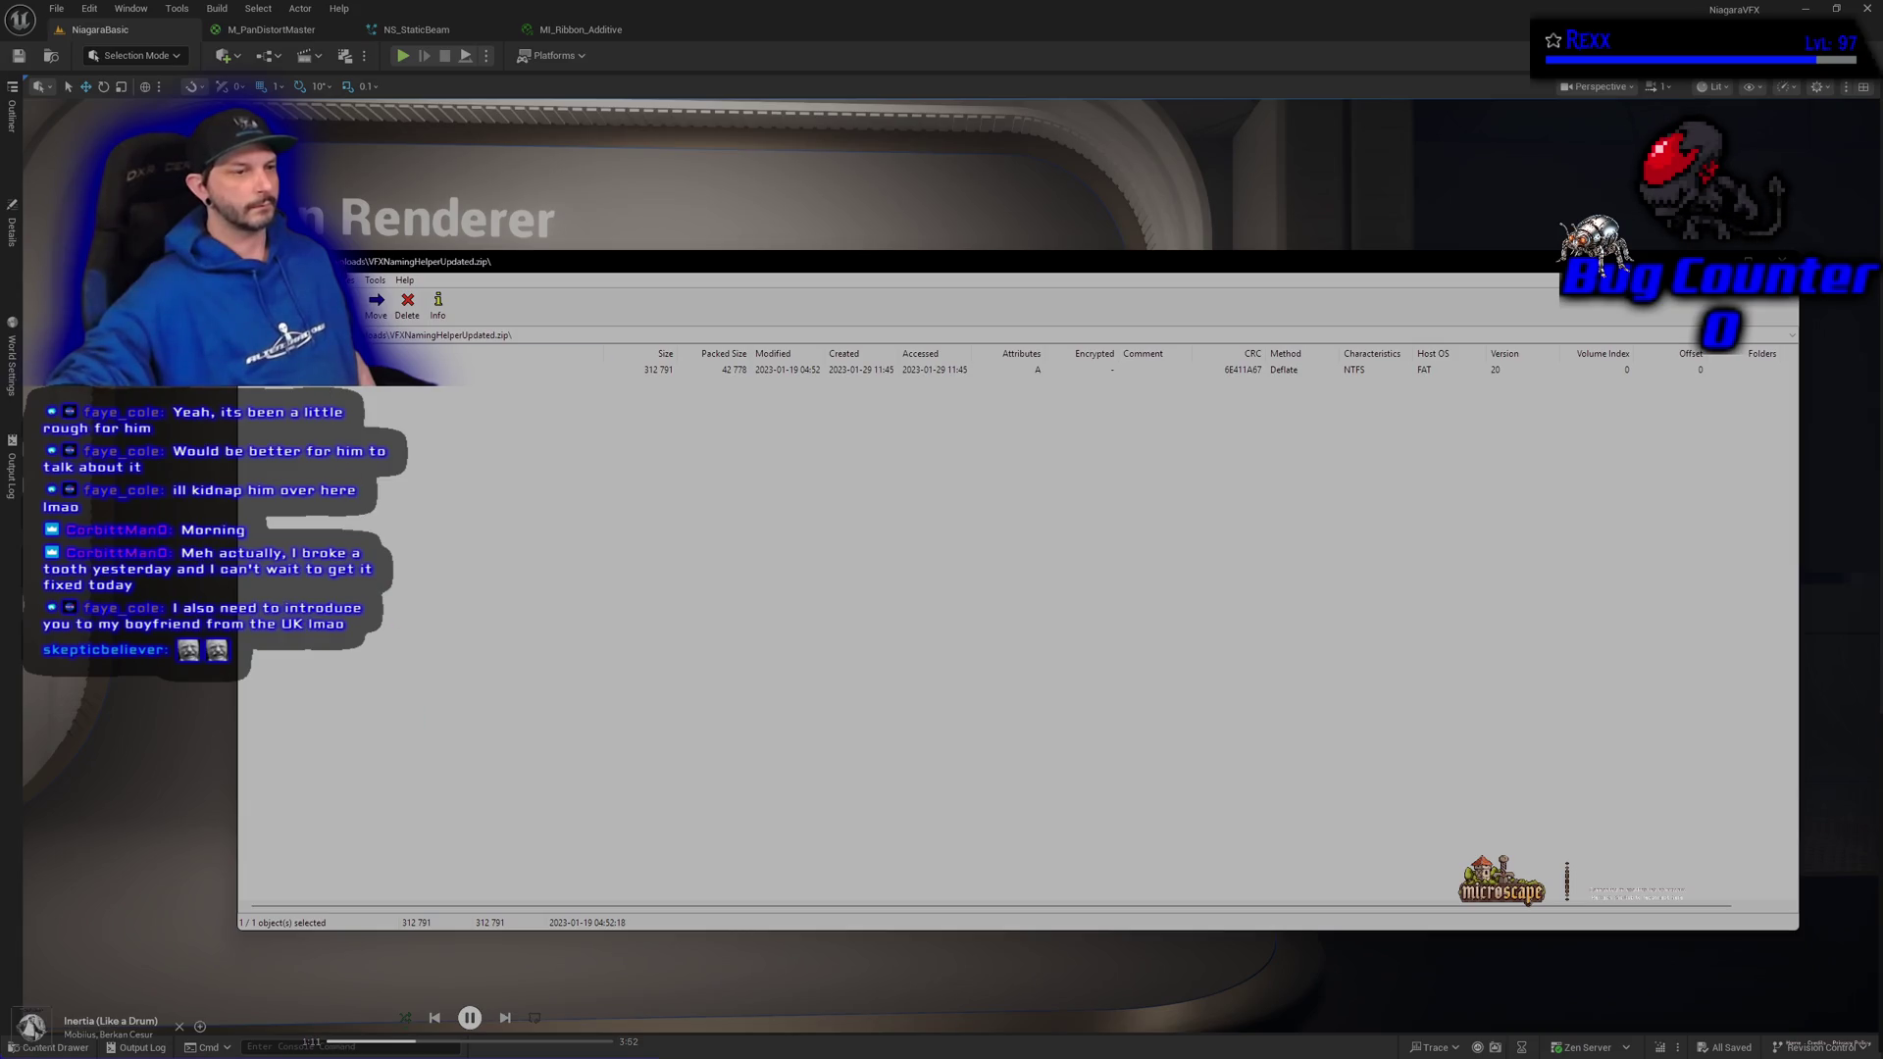
Move the 7-Zip VFXNamingHelperUpdated.zip window aside to uncover the Unreal viewport
key(super+shift+Left)
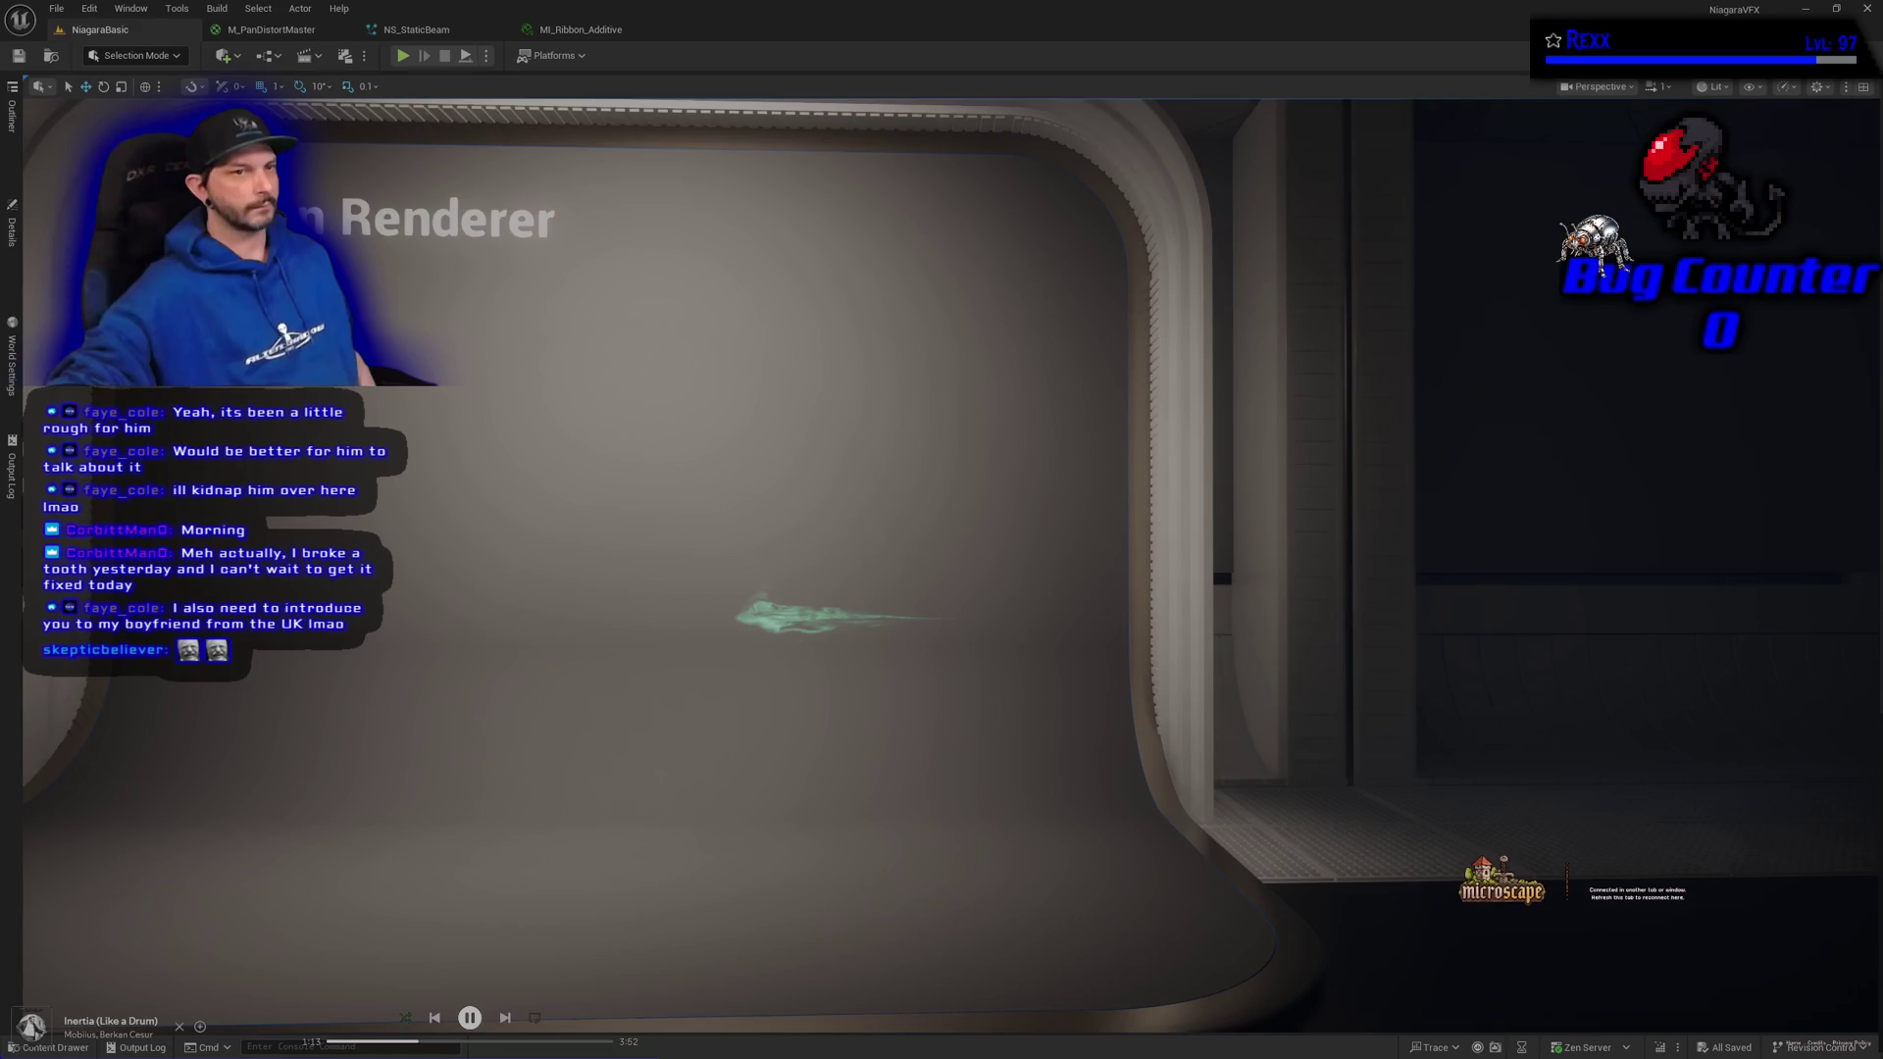